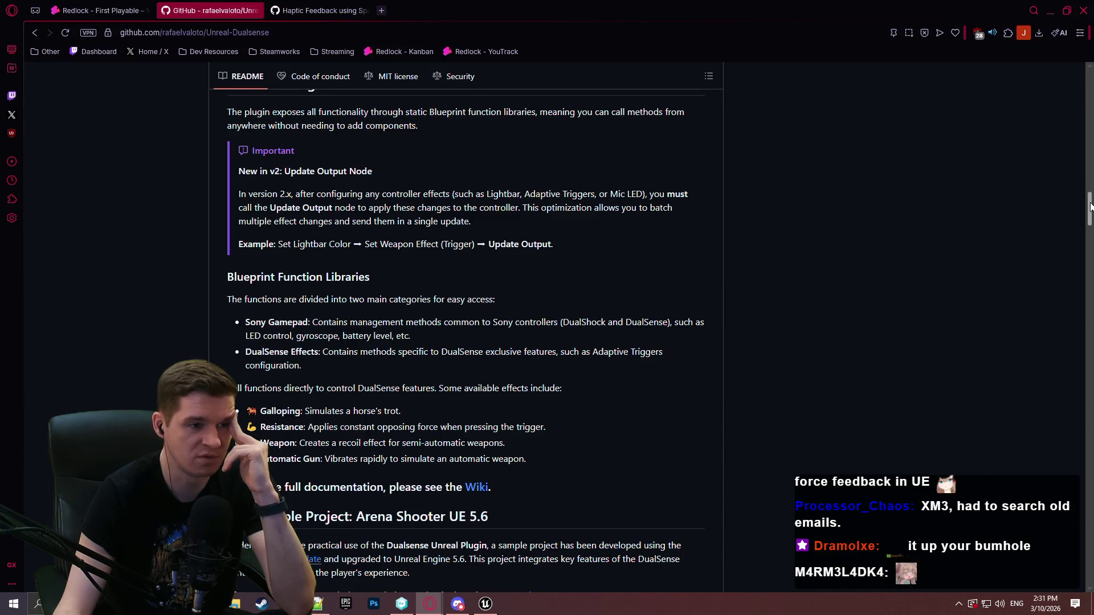
# Step: Scroll the repository page and open its list of open issues
pyautogui.scroll(5, 1091, 206)
pyautogui.scroll(-8, 1090, 206)
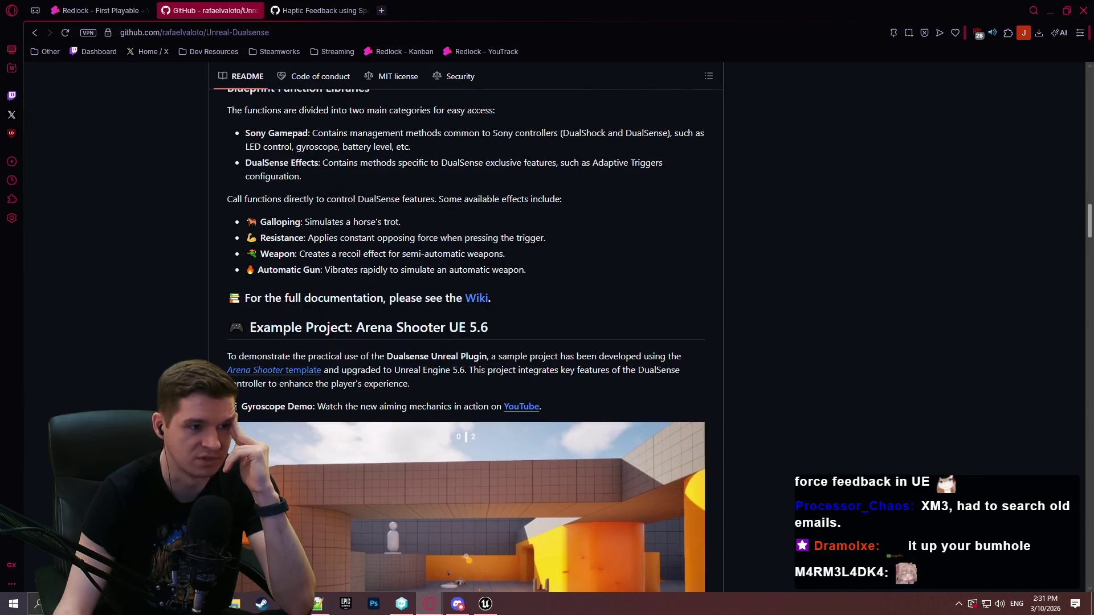
pyautogui.moveTo(1089, 214)
pyautogui.mouseDown()
pyautogui.moveTo(1082, 344)
pyautogui.moveTo(1063, 98)
pyautogui.mouseUp()
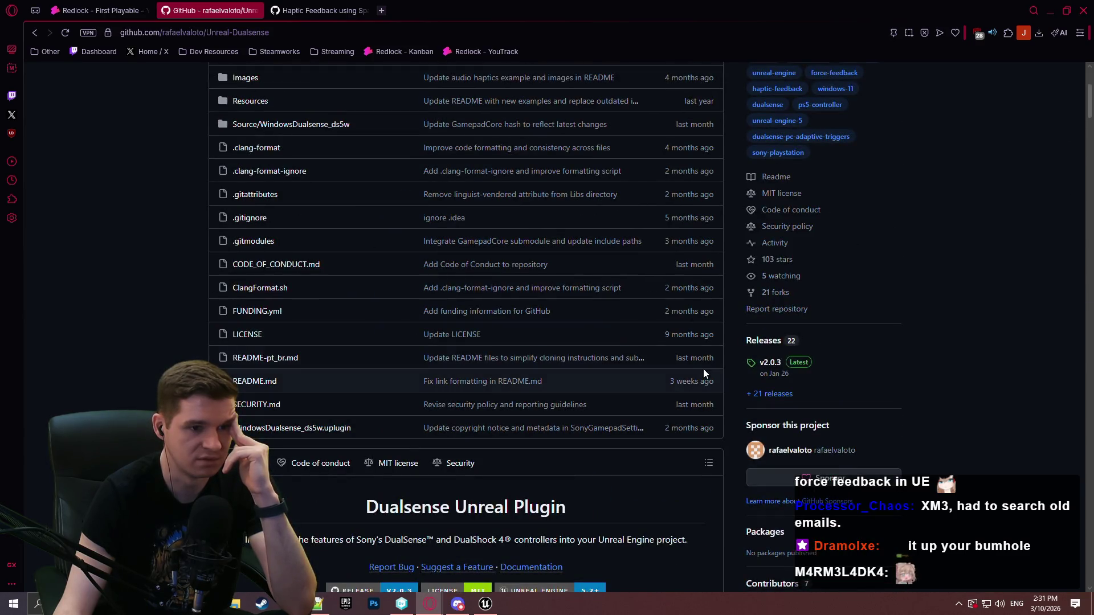
pyautogui.moveTo(702, 382)
pyautogui.scroll(3, 627, 358)
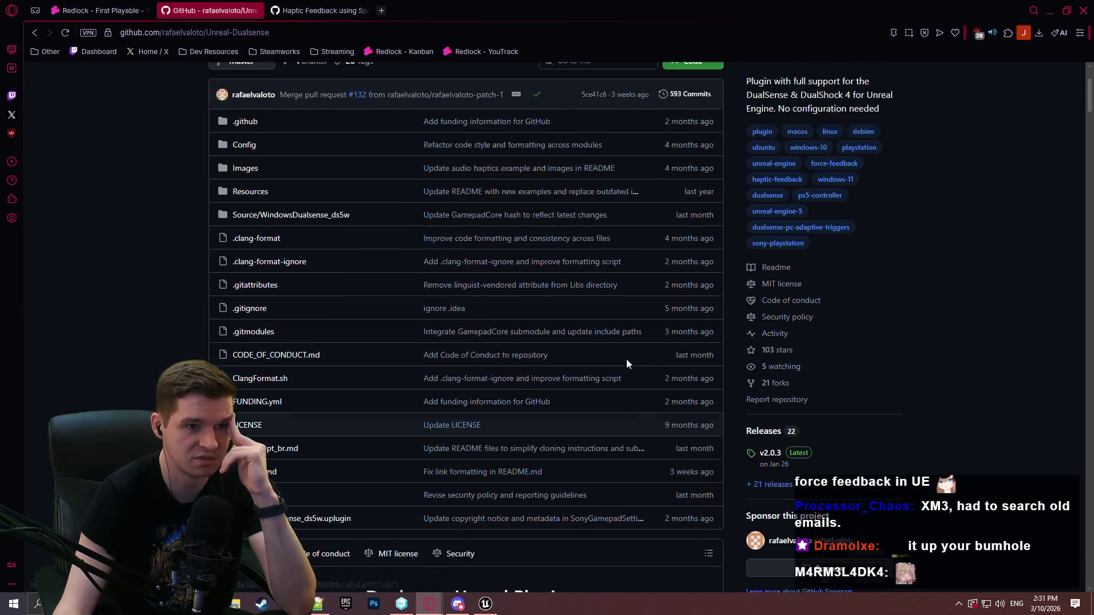
pyautogui.scroll(-3, 624, 358)
pyautogui.scroll(3, 532, 364)
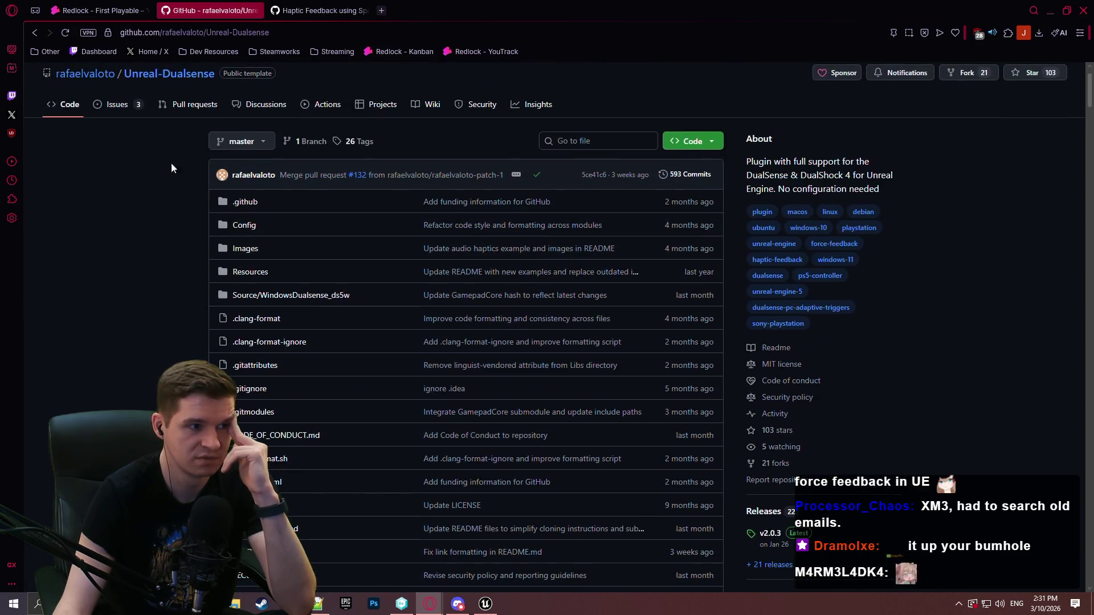
pyautogui.click(124, 104)
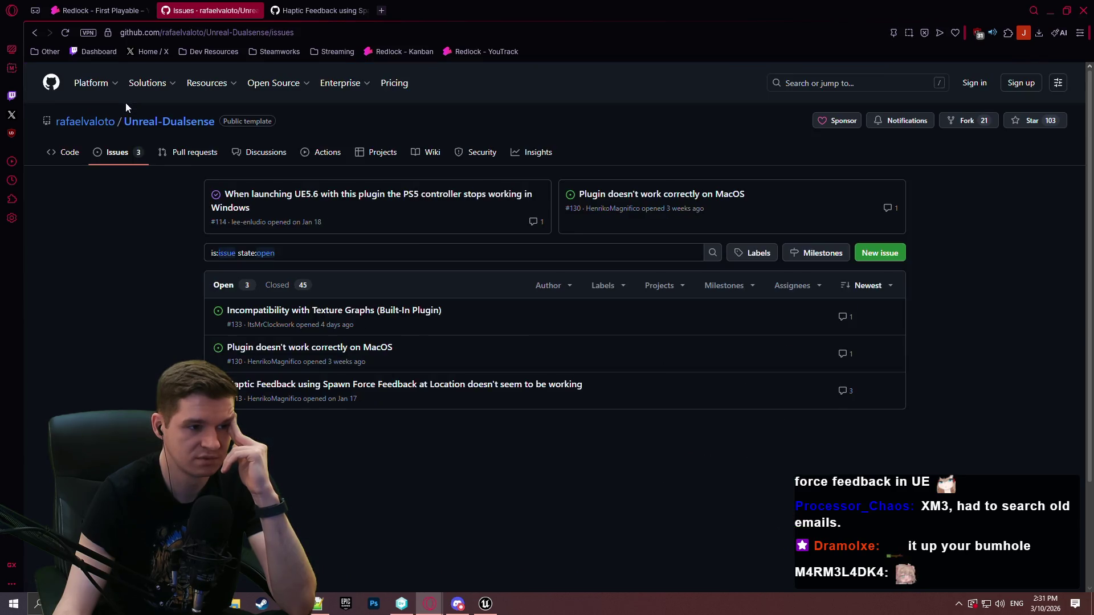
# Step: Read issue #133 about the Texture Graphs incompatibility, then go back
pyautogui.click(376, 315)
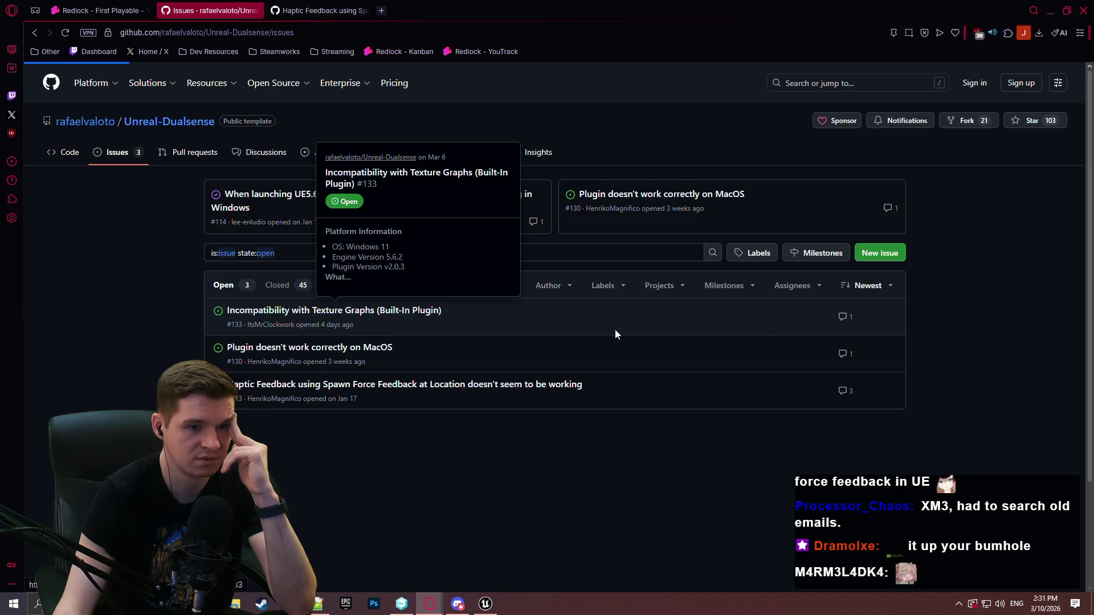
pyautogui.scroll(-1, 600, 316)
pyautogui.scroll(1, 539, 302)
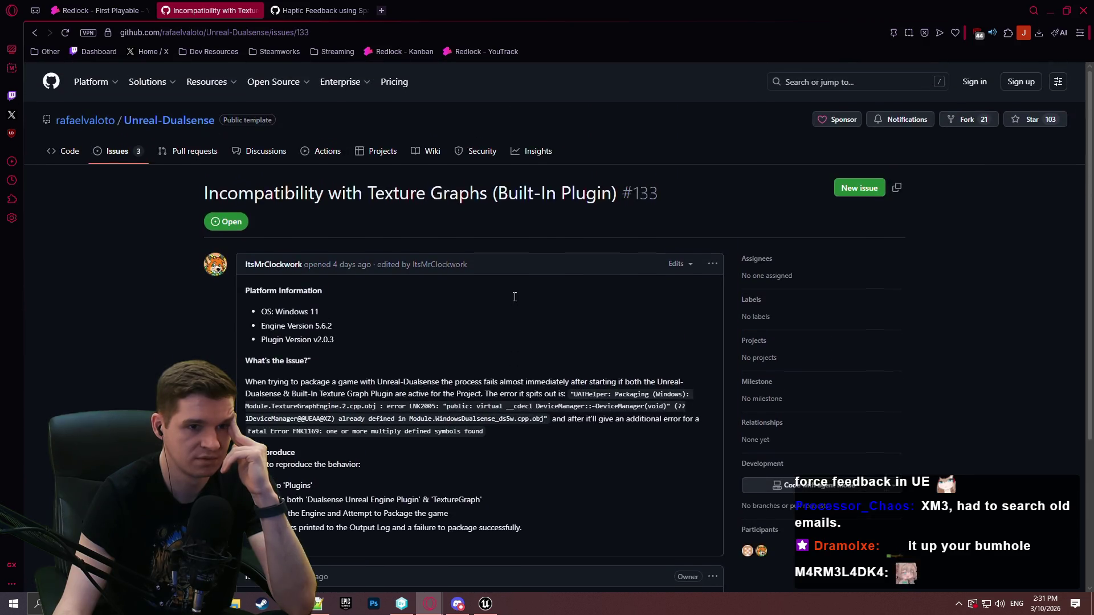
pyautogui.scroll(-4, 523, 282)
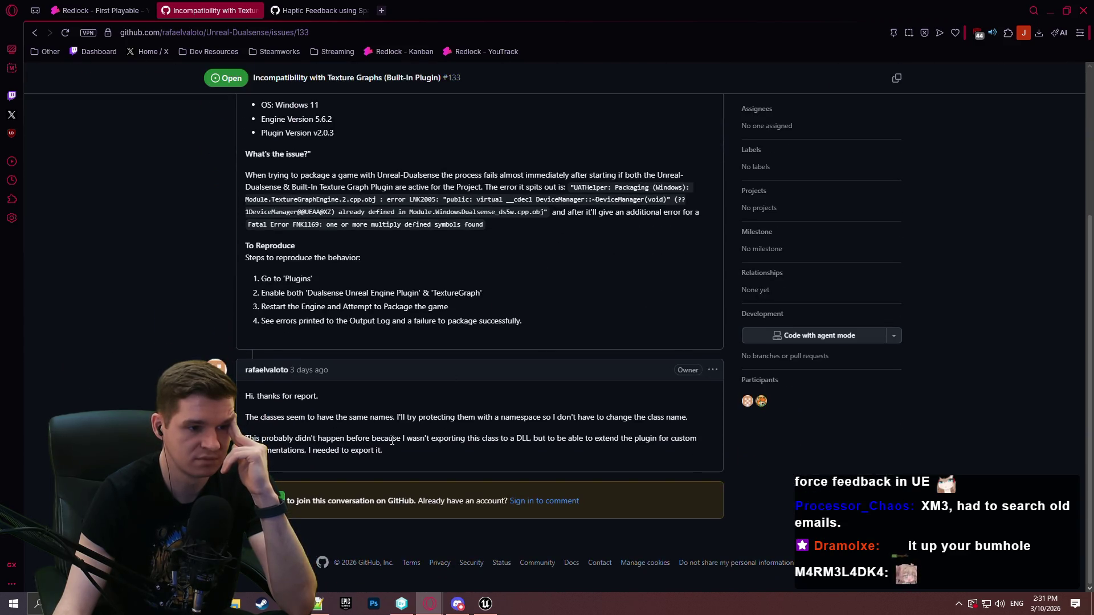
pyautogui.click(32, 33)
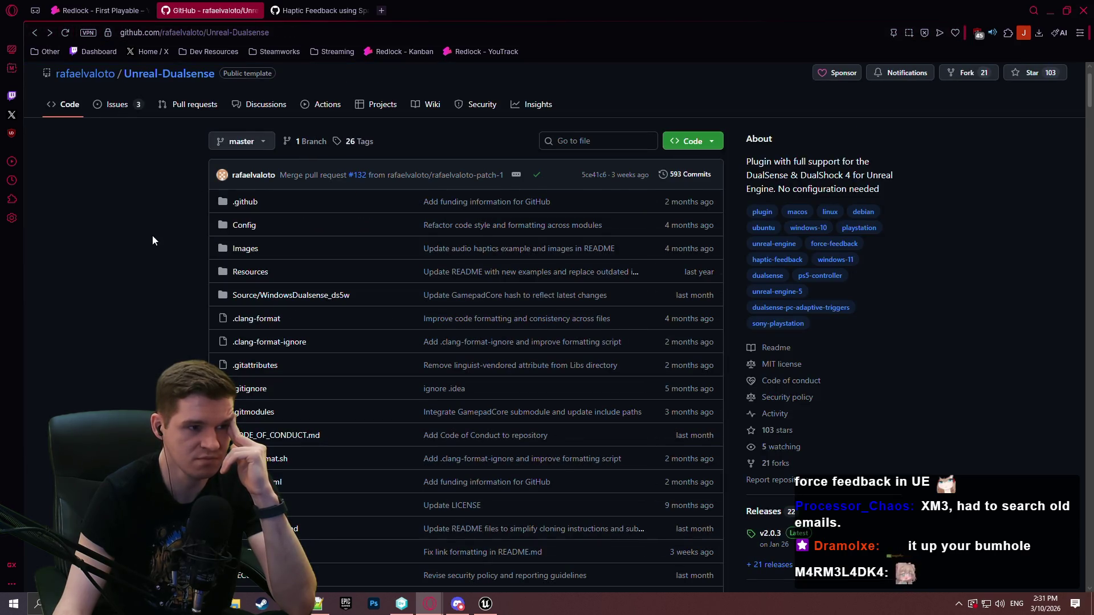
# Step: Scroll to the README's Important note and open Customization Section in a background tab
pyautogui.scroll(-2, 148, 242)
pyautogui.scroll(-3, 151, 243)
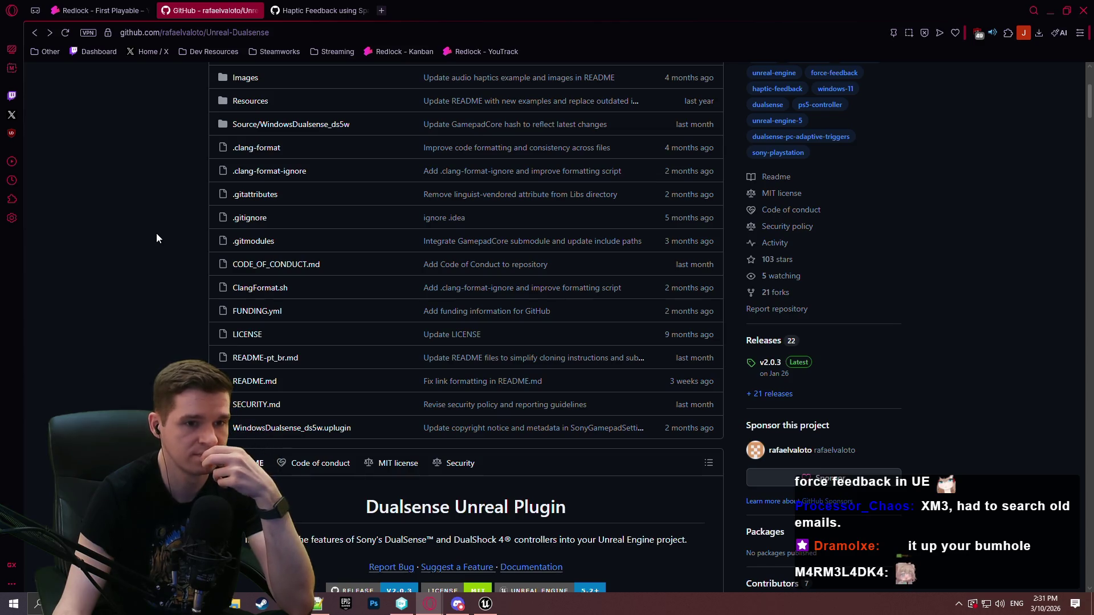
pyautogui.scroll(-8, 154, 243)
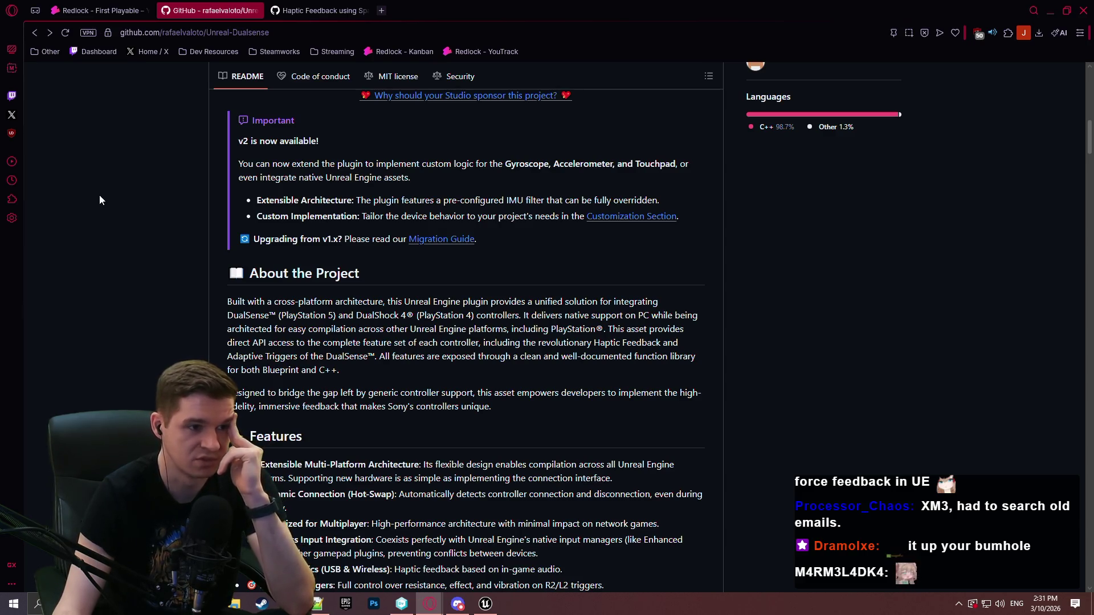
pyautogui.middleClick(592, 219)
# Step: Read the new tab's Custom DeviceManager section down to the SonyPlatformPolicy FSonyHardware example
pyautogui.click(423, 10)
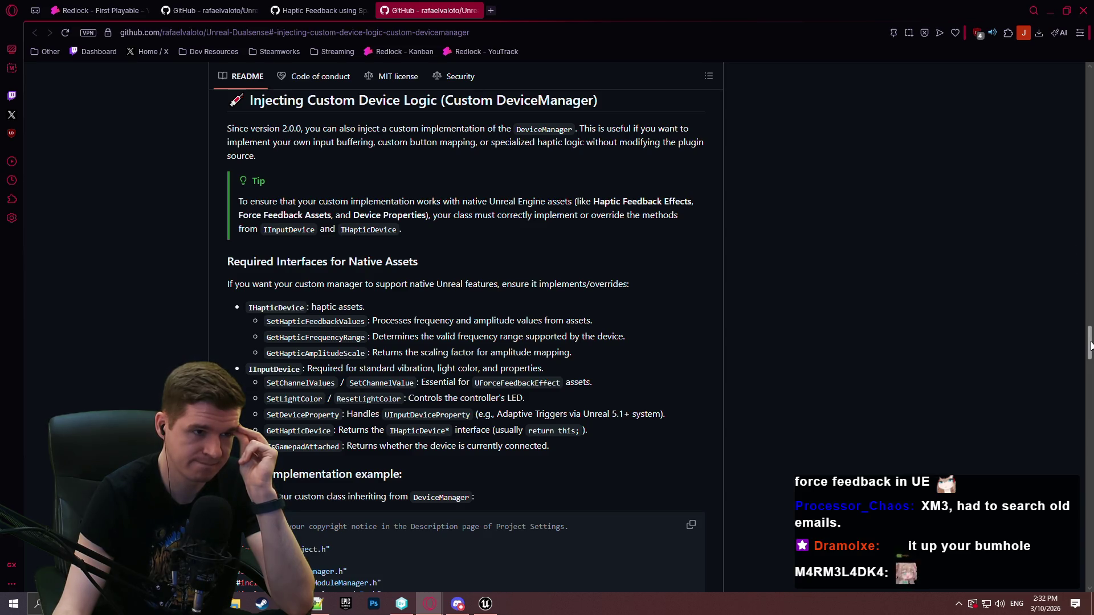
pyautogui.scroll(1, 1090, 345)
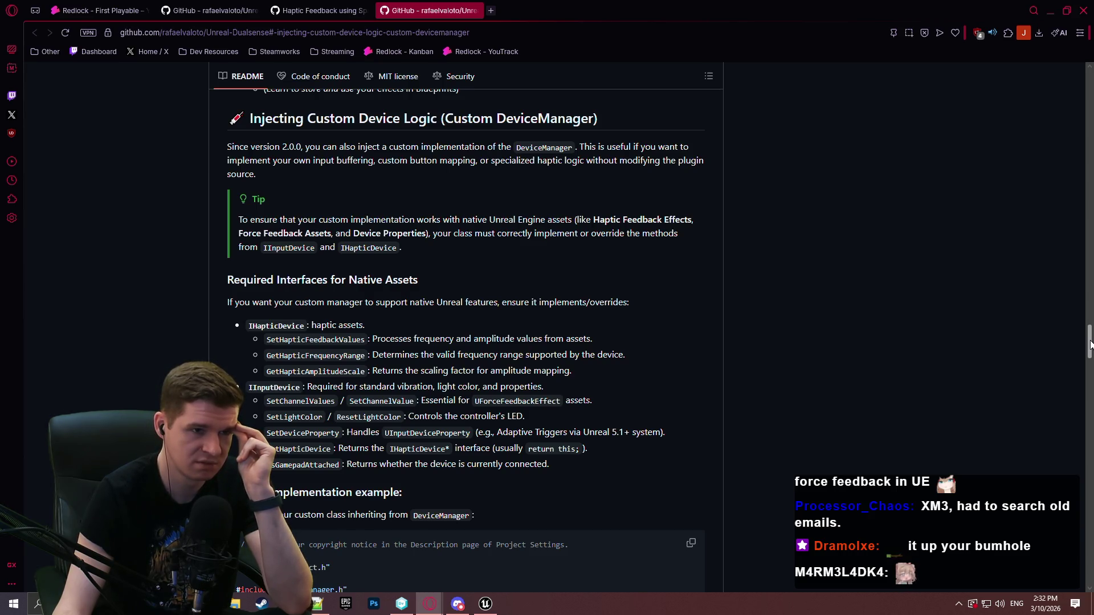
pyautogui.moveTo(1090, 344); pyautogui.dragTo(1089, 354)
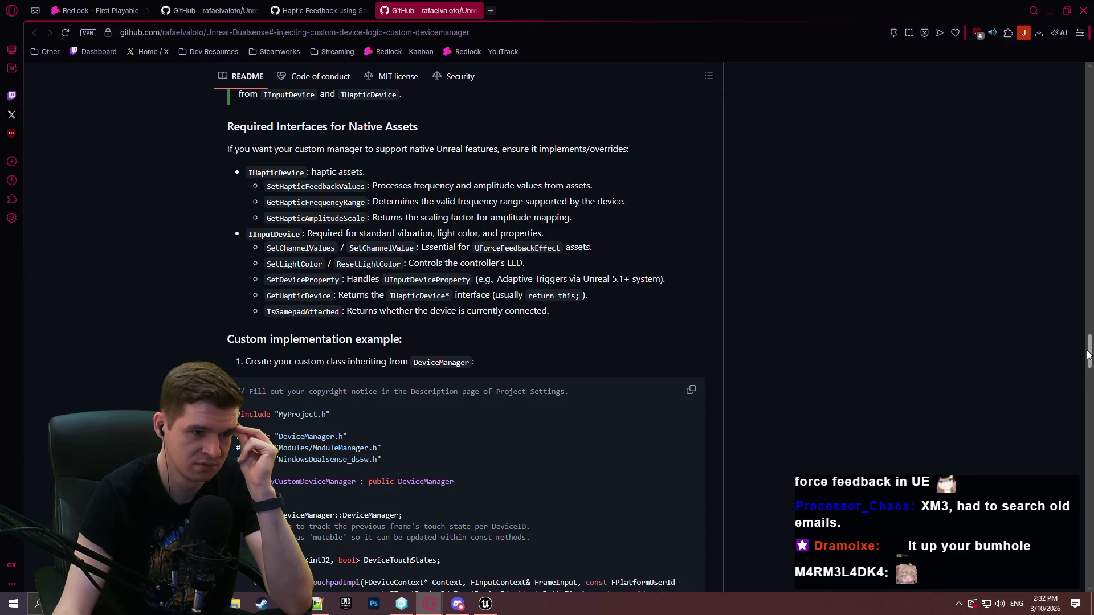
pyautogui.moveTo(1087, 355); pyautogui.dragTo(1064, 414)
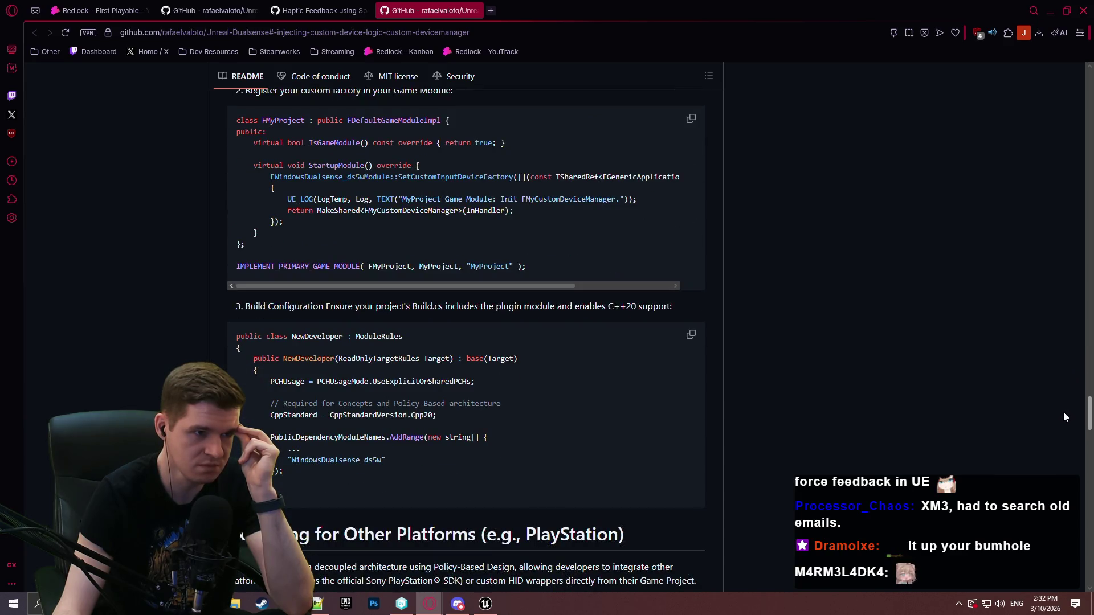
pyautogui.moveTo(1064, 413); pyautogui.dragTo(1054, 440)
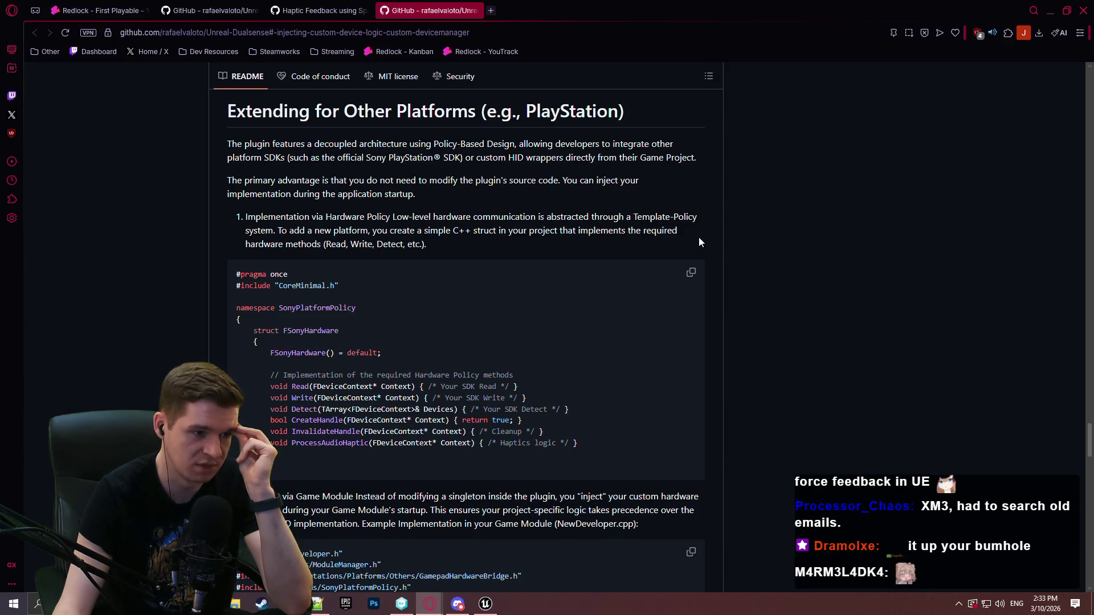
pyautogui.scroll(-4, 564, 210)
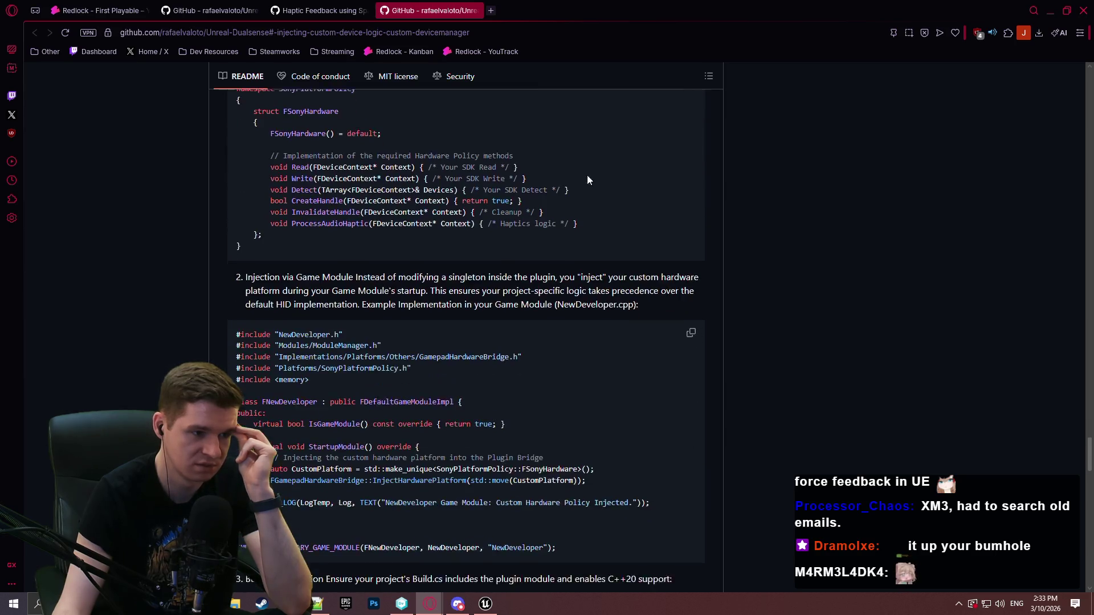
pyautogui.scroll(-5, 746, 211)
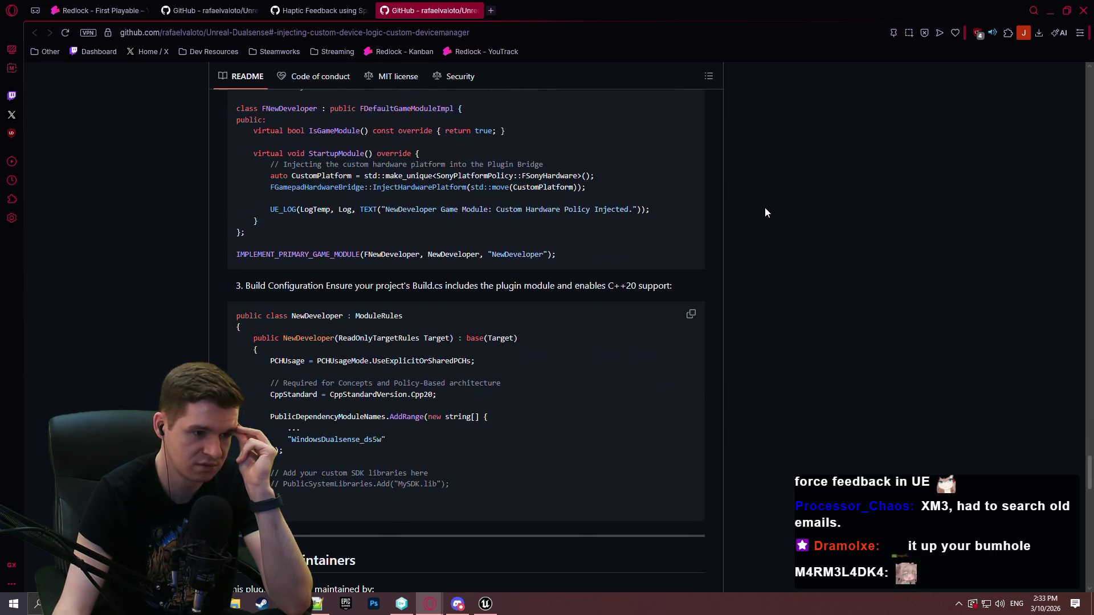
pyautogui.scroll(-4, 767, 215)
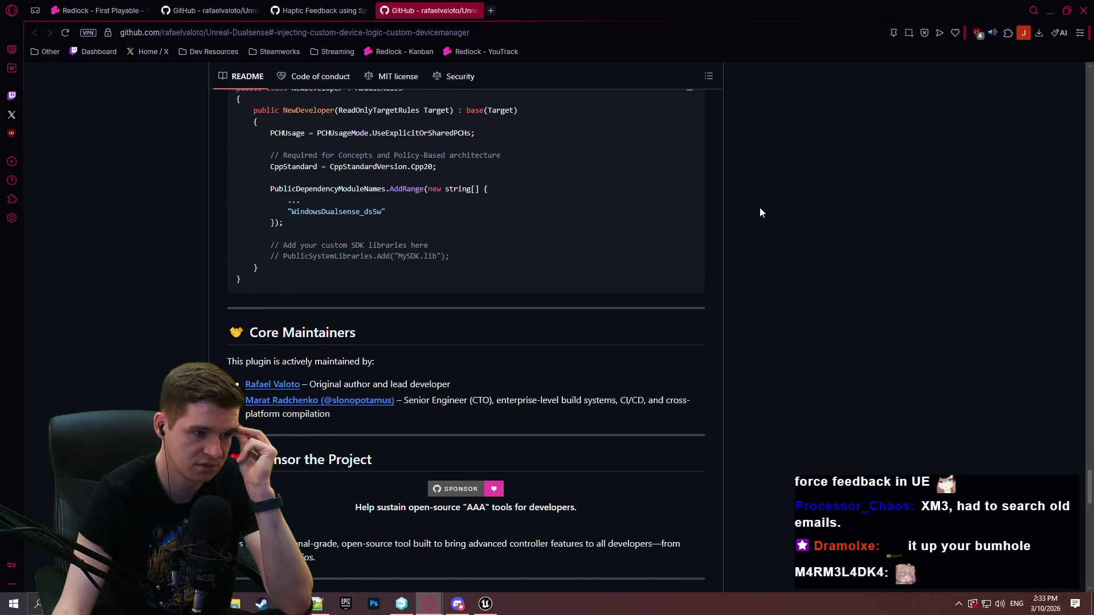
pyautogui.scroll(-2, 754, 217)
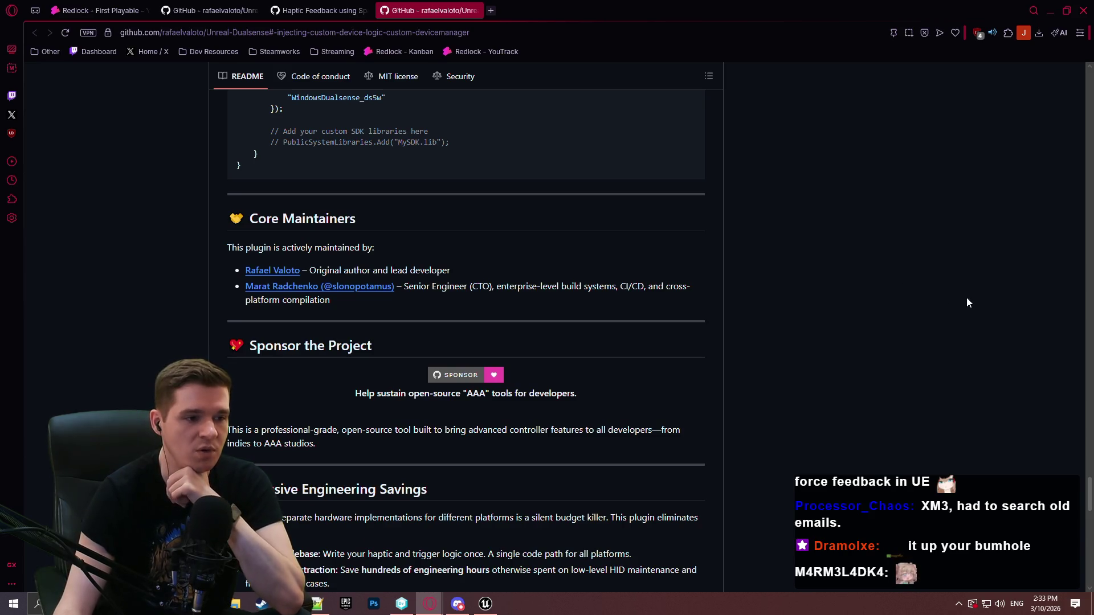
pyautogui.moveTo(1089, 495); pyautogui.dragTo(1088, 547)
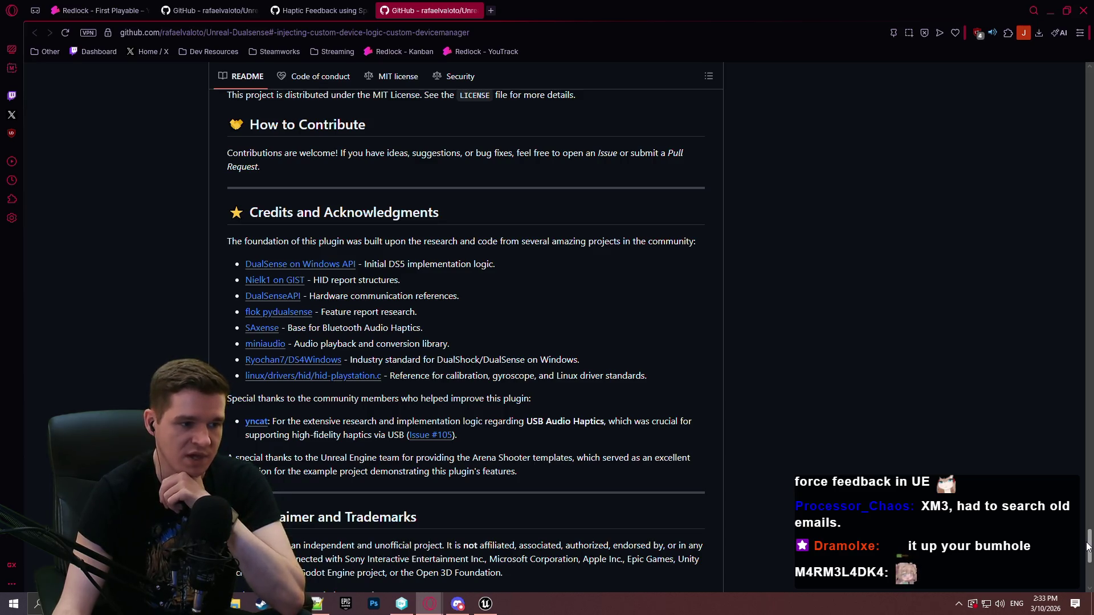
pyautogui.moveTo(1088, 547); pyautogui.dragTo(1090, 567)
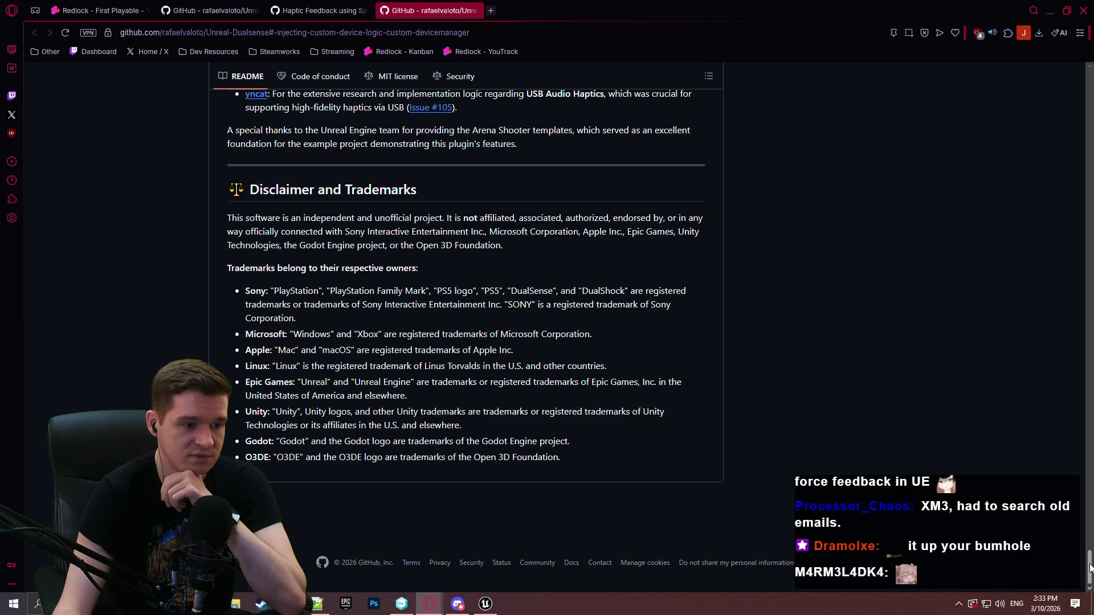
pyautogui.moveTo(1089, 567)
pyautogui.mouseDown()
pyautogui.moveTo(1074, 346)
pyautogui.moveTo(1039, 230)
pyautogui.mouseUp()
# Step: Scroll back up through the plugin repository page
pyautogui.scroll(5, 1038, 216)
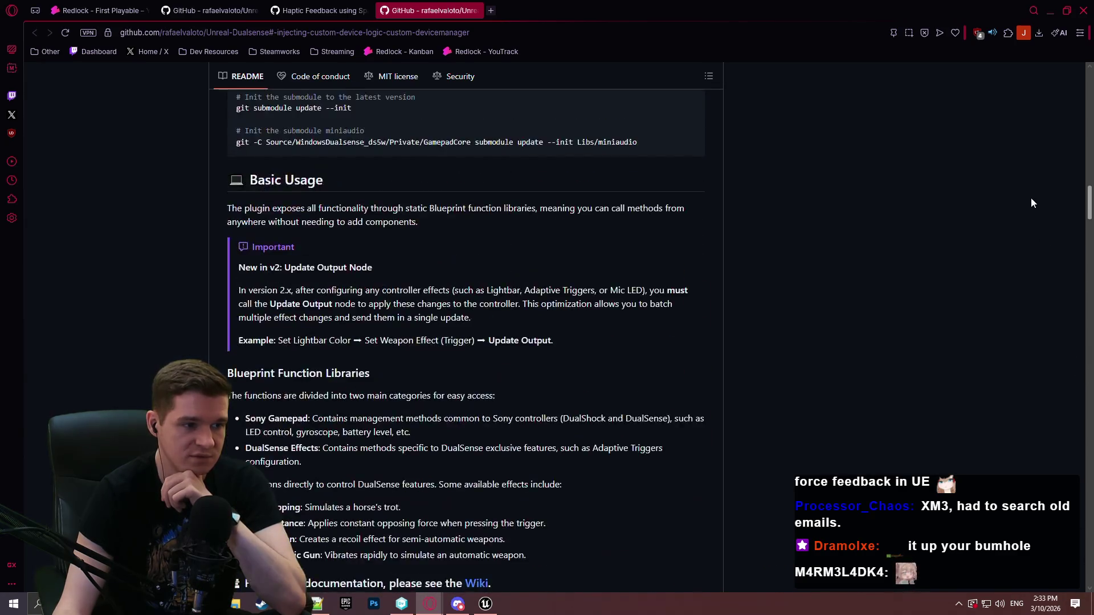
pyautogui.scroll(-1, 1043, 209)
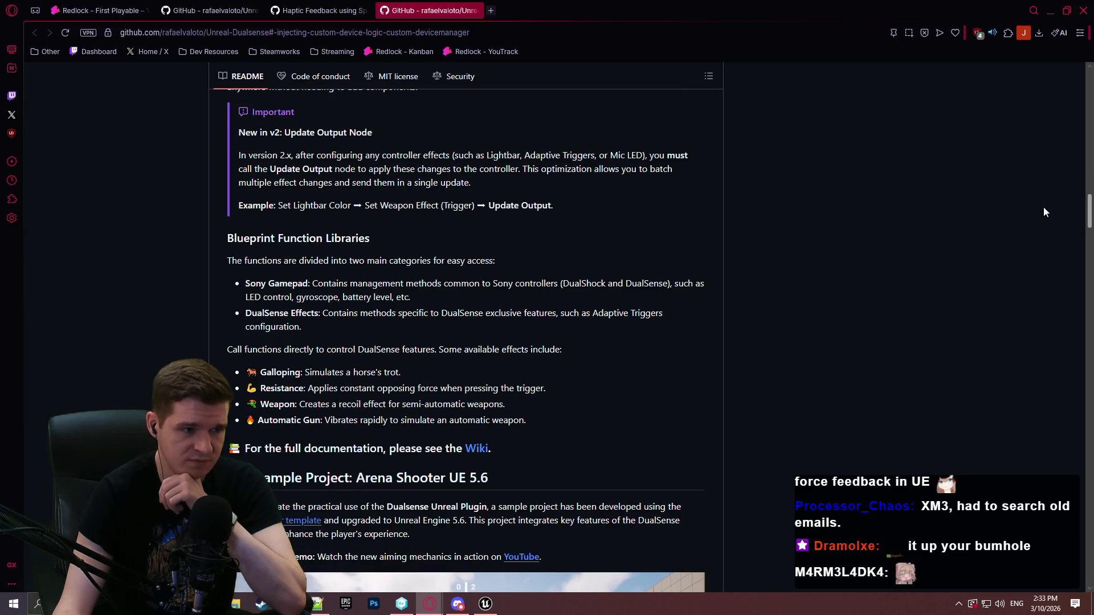
pyautogui.scroll(8, 1043, 207)
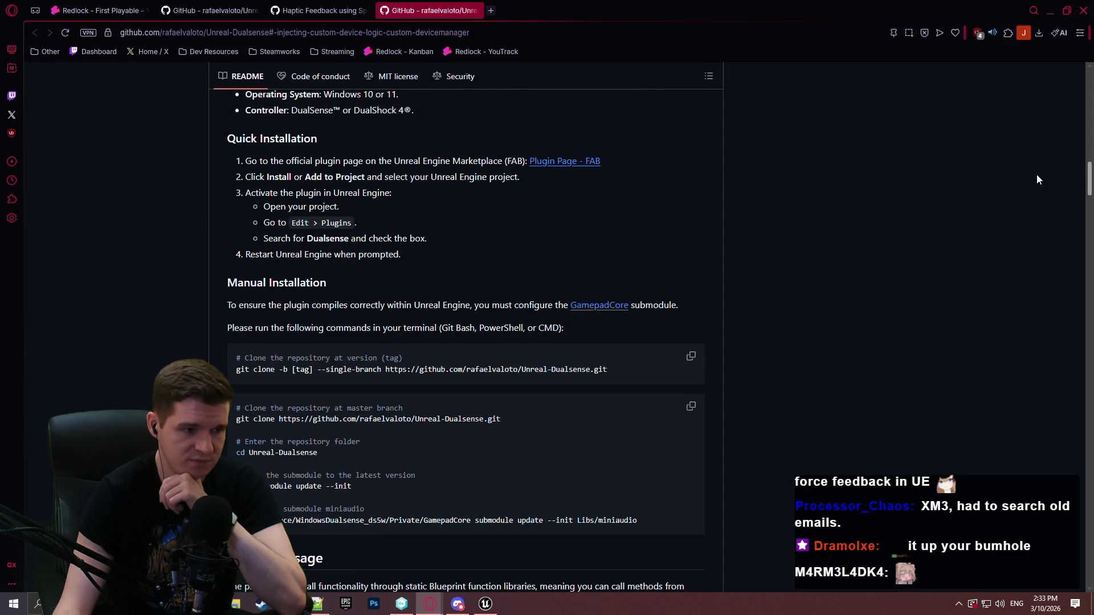
pyautogui.scroll(8, 1037, 180)
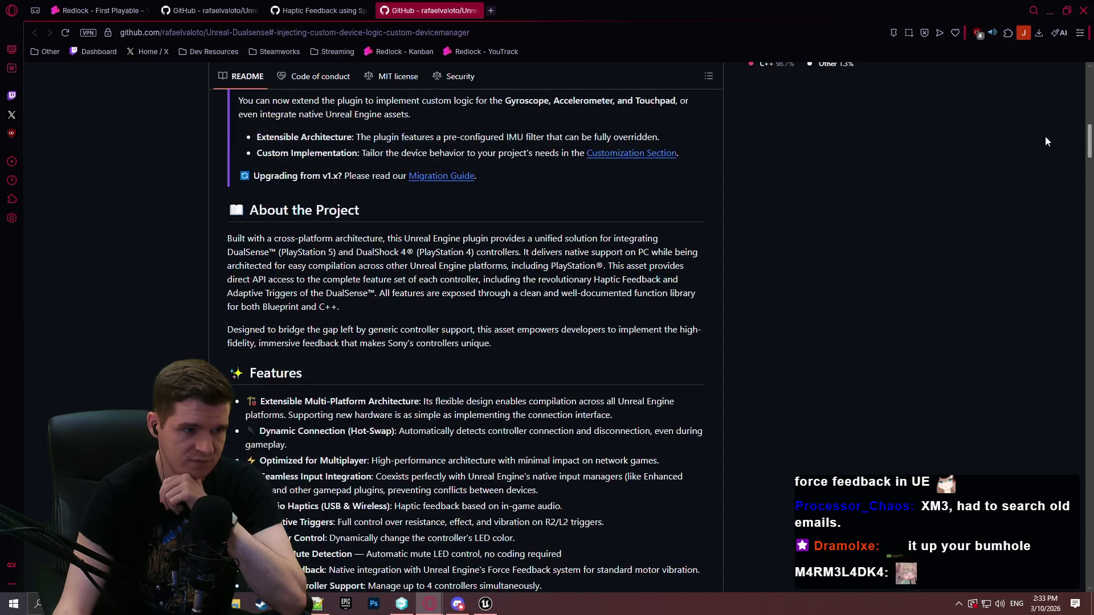
pyautogui.scroll(4, 1045, 141)
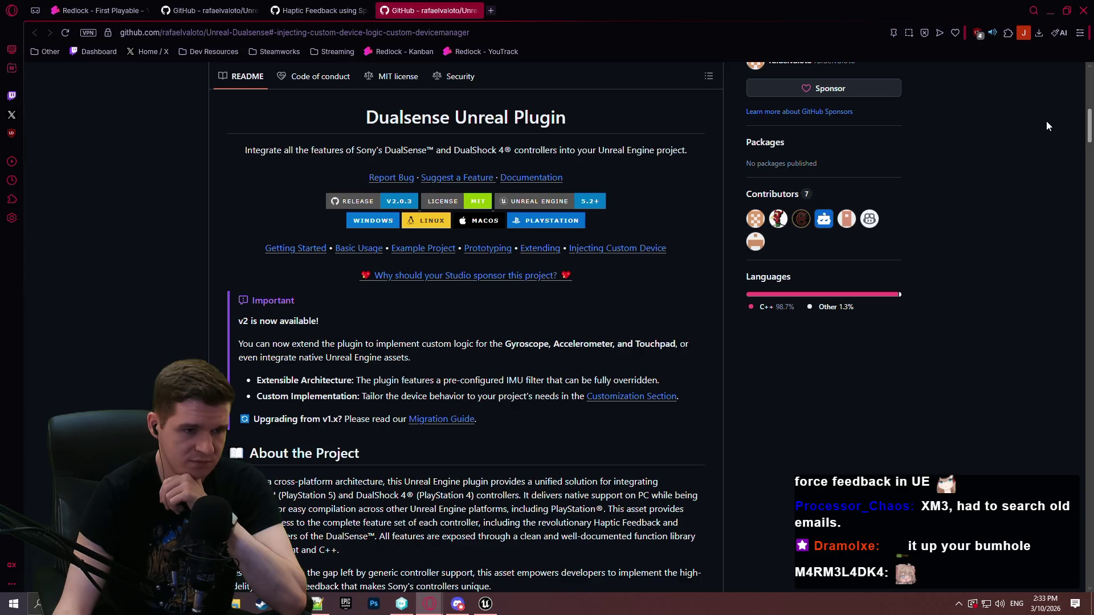
pyautogui.scroll(8, 1047, 118)
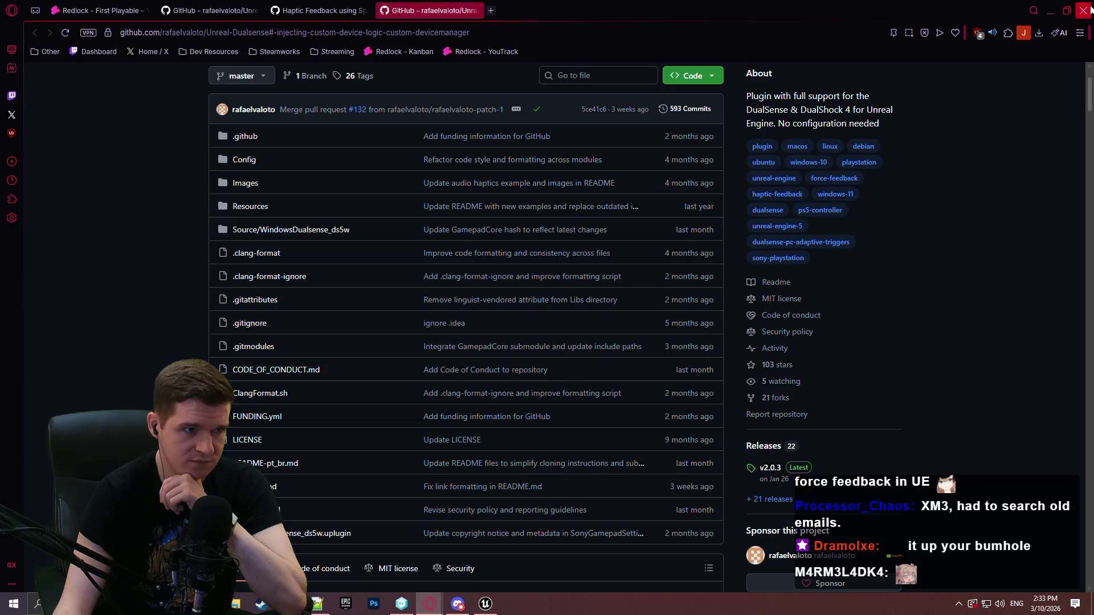
# Step: Minimise the browser and launch version control from Unreal, choosing Don't Save
pyautogui.click(1051, 13)
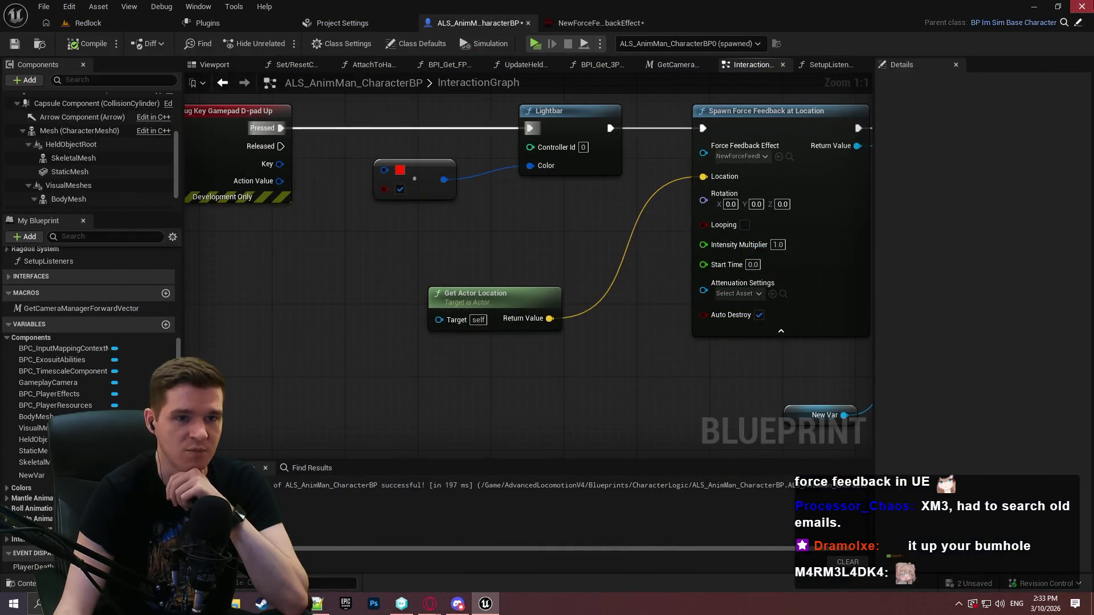
pyautogui.hotkey('ctrl', 'shift', 's')
pyautogui.click(644, 432)
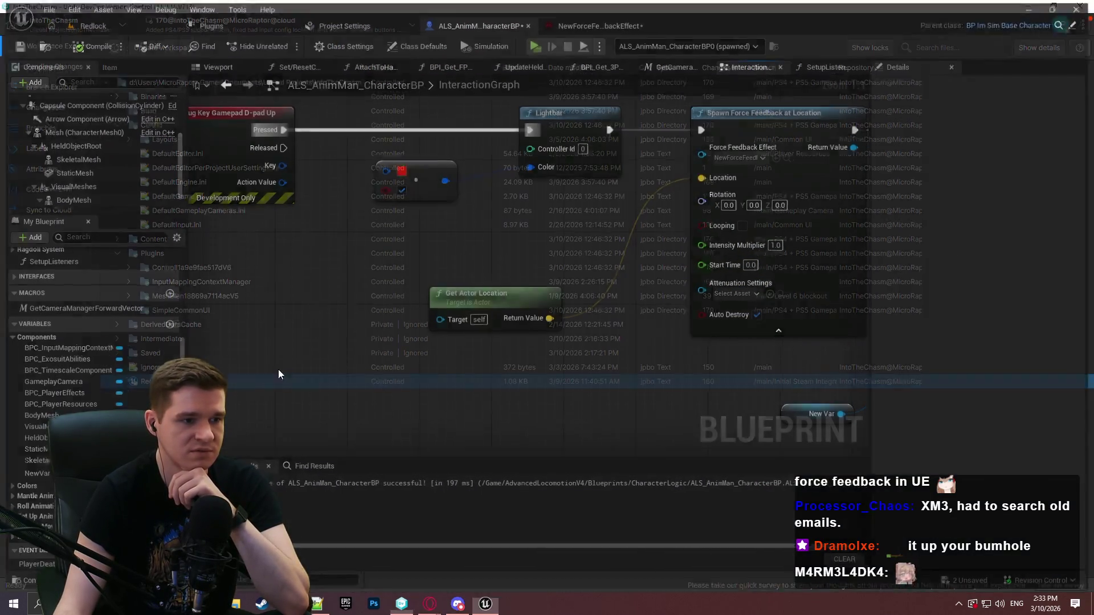
# Step: Merge the PS4/PS5 gamepad changeset 170 into /main from Branch Explorer
pyautogui.click(43, 86)
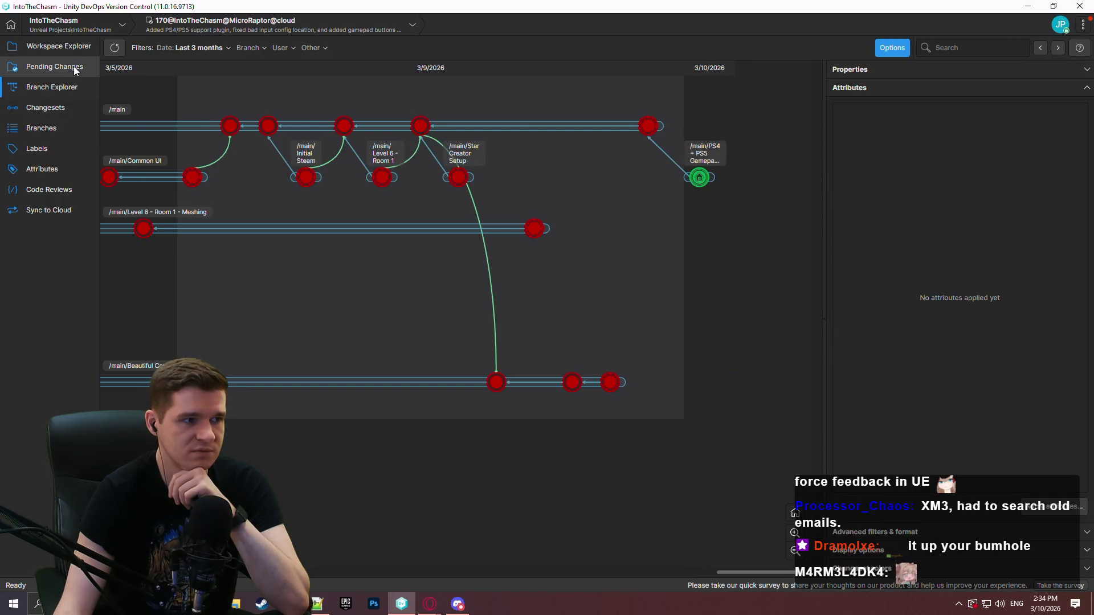
pyautogui.click(74, 68)
pyautogui.click(50, 46)
pyautogui.click(35, 90)
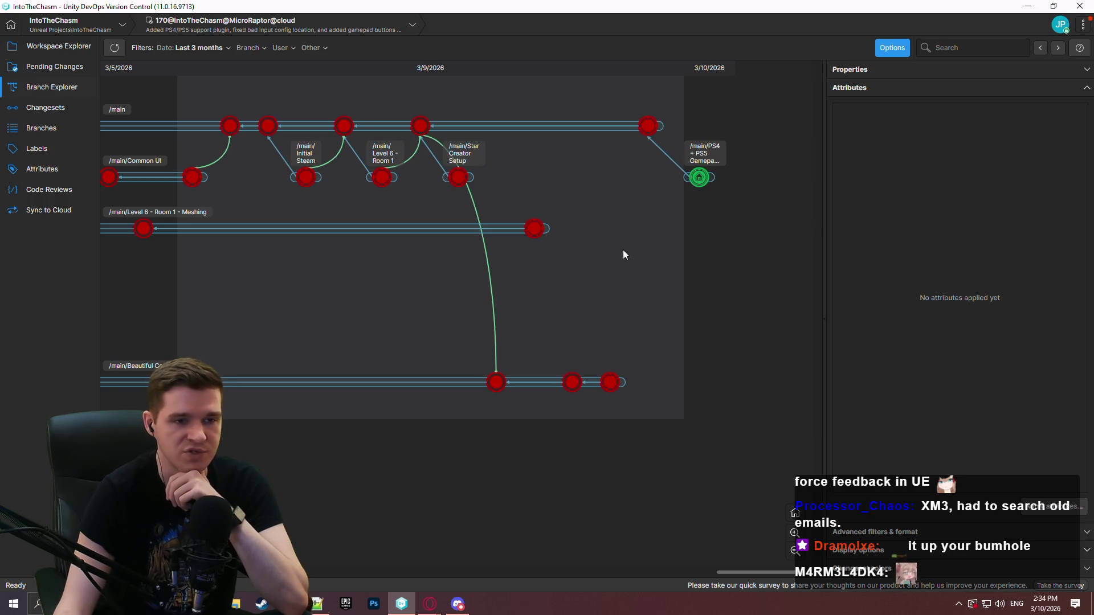
pyautogui.rightClick(703, 182)
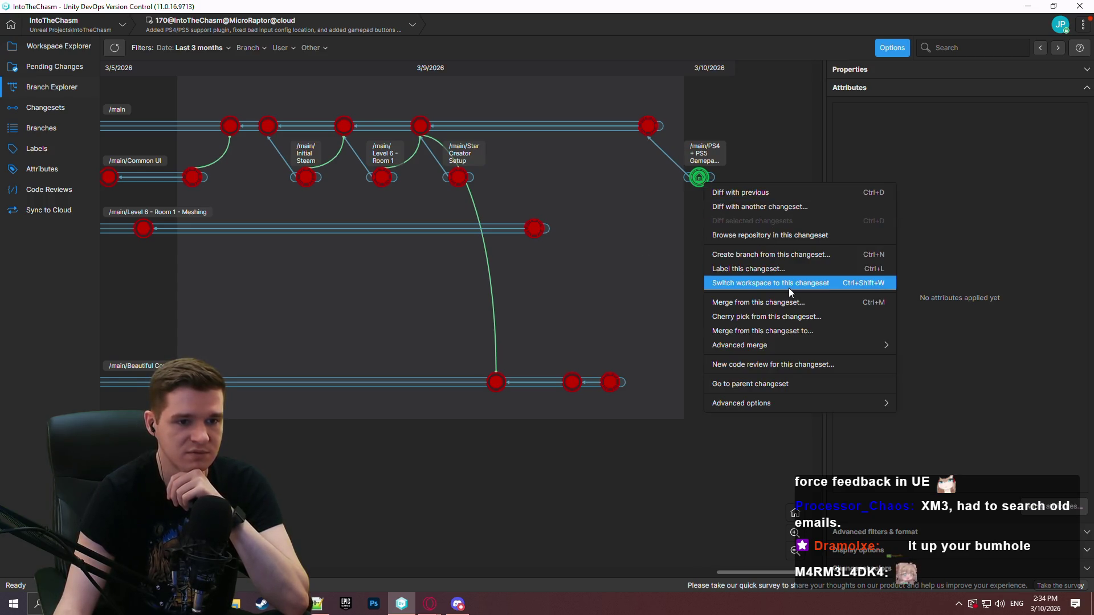
pyautogui.click(812, 331)
pyautogui.doubleClick(361, 247)
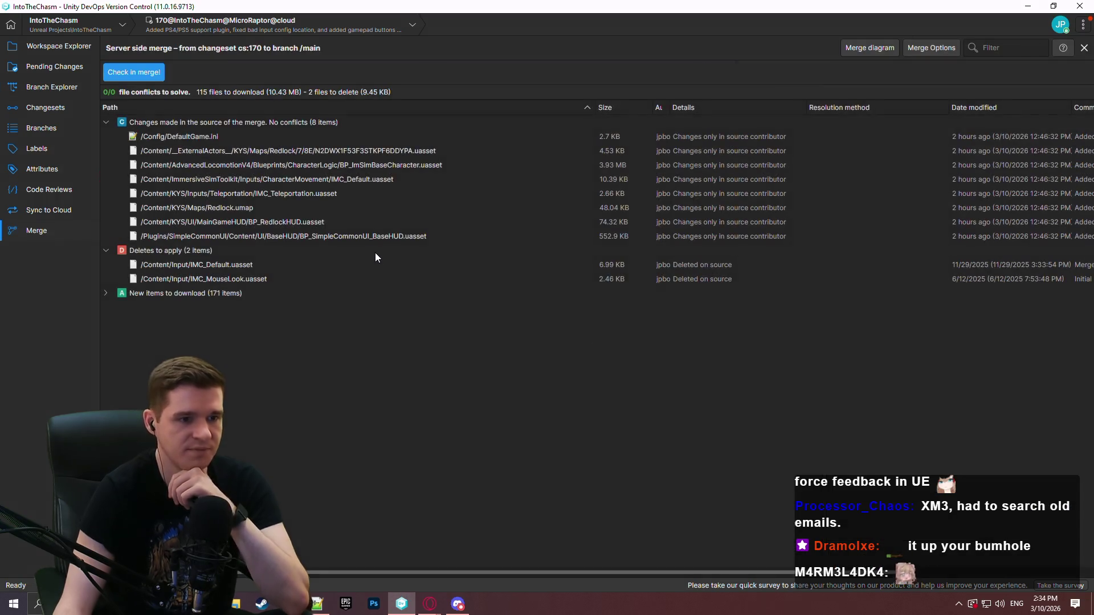
# Step: Check in the merge with comment "PS4/PS5 controller support to main"
pyautogui.click(135, 70)
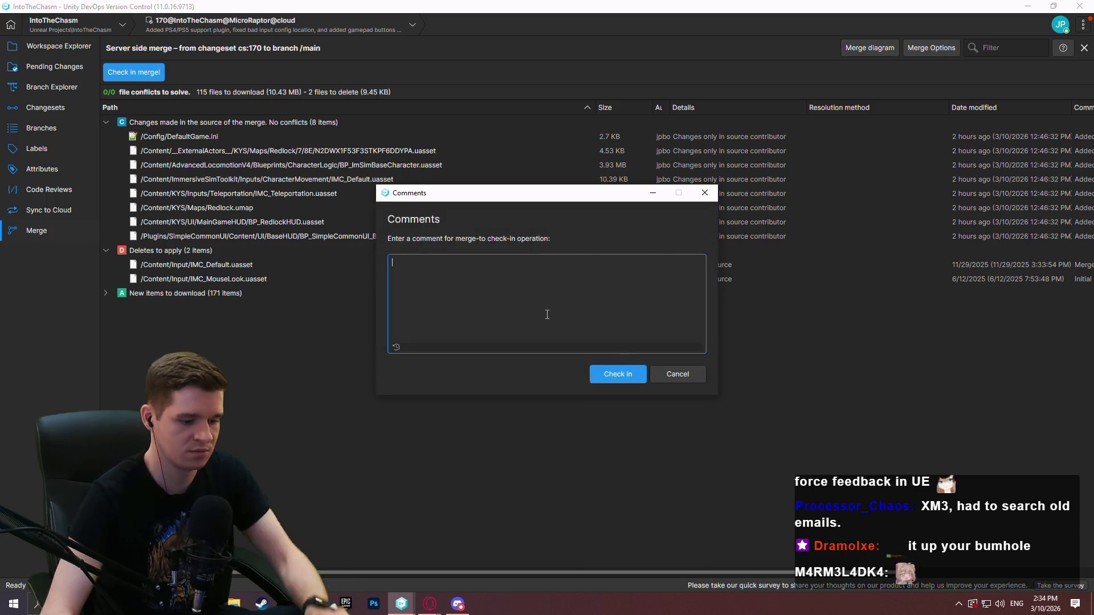
pyautogui.write('PS4')
pyautogui.write('S5 controller su')
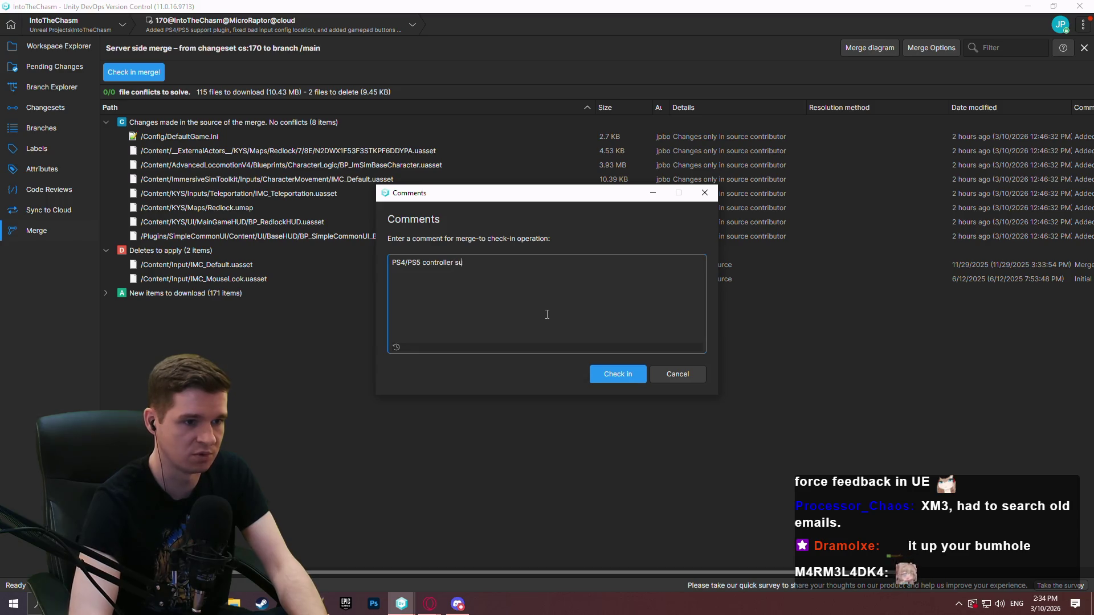
pyautogui.write('in')
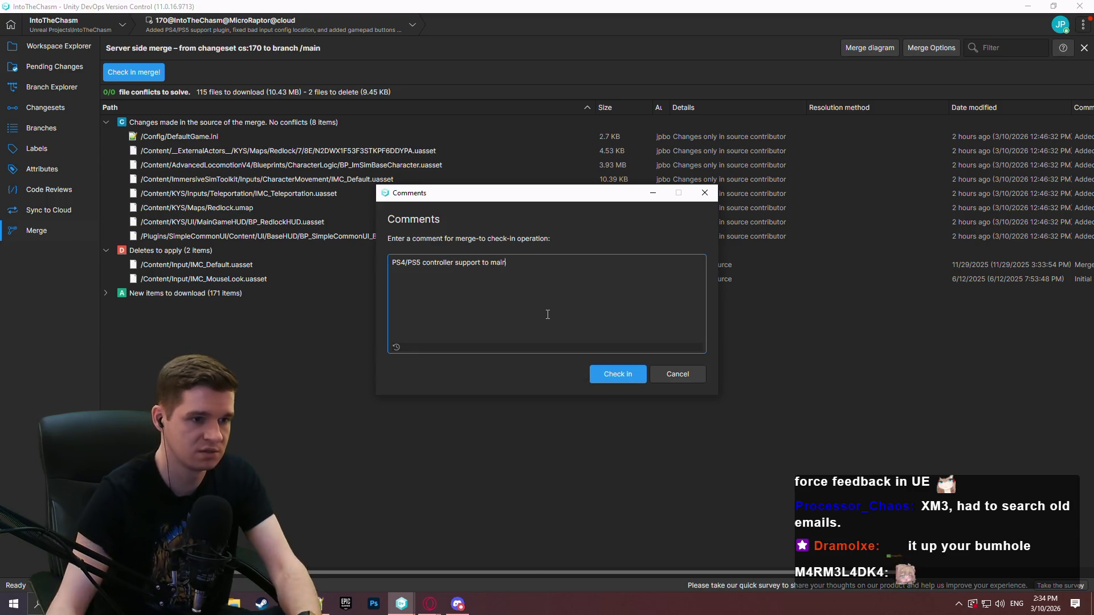
pyautogui.click(616, 378)
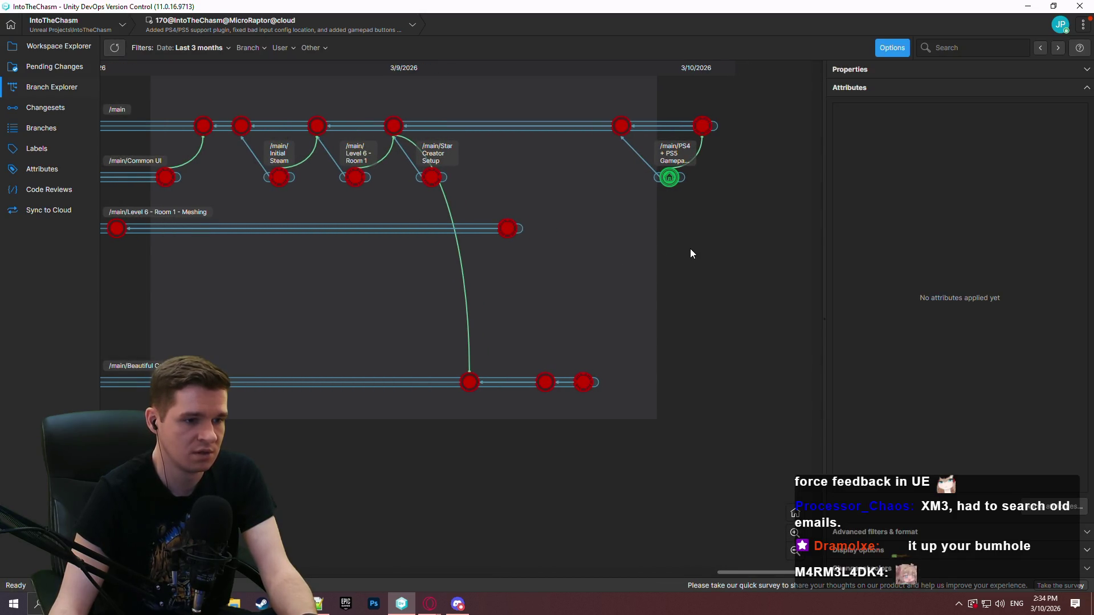
# Step: Merge the latest /main changeset into /main/Beautiful Corner, cancelling the check-in comment
pyautogui.rightClick(704, 129)
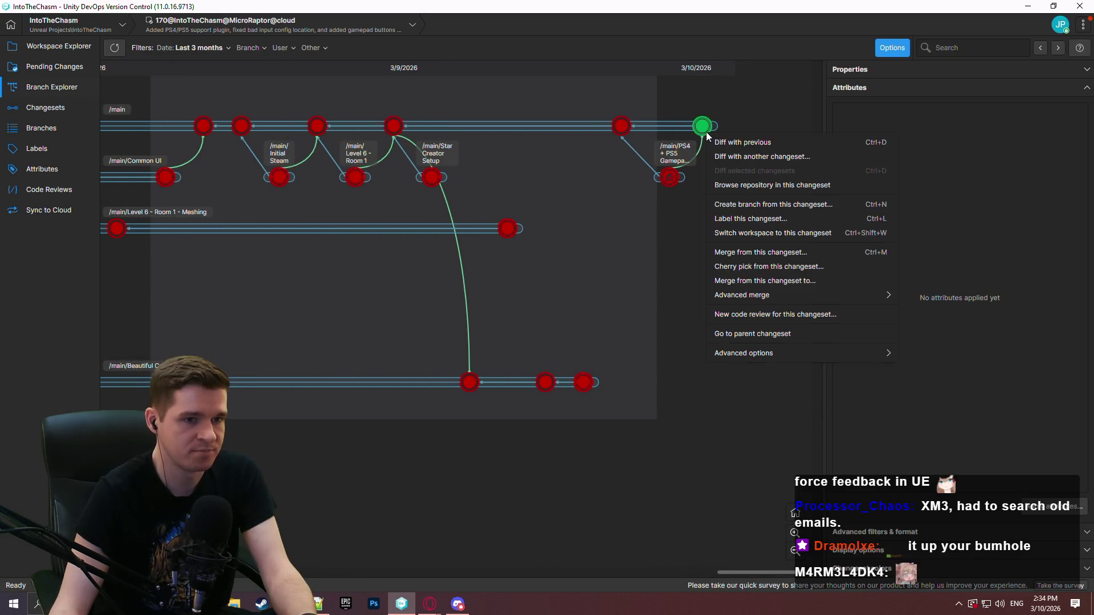
pyautogui.click(824, 281)
pyautogui.doubleClick(365, 276)
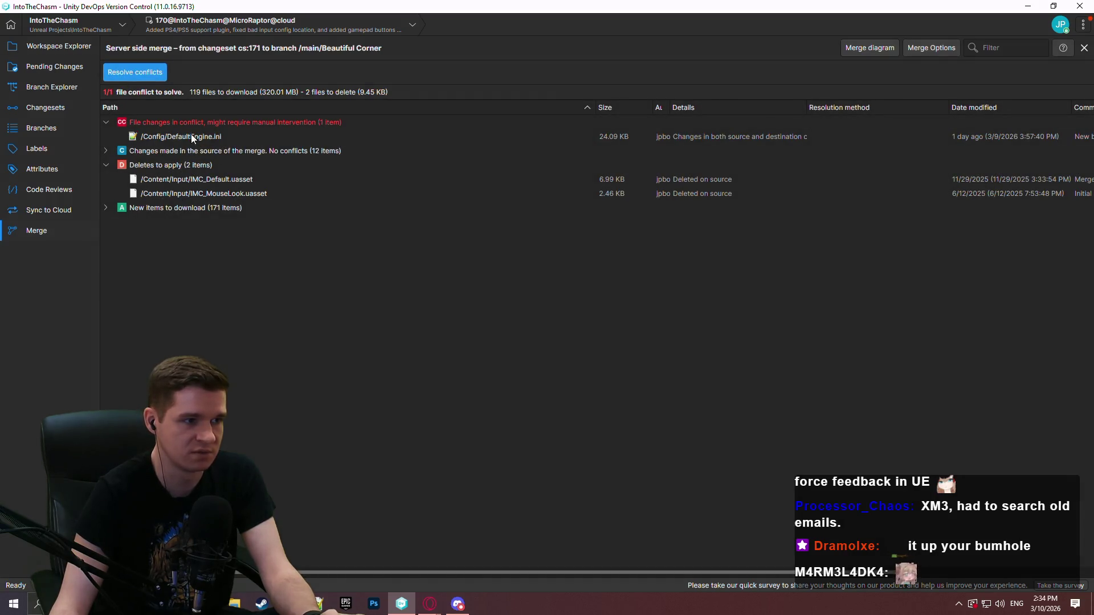
pyautogui.click(147, 70)
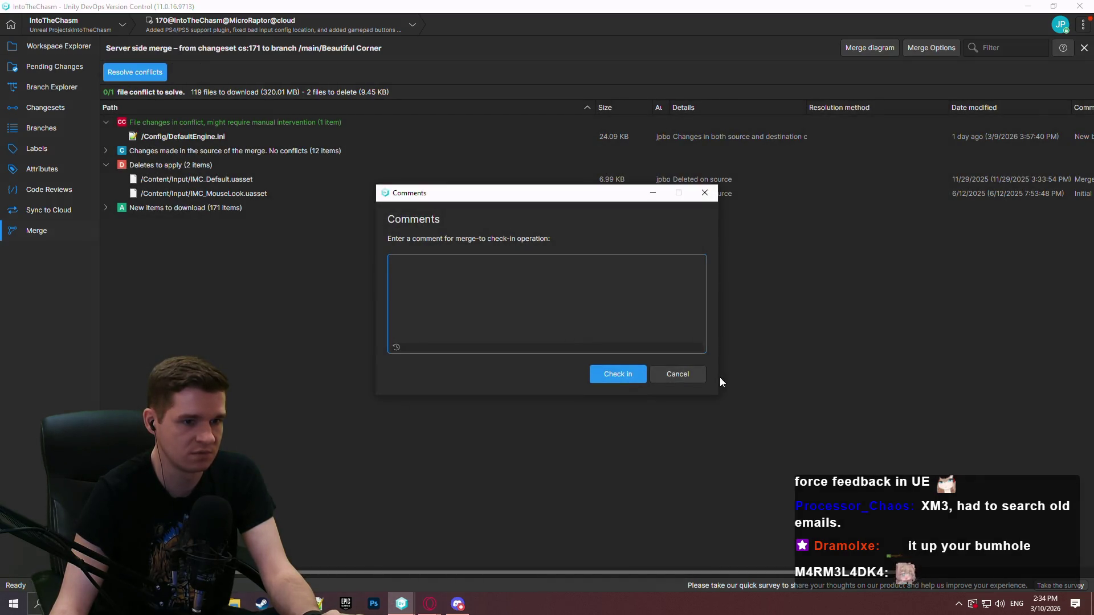
pyautogui.click(681, 374)
# Step: Diff source with destination for the conflicting DefaultEngine.ini
pyautogui.click(197, 132)
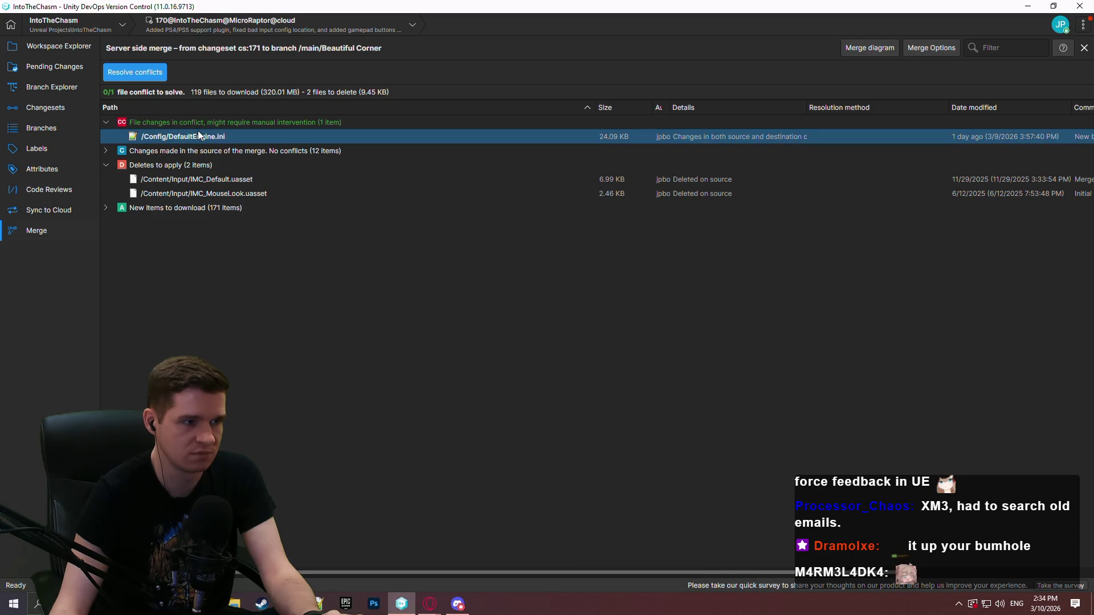
pyautogui.rightClick(235, 139)
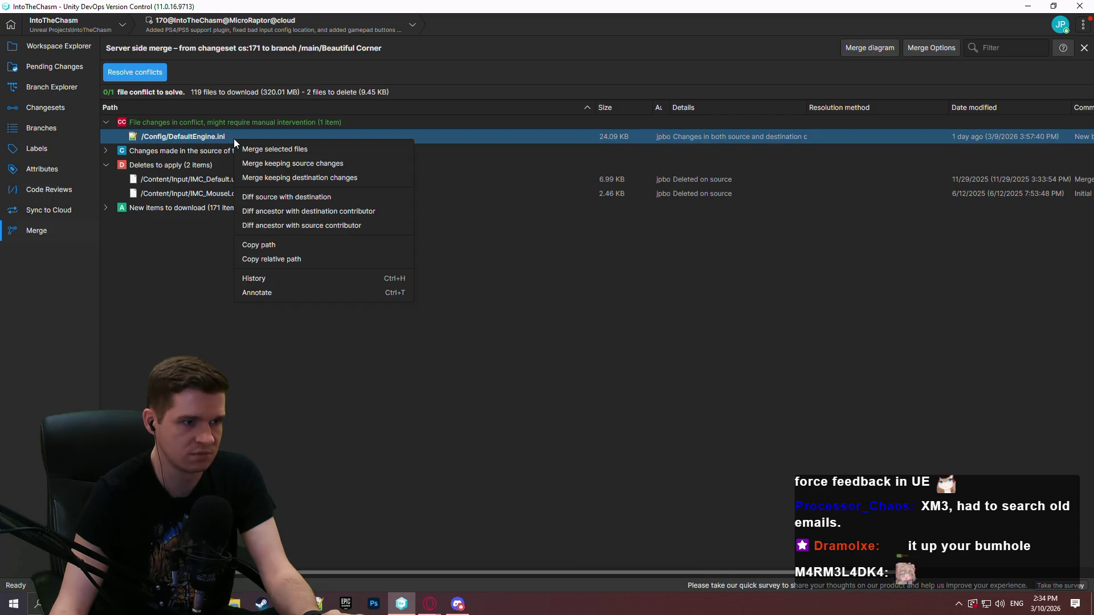
pyautogui.click(304, 201)
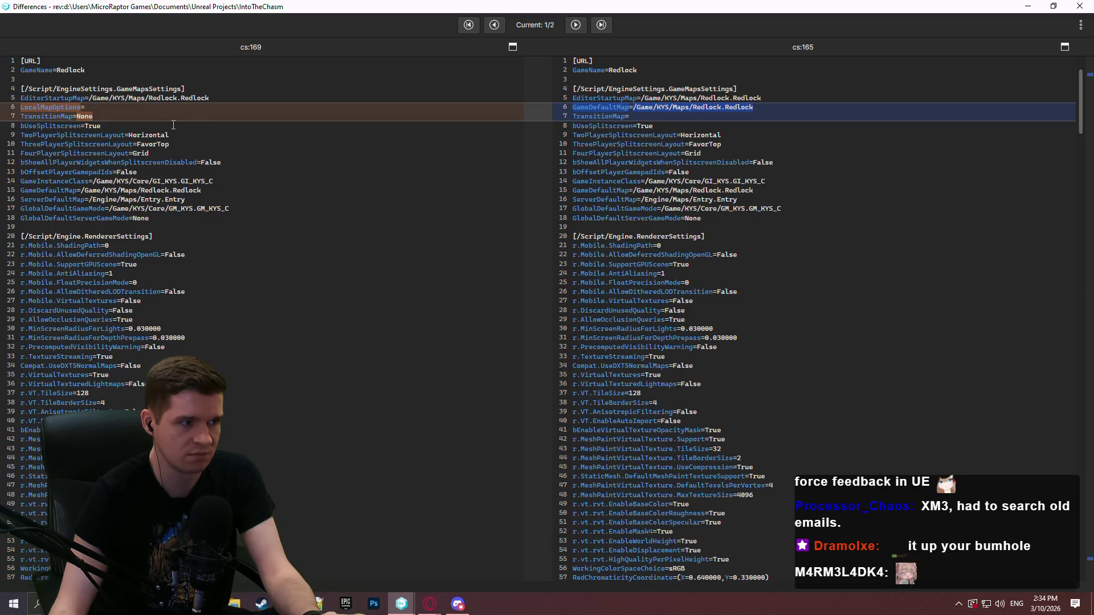
# Step: Inspect line 6: LocalMapOptions= in cs:169 versus GameDefaultMap=/Game/KYS/Maps/Redlock.Redlock in cs:165
pyautogui.scroll(-1, 174, 124)
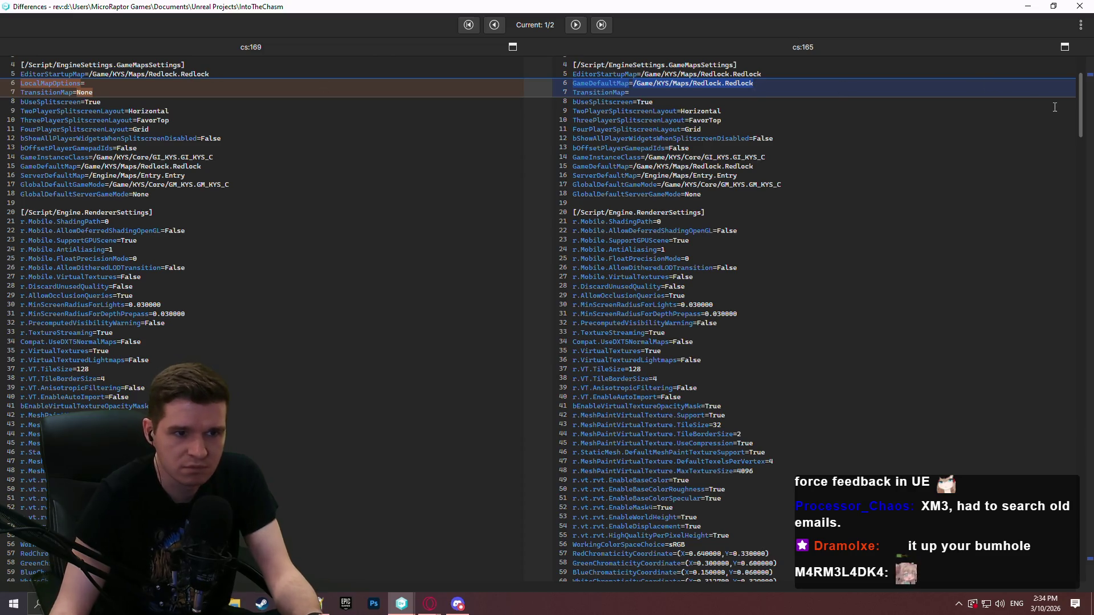
pyautogui.moveTo(1082, 98); pyautogui.dragTo(1081, 482)
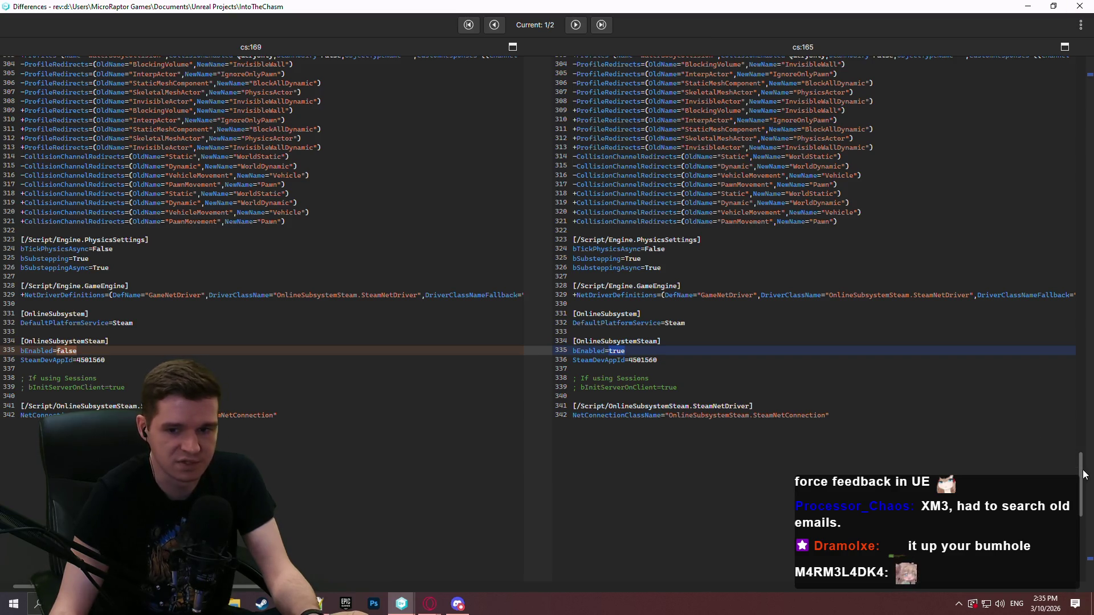
pyautogui.scroll(6, 1078, 428)
pyautogui.scroll(20, 1078, 427)
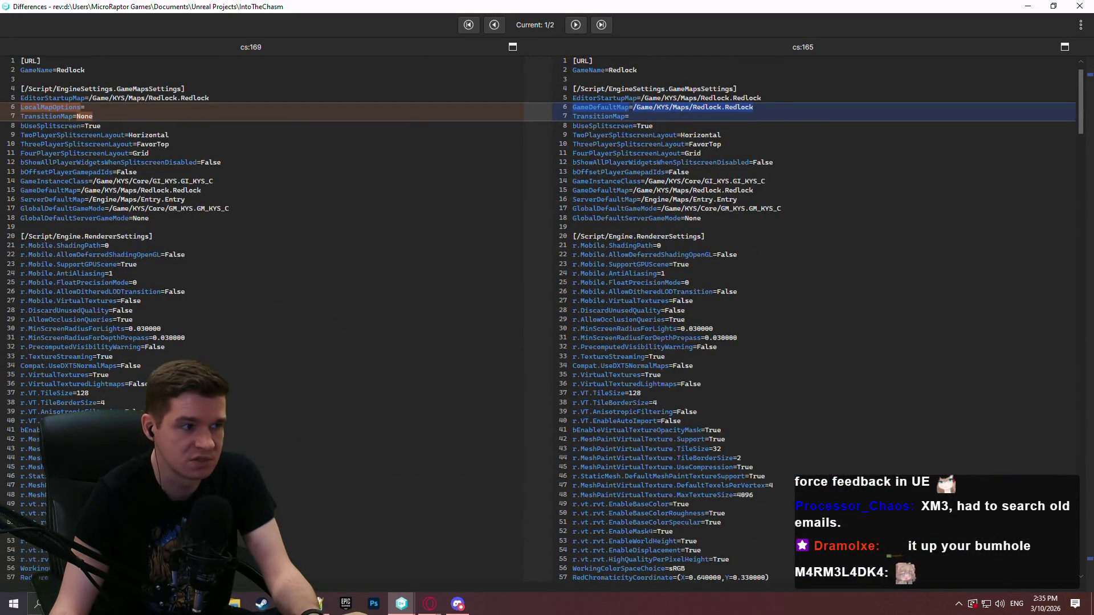
pyautogui.scroll(-20, 1039, 341)
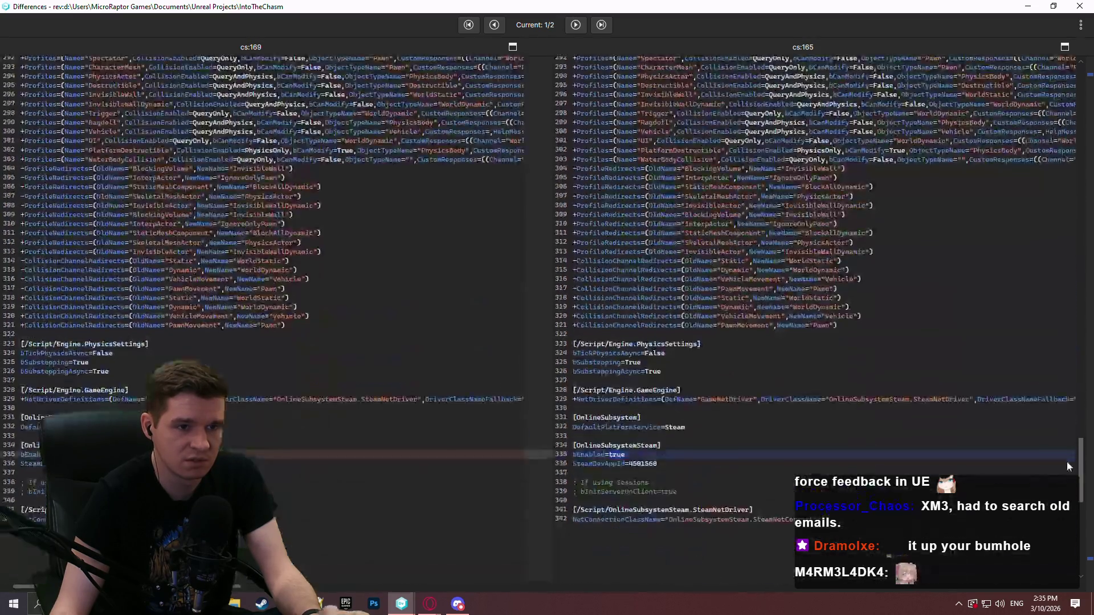
pyautogui.scroll(20, 1040, 341)
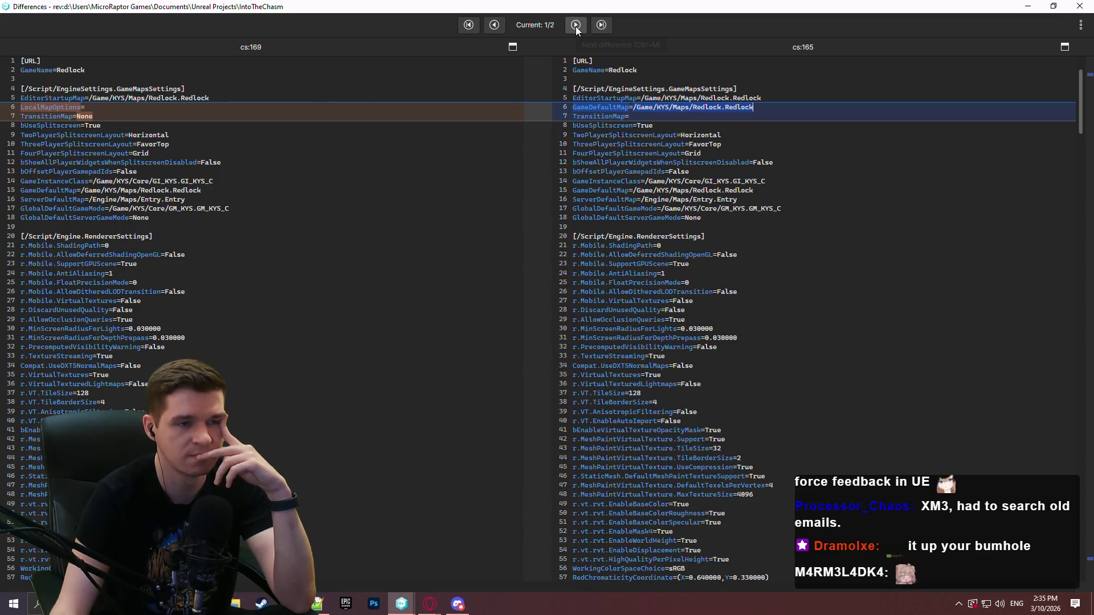
# Step: Close the diff, compare DefaultEngine.ini's versions once more, and close it again
pyautogui.click(1080, 7)
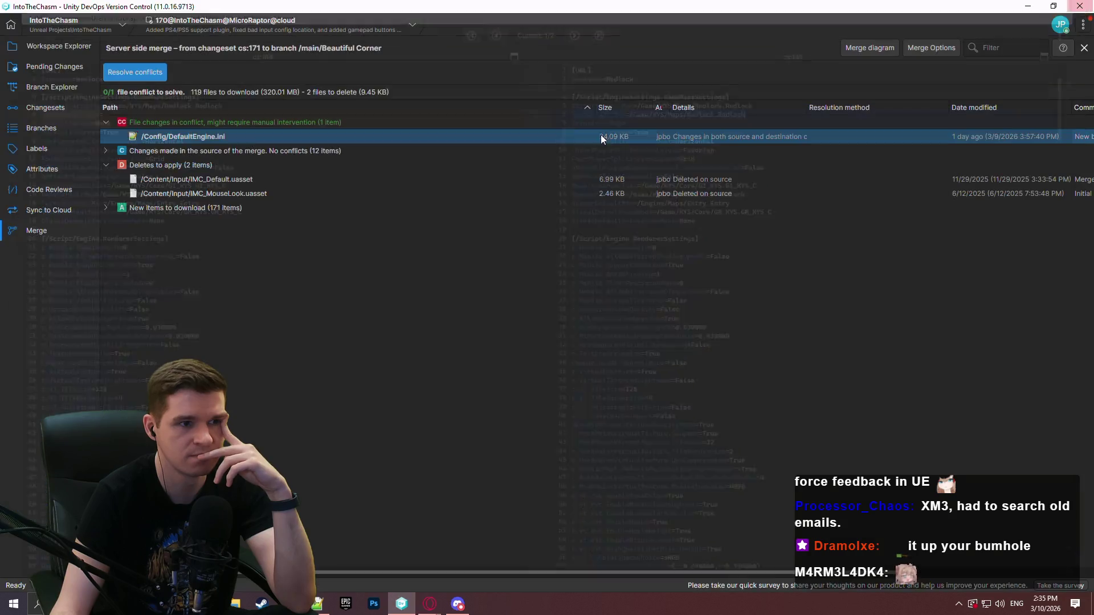
pyautogui.rightClick(275, 132)
pyautogui.rightClick(251, 135)
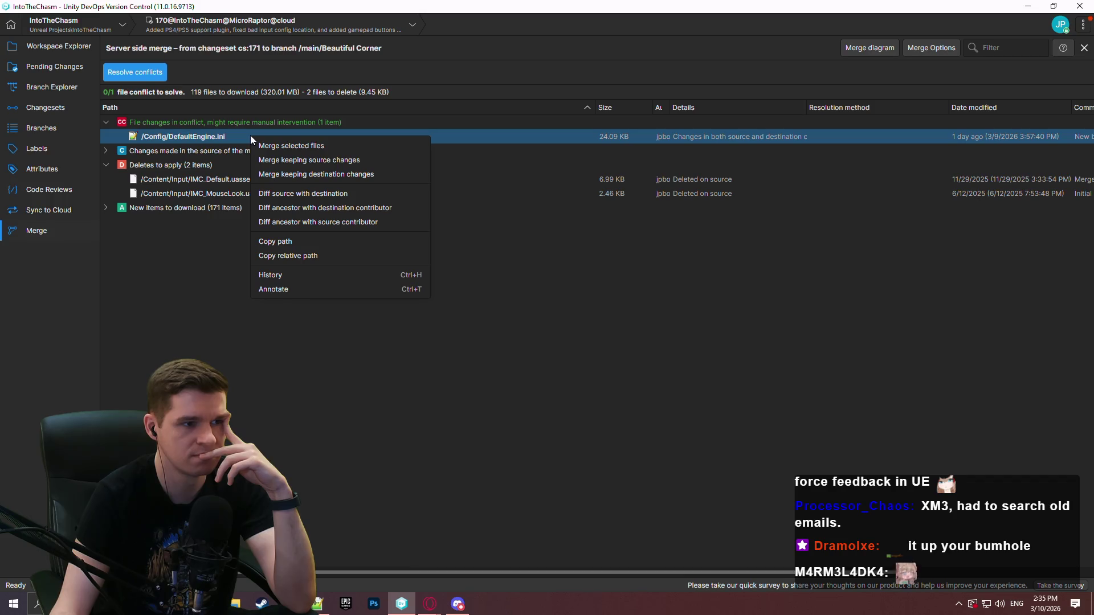
pyautogui.click(330, 163)
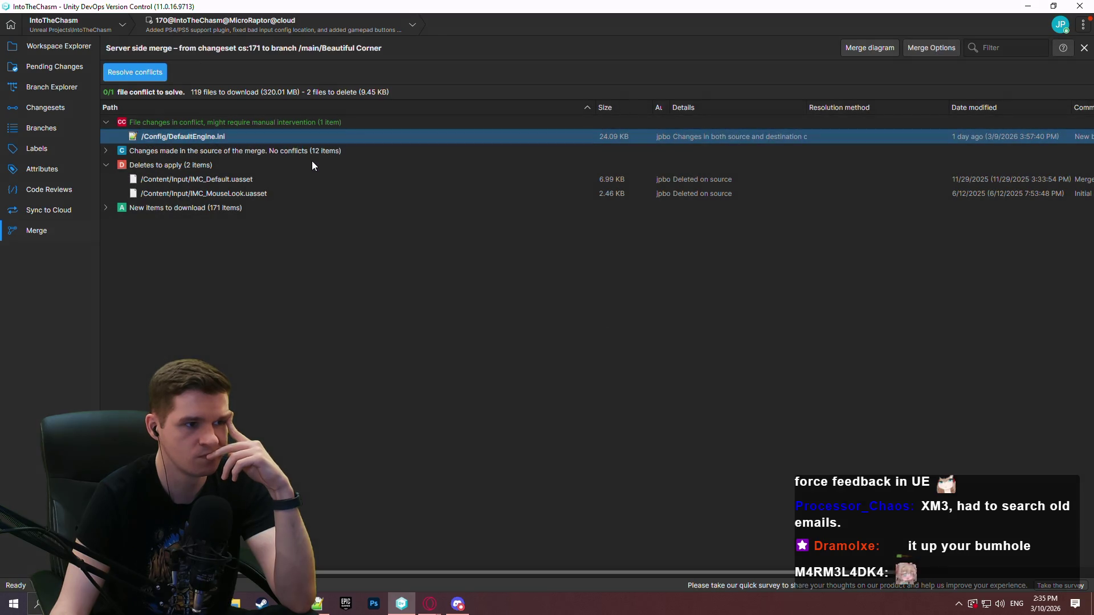
pyautogui.rightClick(208, 135)
pyautogui.click(265, 188)
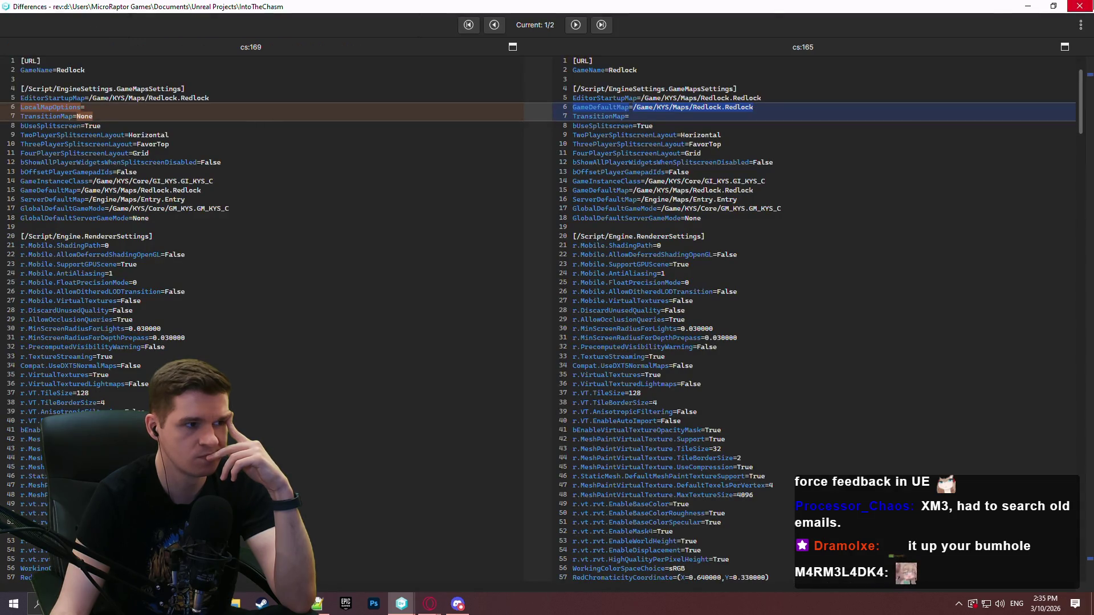
pyautogui.click(1080, 6)
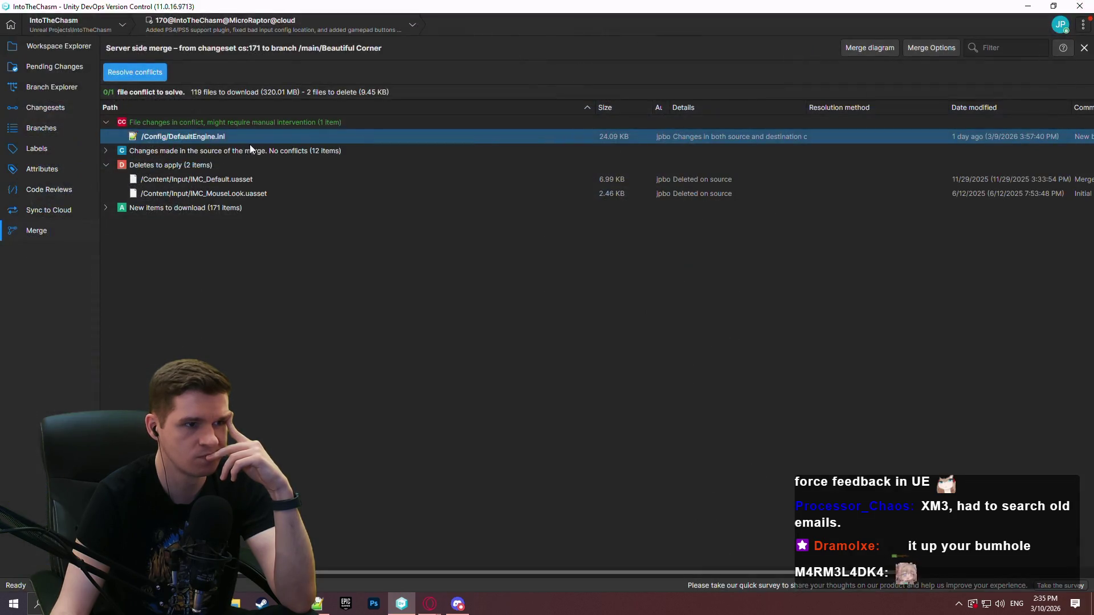
# Step: Check in the merge onto Beautiful Corner as changeset 172 with comment "main to bc"
pyautogui.click(142, 72)
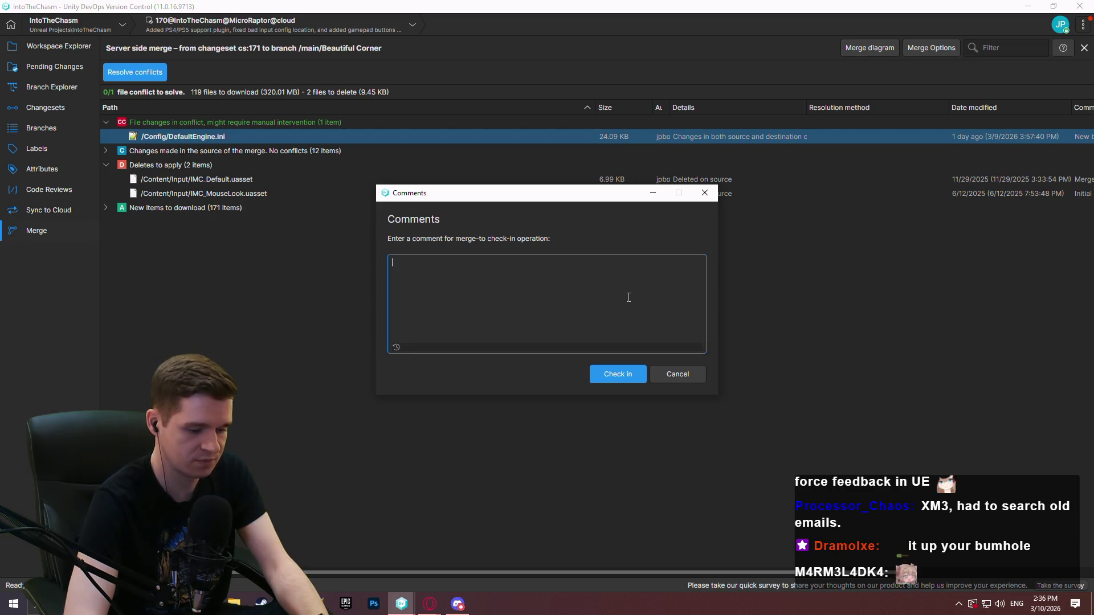
pyautogui.write('controller support')
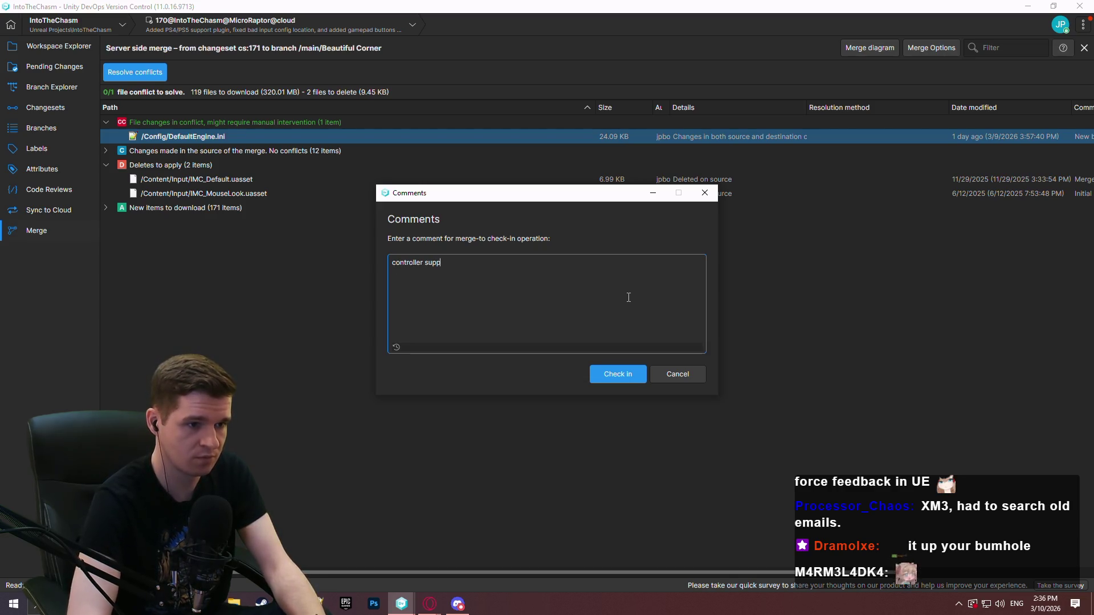
pyautogui.hotkey('ctrl', 'a')
pyautogui.write('m')
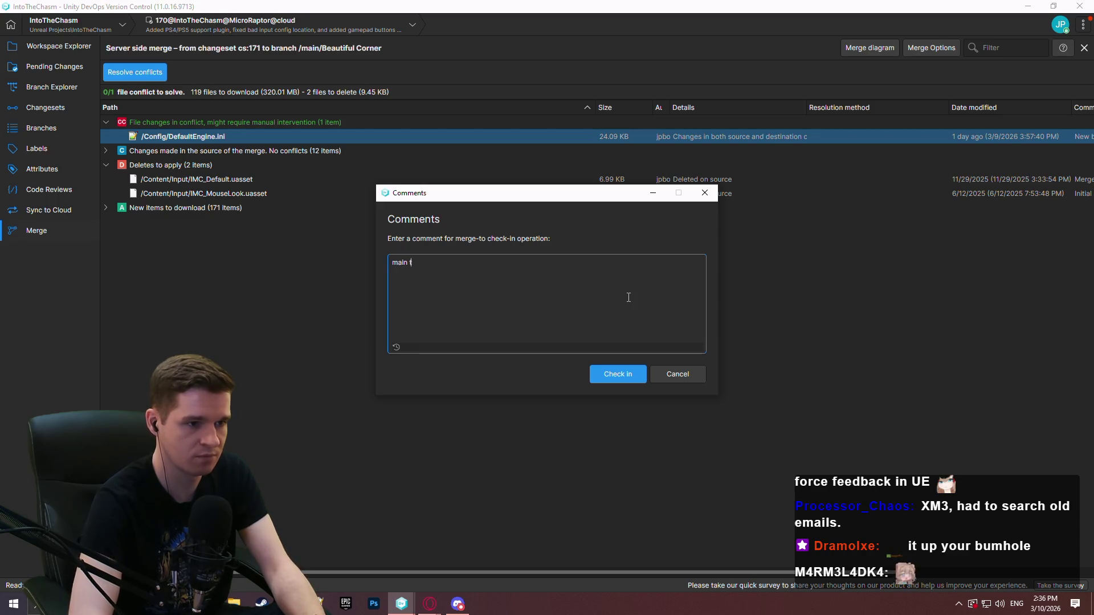
pyautogui.click(609, 376)
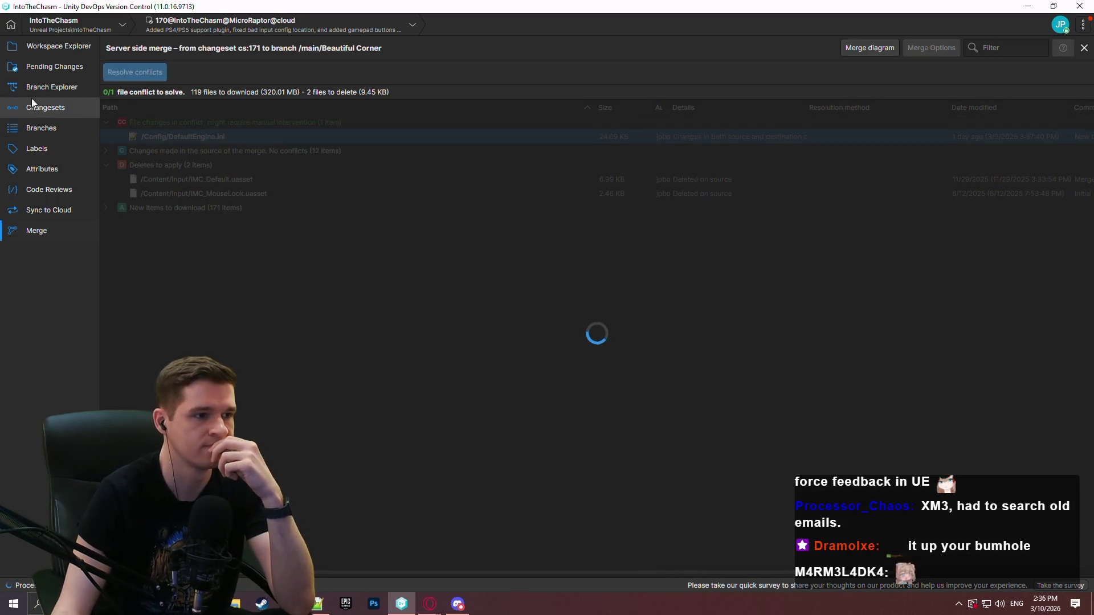
# Step: Switch the workspace to the new Beautiful Corner changeset 172
pyautogui.click(45, 88)
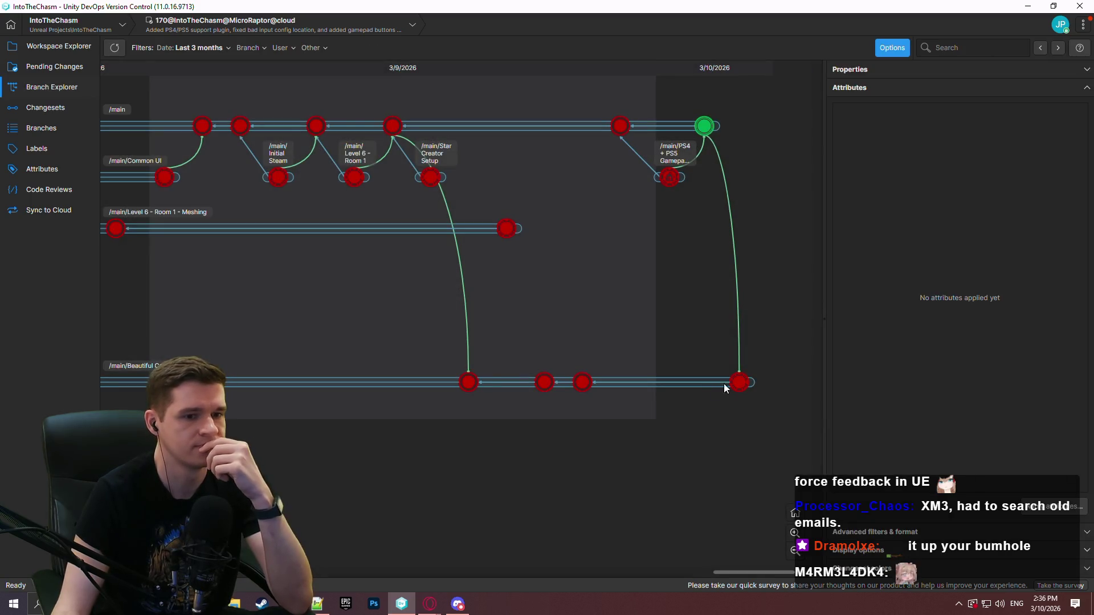
pyautogui.rightClick(738, 383)
pyautogui.click(797, 238)
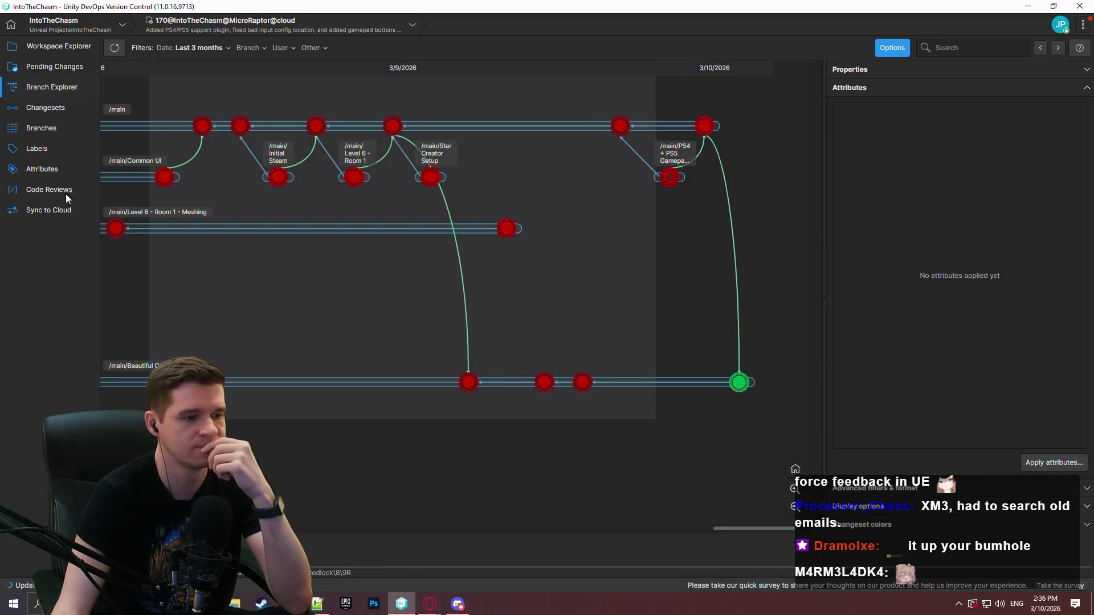
pyautogui.click(70, 44)
# Step: Delete the first GameDefaultMap line (line 6) in DefaultEngine.ini and save the file
pyautogui.doubleClick(190, 182)
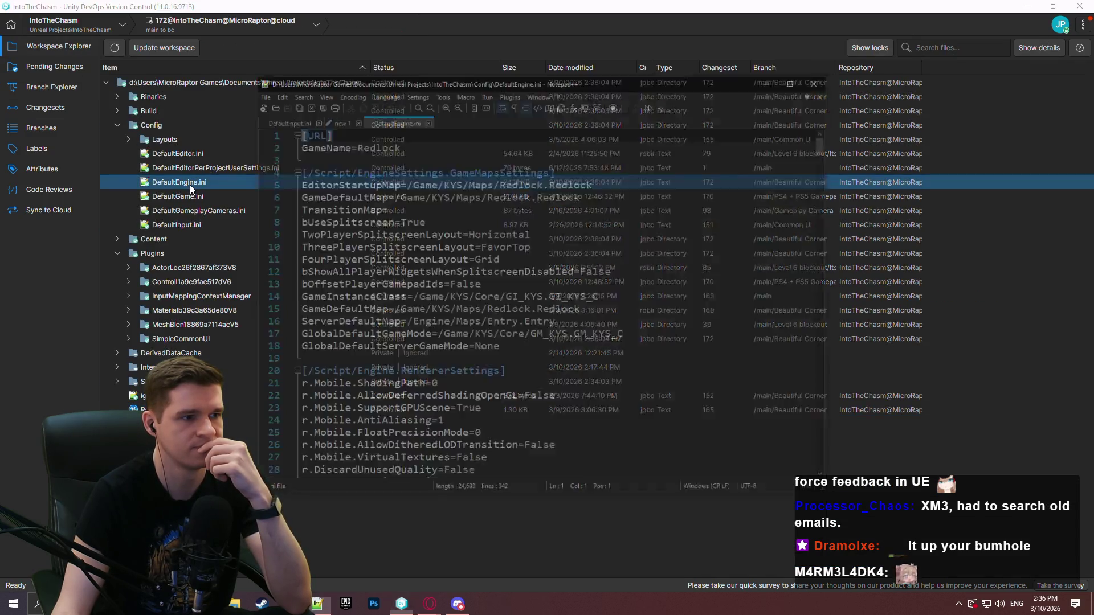
pyautogui.click(592, 143)
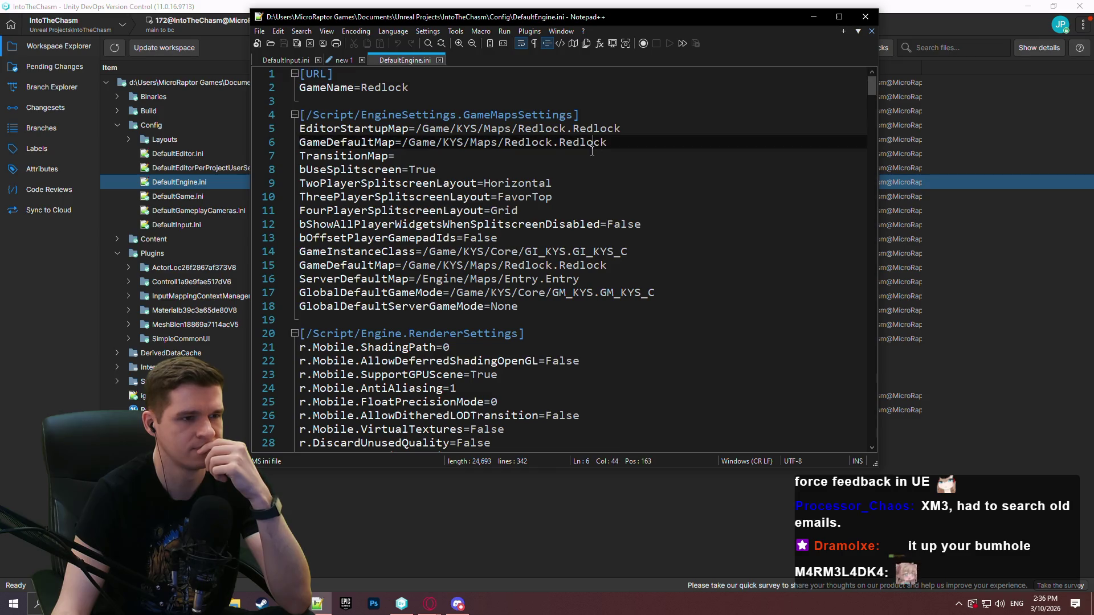
pyautogui.doubleClick(365, 142)
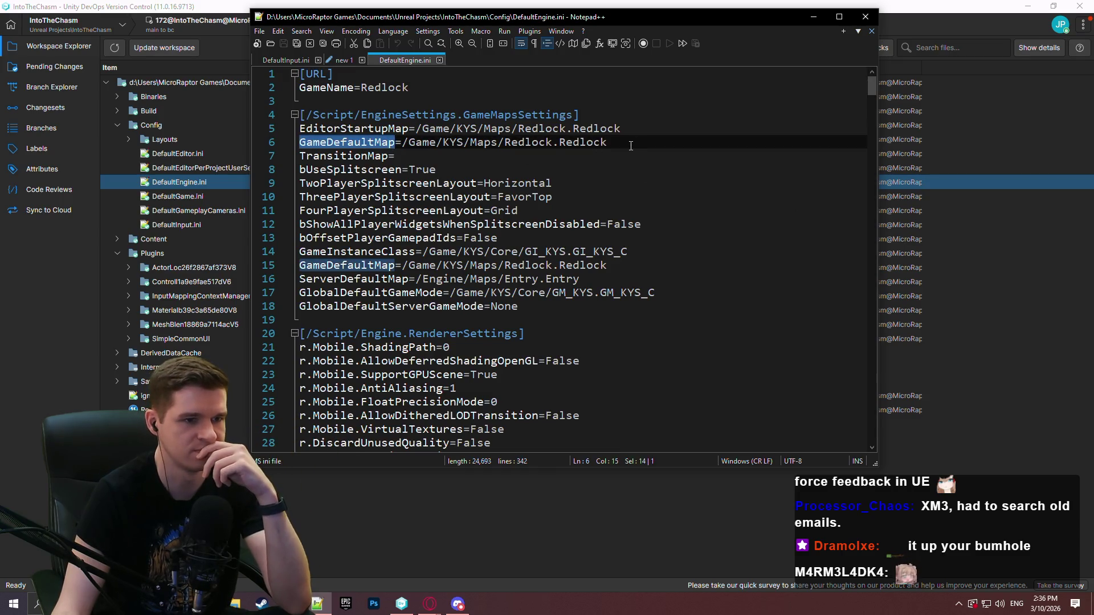
pyautogui.moveTo(630, 146); pyautogui.dragTo(650, 129)
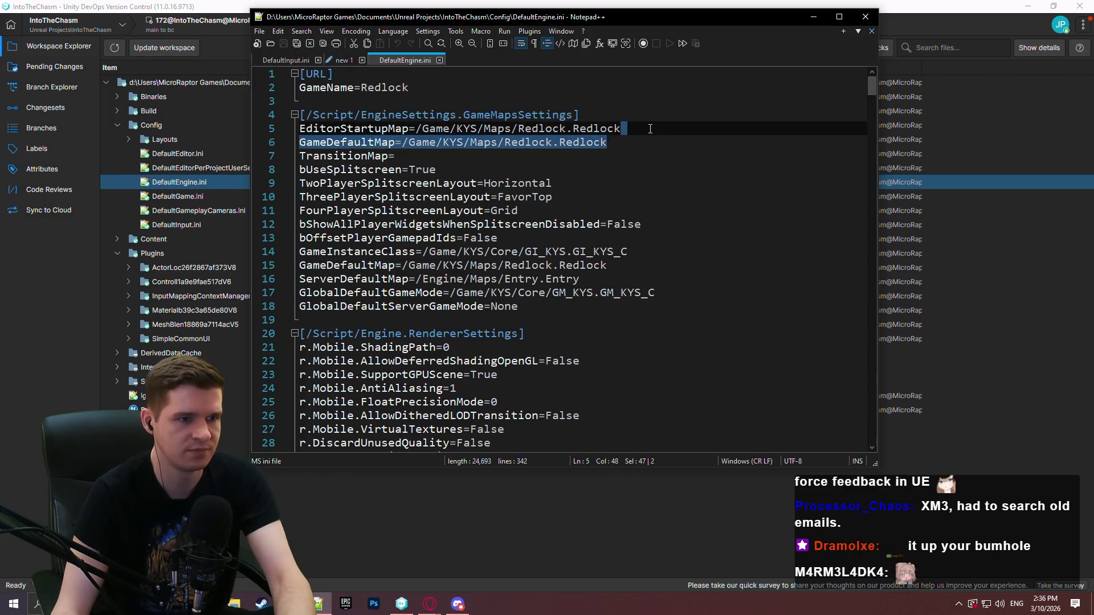
pyautogui.press('Delete')
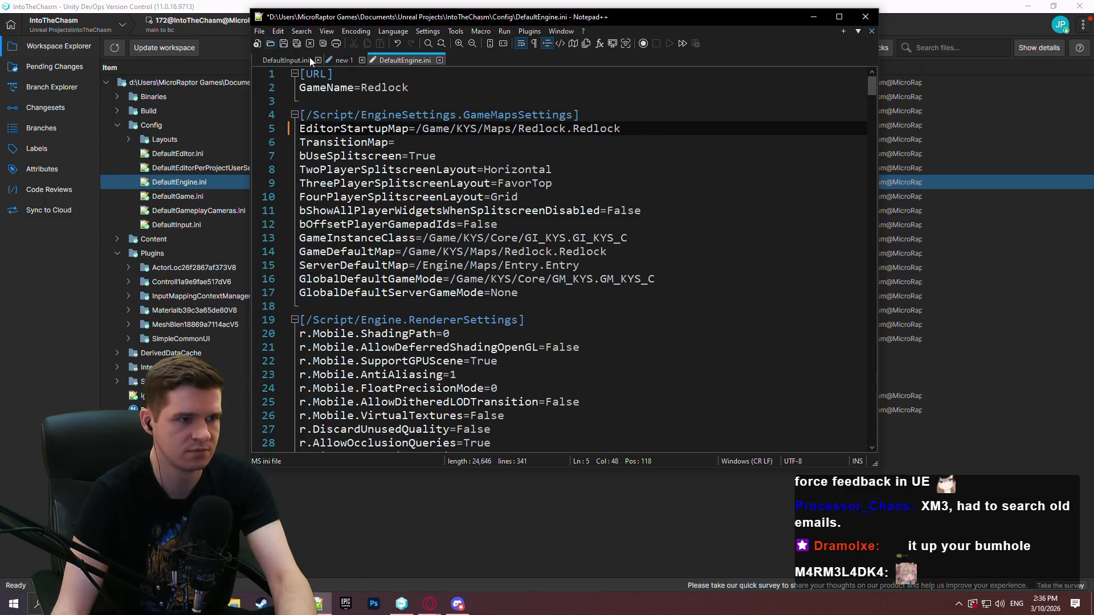
pyautogui.hotkey('ctrl', 's')
pyautogui.hotkey('alt', 'Tab')
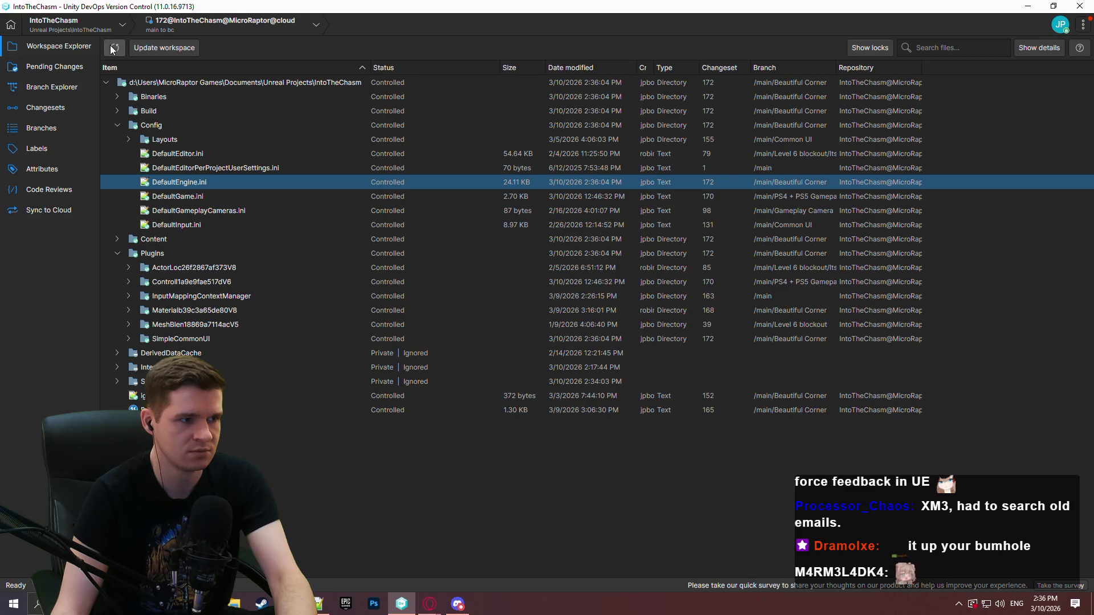
# Step: Refresh the workspace, answer No to Unreal's reopen prompt, and view the DefaultEngine.ini diff
pyautogui.click(114, 47)
pyautogui.click(171, 409)
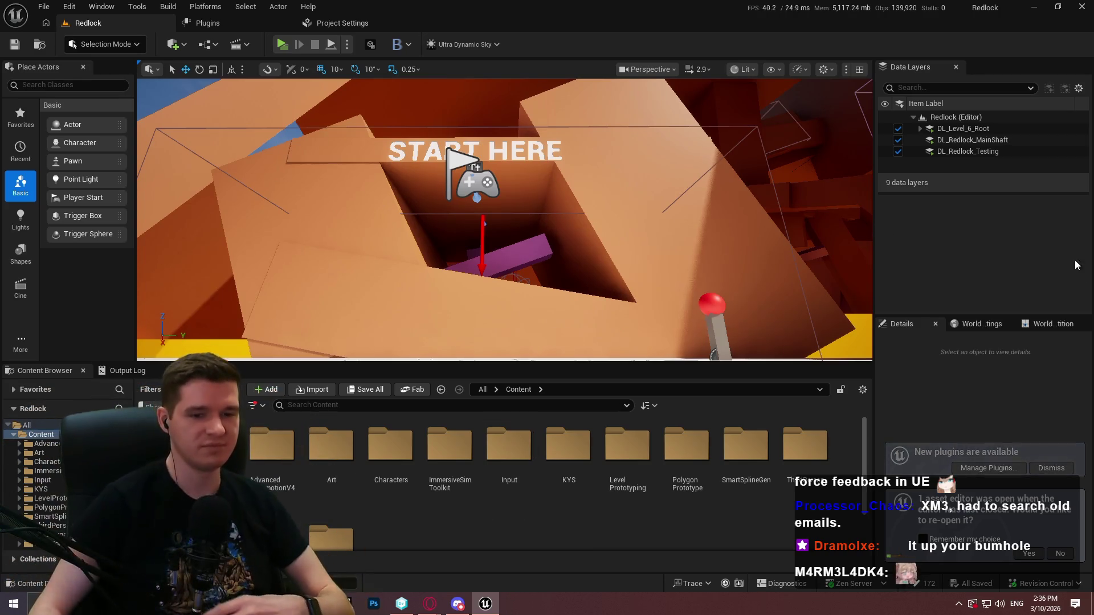
pyautogui.click(1066, 558)
pyautogui.hotkey('alt', 'Tab')
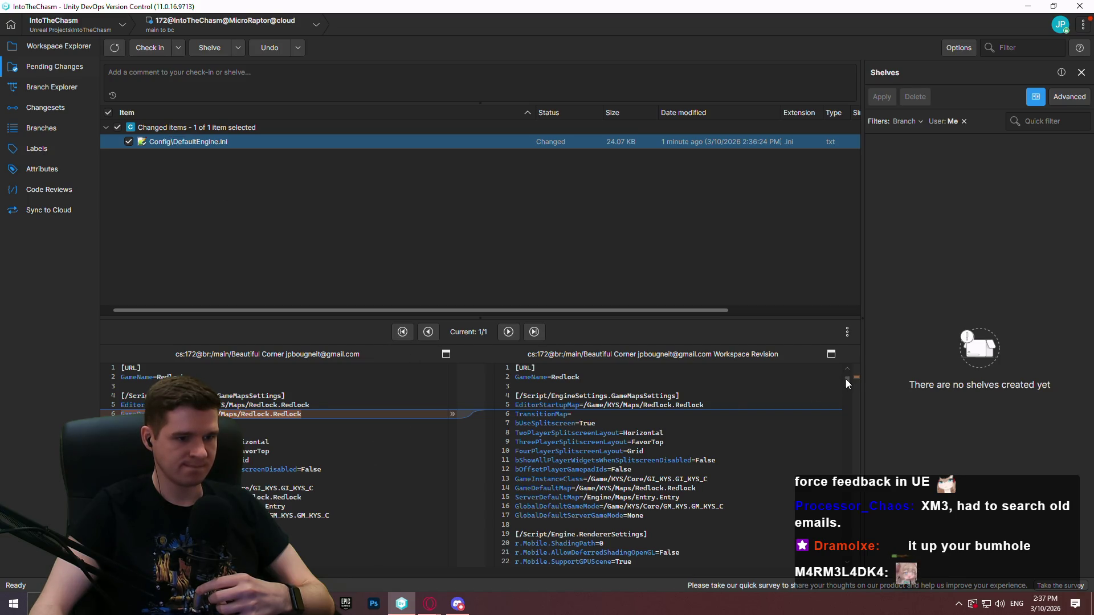
# Step: Check in the DefaultEngine.ini fix as changeset 173, "Fixed dupe line in engine ini"
pyautogui.moveTo(846, 383); pyautogui.dragTo(839, 551)
pyautogui.scroll(1, 838, 551)
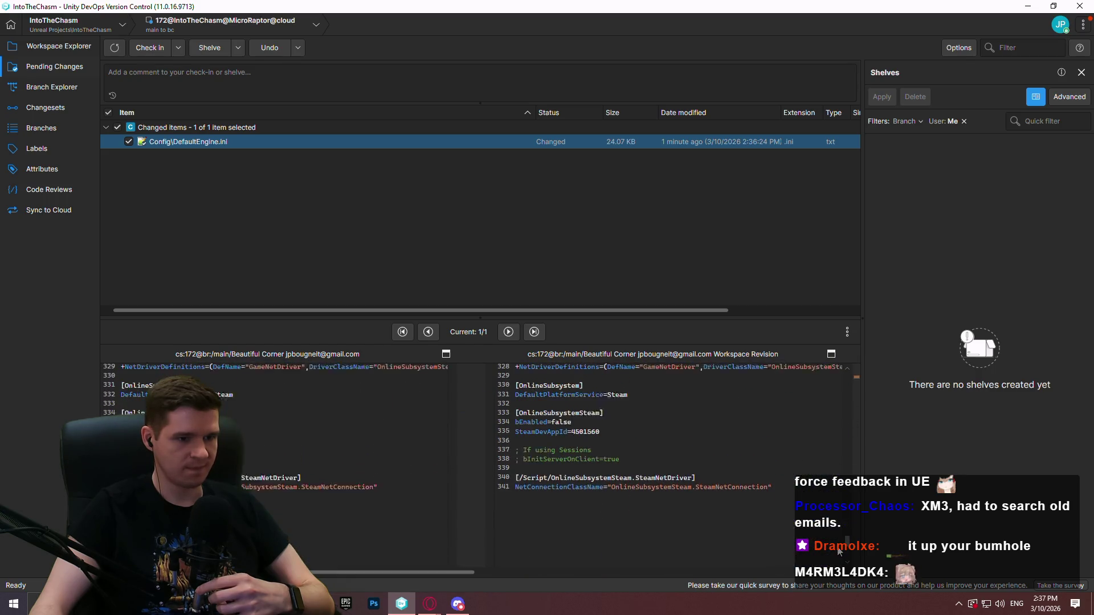
pyautogui.moveTo(838, 551); pyautogui.dragTo(843, 370)
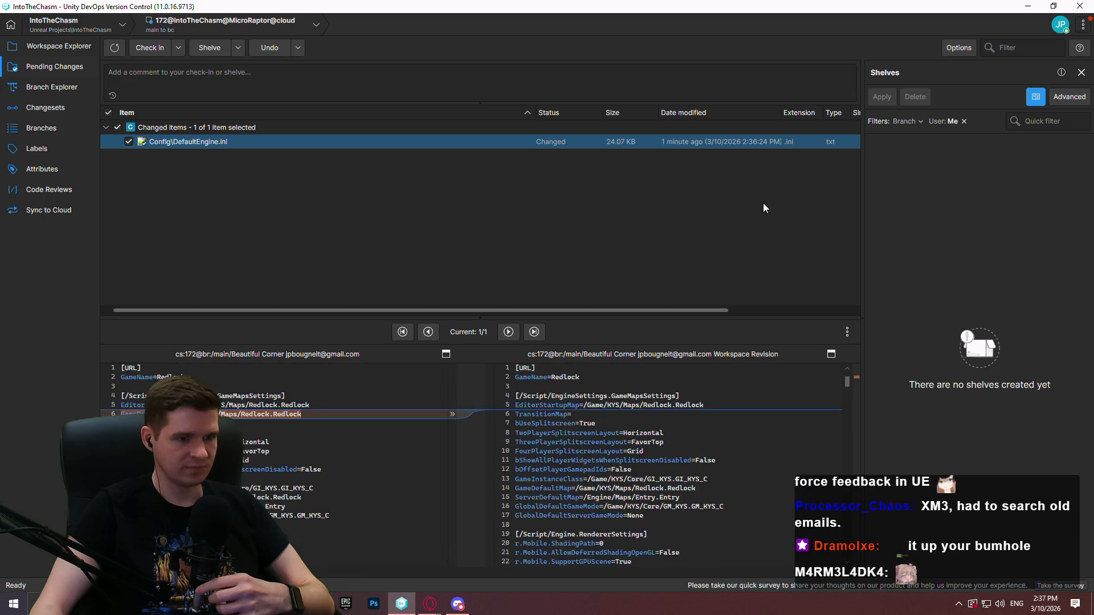
pyautogui.click(210, 74)
pyautogui.write('Rixed dupe')
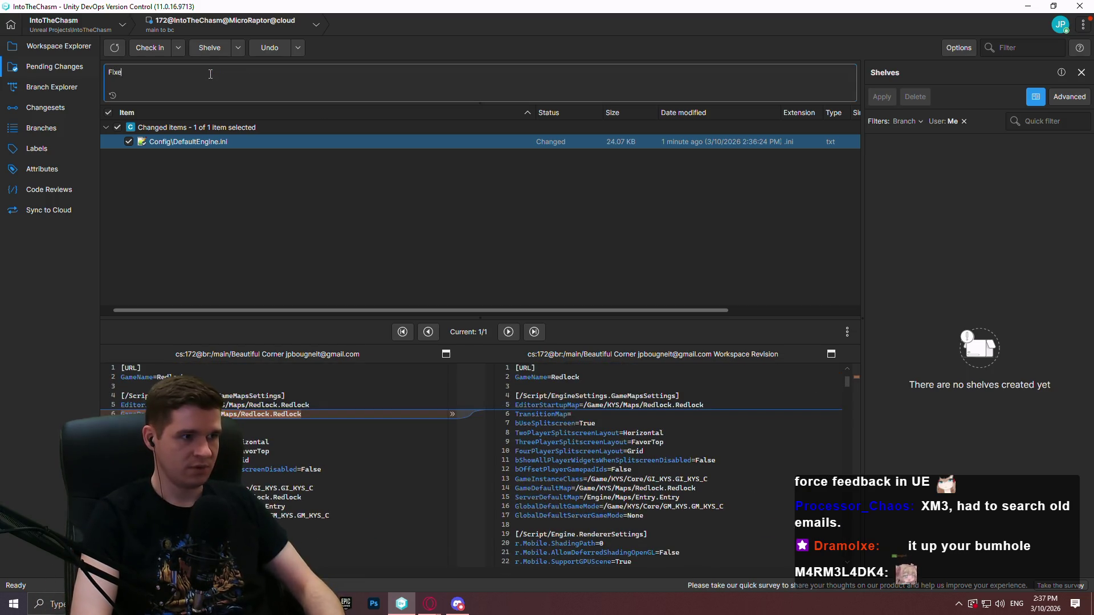
pyautogui.write(' line in engine e')
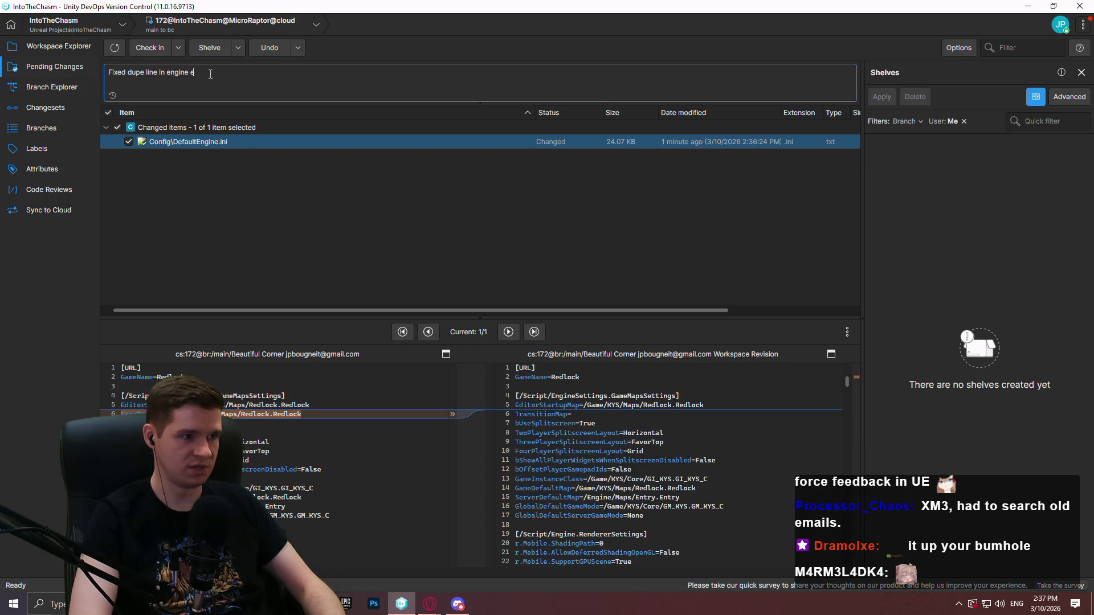
pyautogui.write('ni')
pyautogui.click(150, 47)
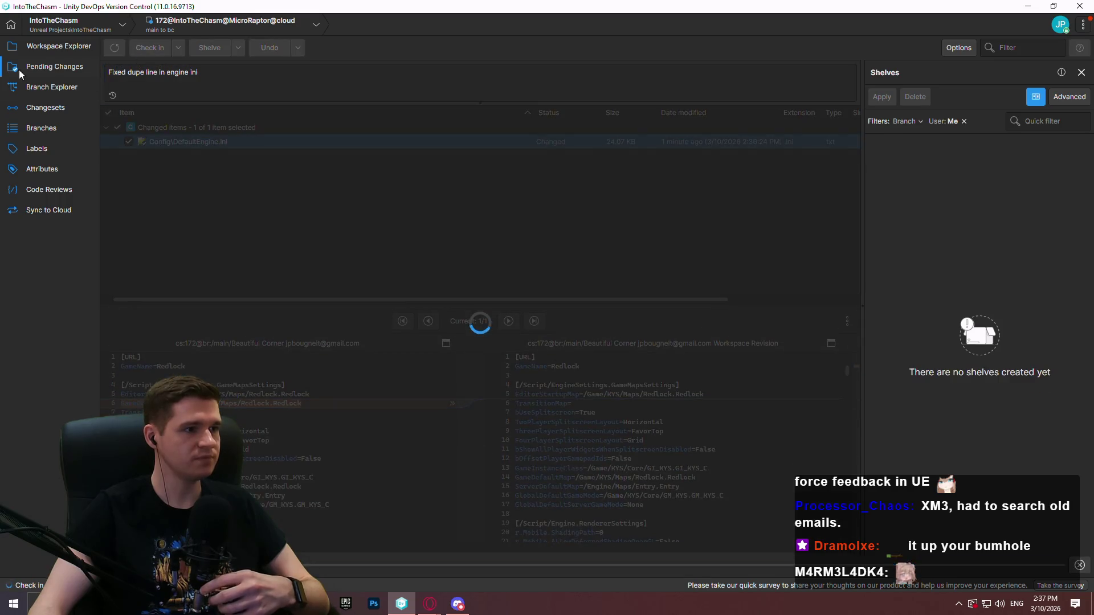
# Step: Switch the workspace to main's latest changeset 171
pyautogui.click(56, 50)
pyautogui.click(55, 87)
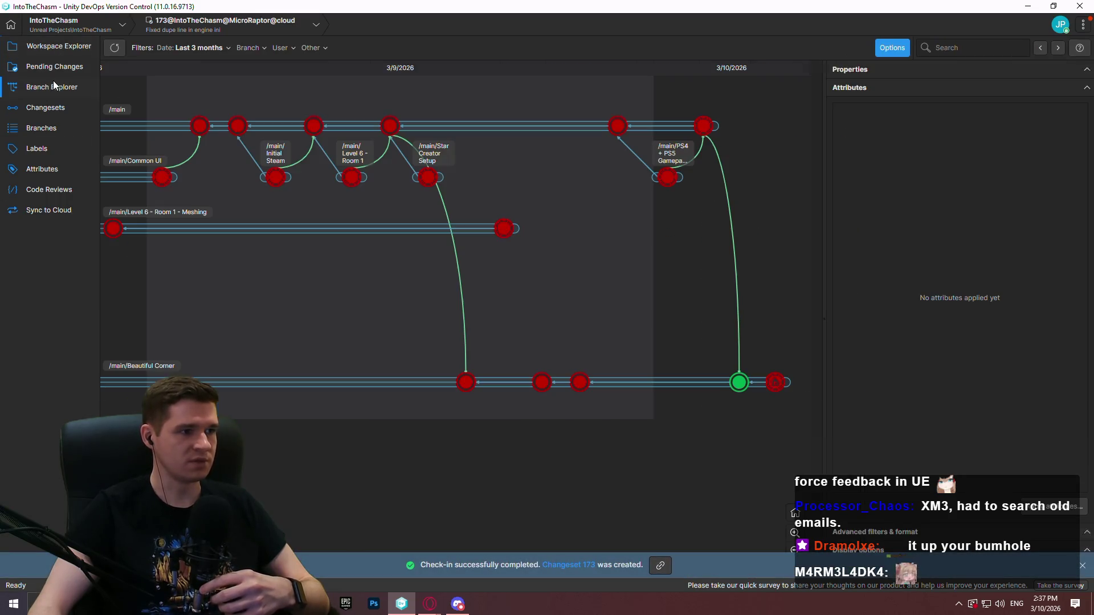
pyautogui.rightClick(703, 126)
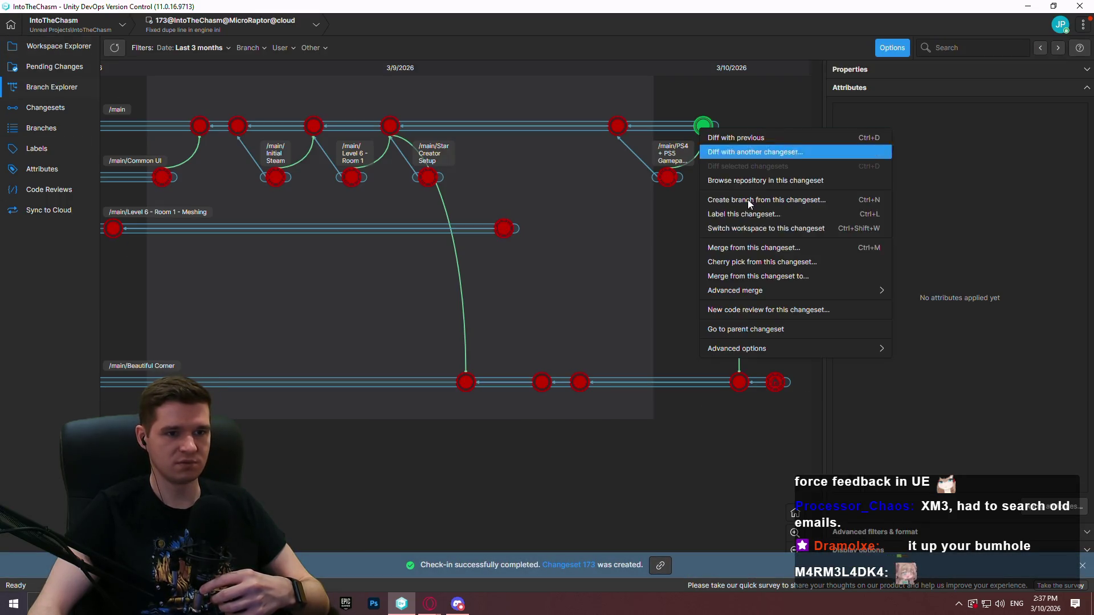
pyautogui.click(784, 282)
pyautogui.click(730, 423)
pyautogui.rightClick(703, 130)
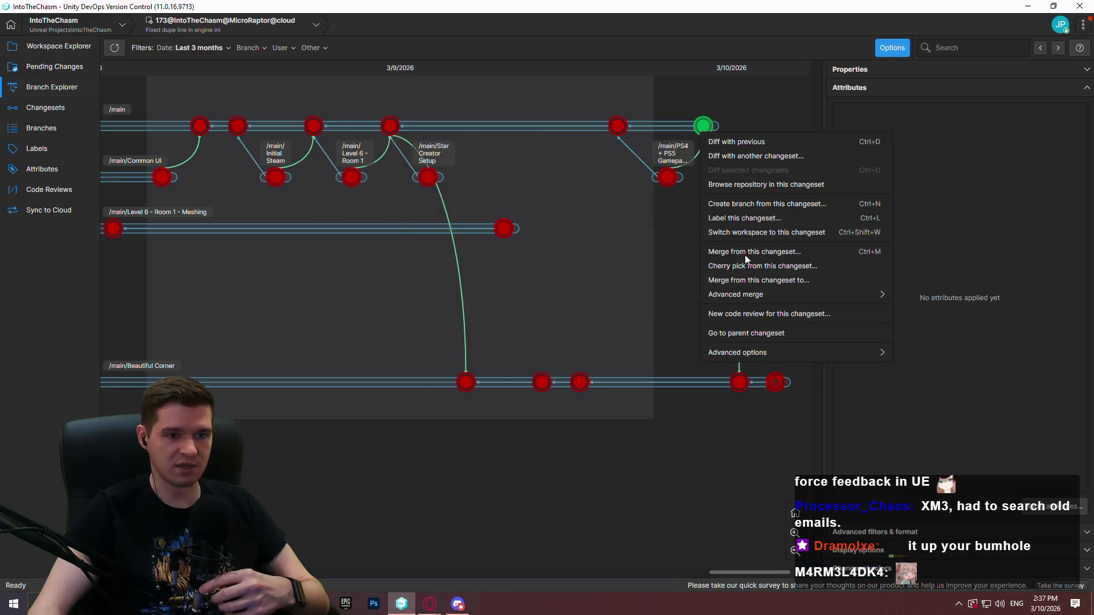
pyautogui.click(757, 231)
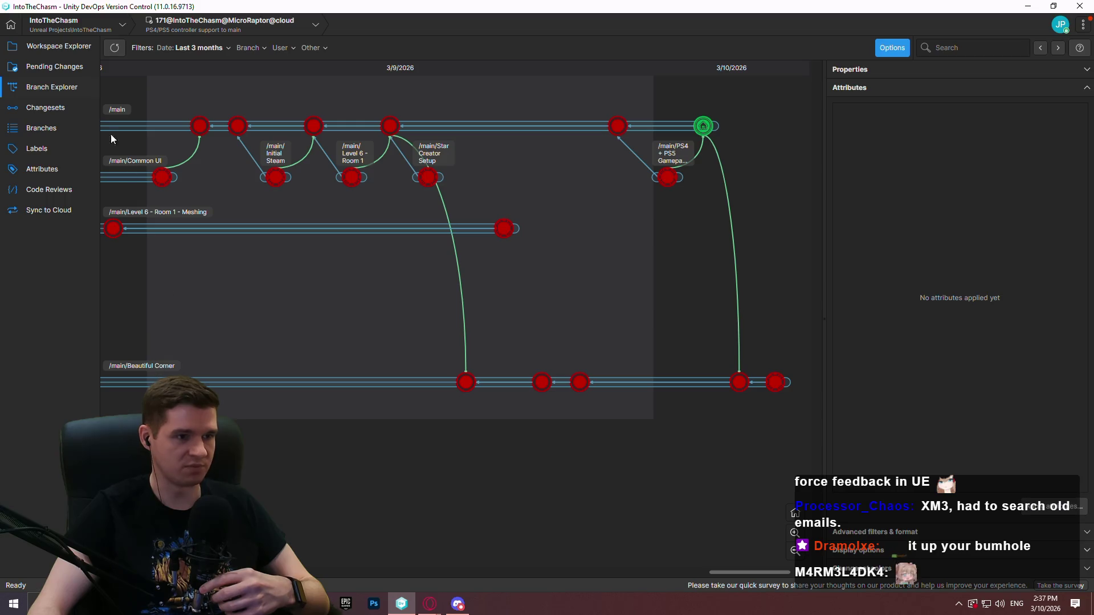
pyautogui.click(54, 48)
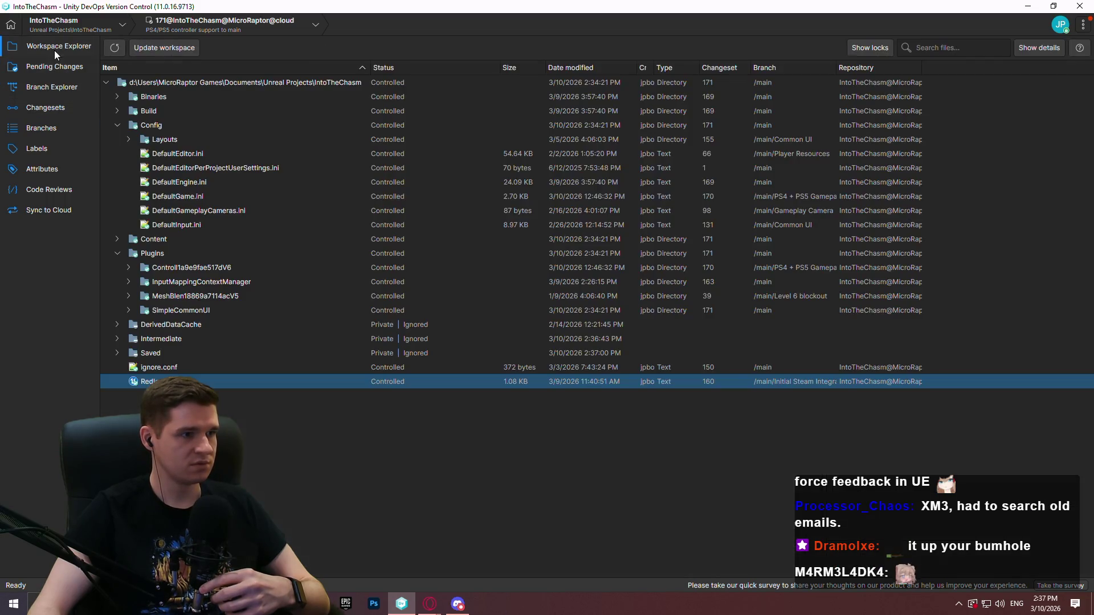
# Step: Open DefaultEngine.ini in Notepad++, reload it, and select the GameDefaultMap entry
pyautogui.doubleClick(181, 181)
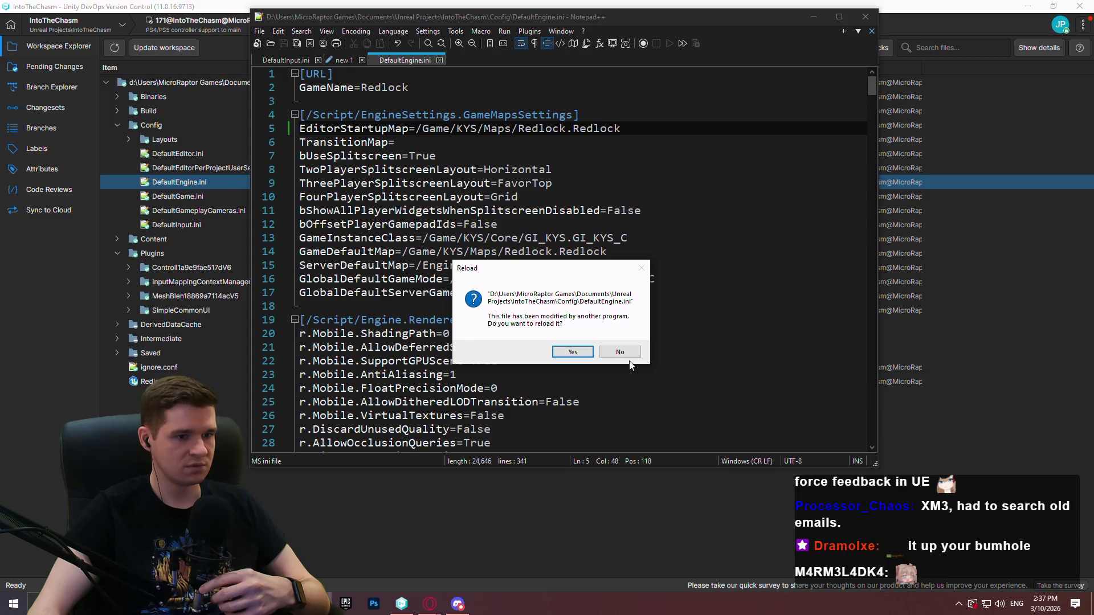
pyautogui.click(573, 352)
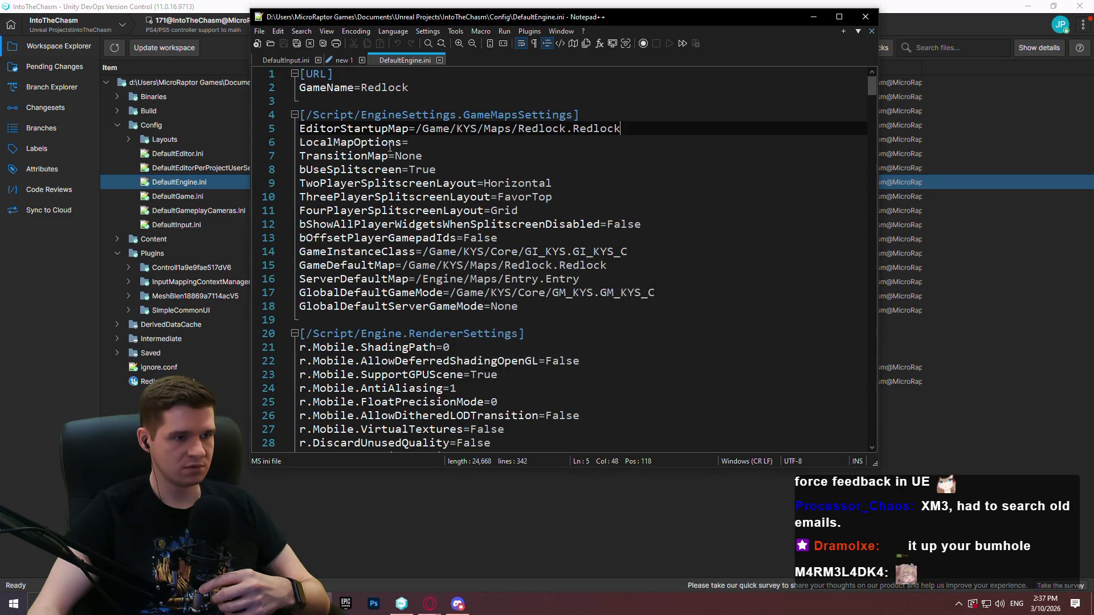
pyautogui.click(342, 266)
pyautogui.tripleClick(337, 266)
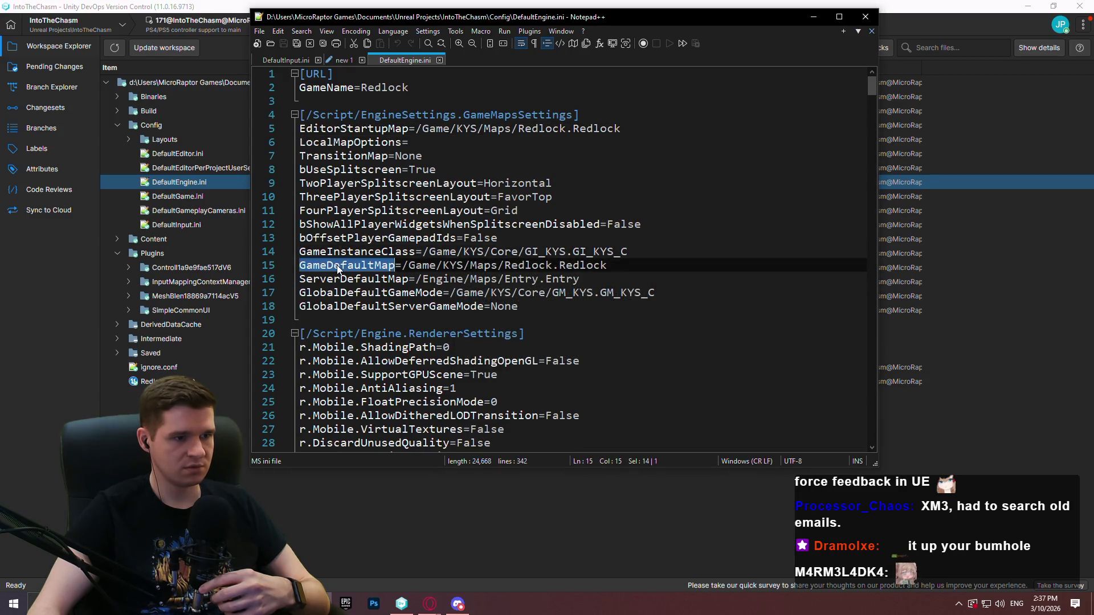
pyautogui.click(338, 266)
pyautogui.doubleClick(339, 266)
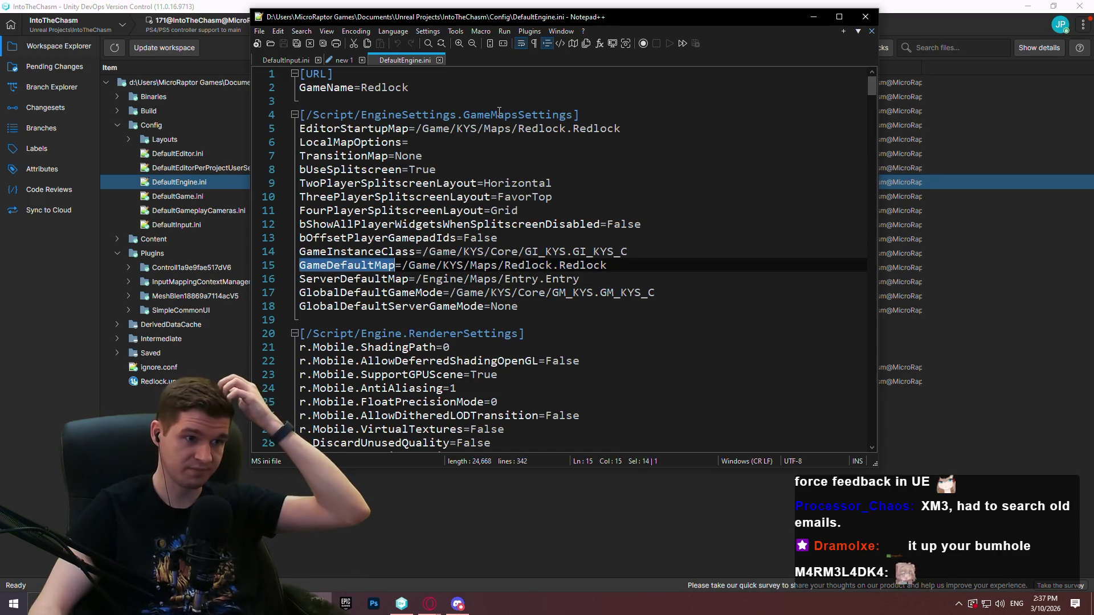
# Step: Select lines of the pasted warning log in the 'new 1' document
pyautogui.click(342, 60)
pyautogui.click(618, 169)
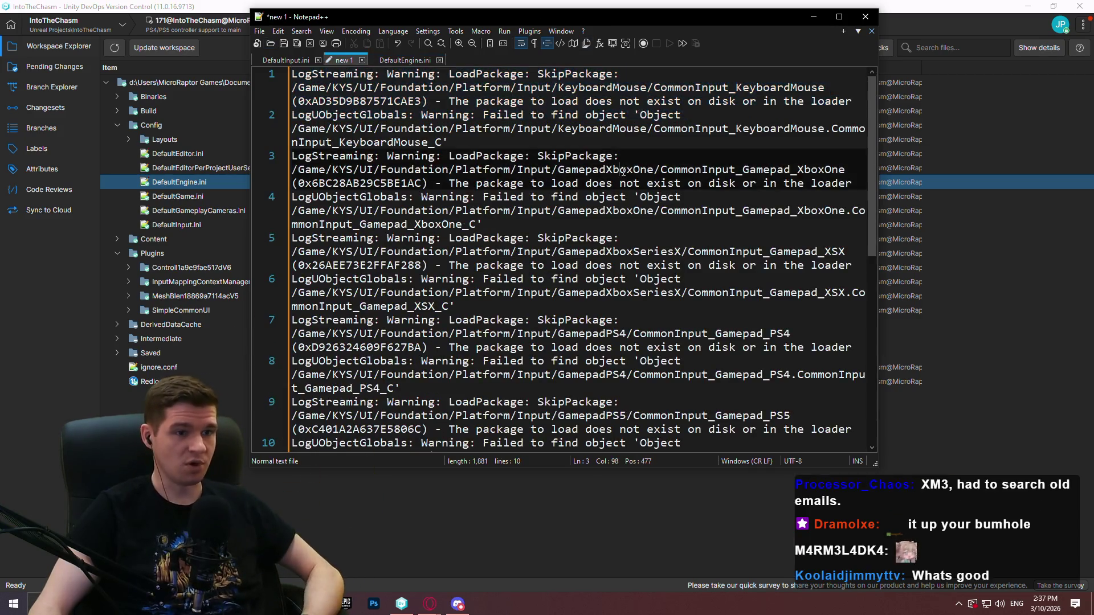
pyautogui.click(619, 265)
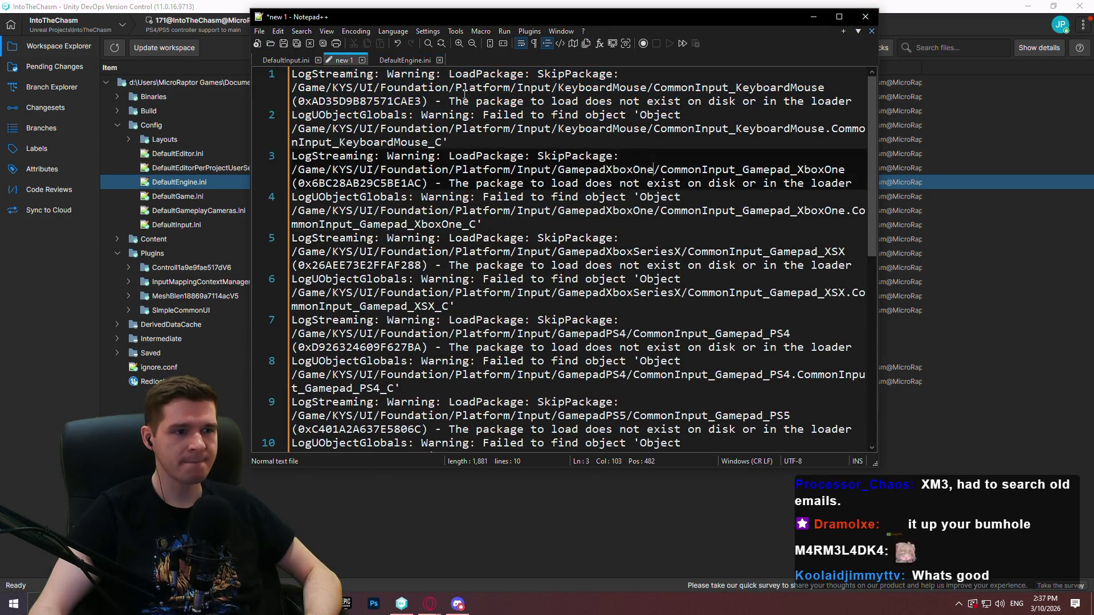
pyautogui.tripleClick(464, 128)
pyautogui.moveTo(291, 292); pyautogui.dragTo(755, 292)
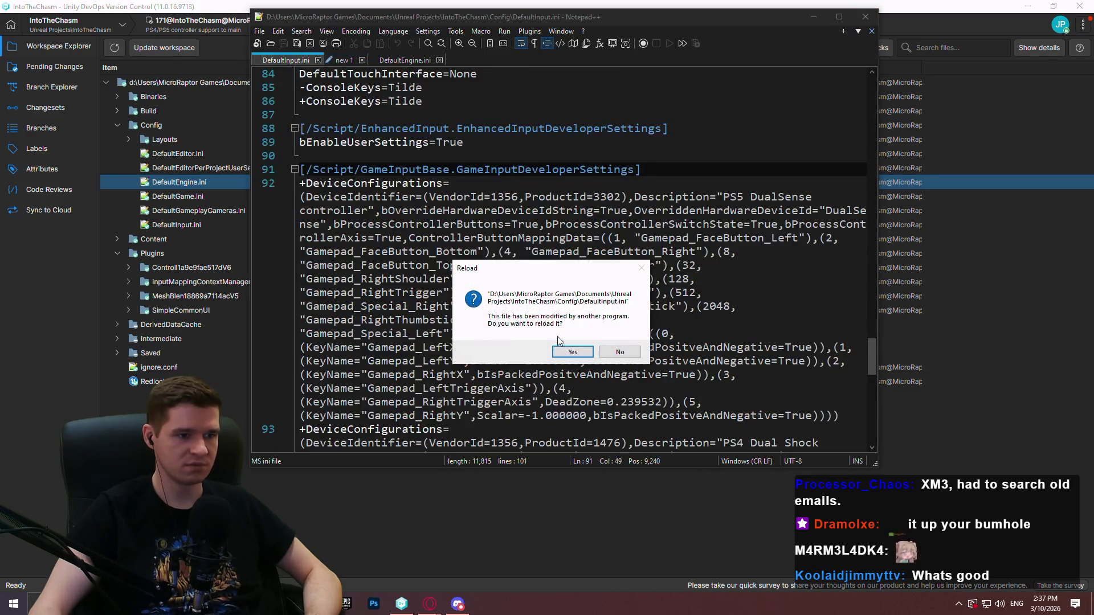
# Step: Accept reloading DefaultInput.ini, then bring the GitHub Unreal-Dualsense repository page to the front
pyautogui.click(572, 351)
pyautogui.click(501, 519)
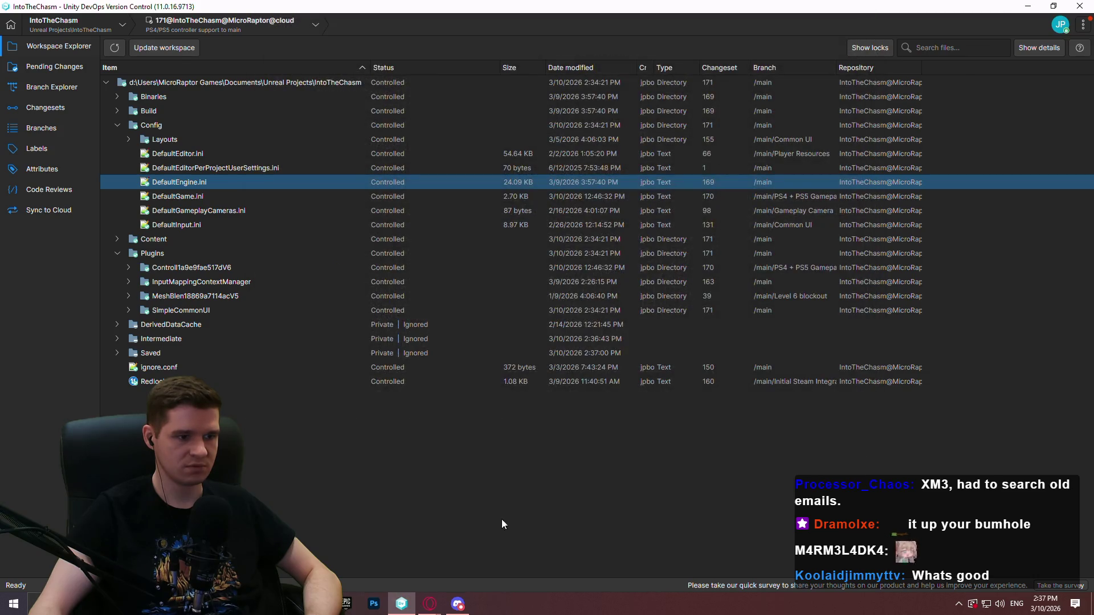
pyautogui.click(310, 604)
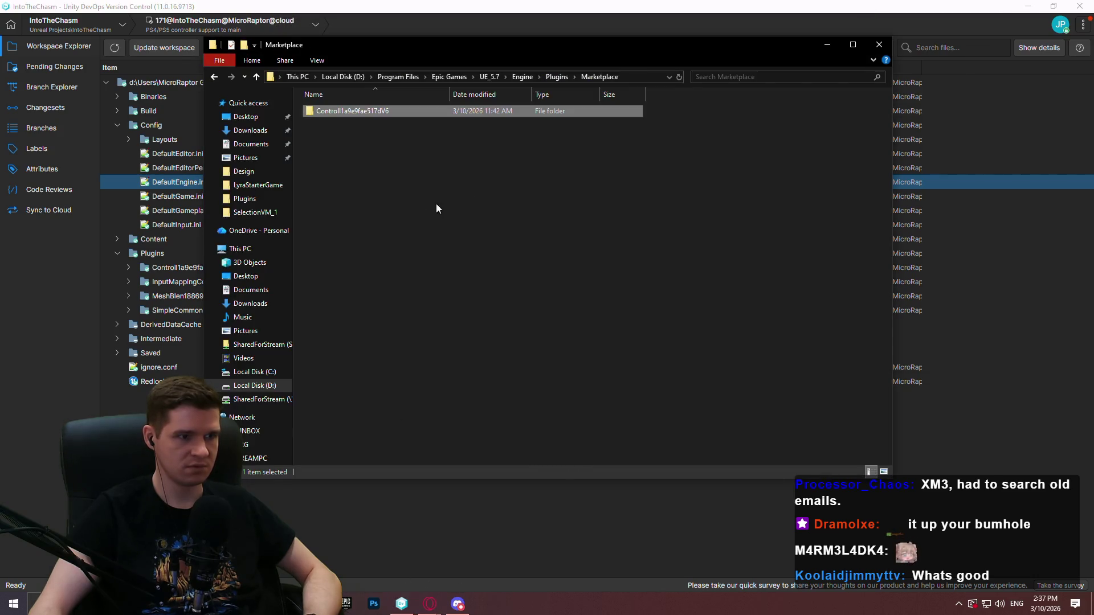
pyautogui.click(430, 604)
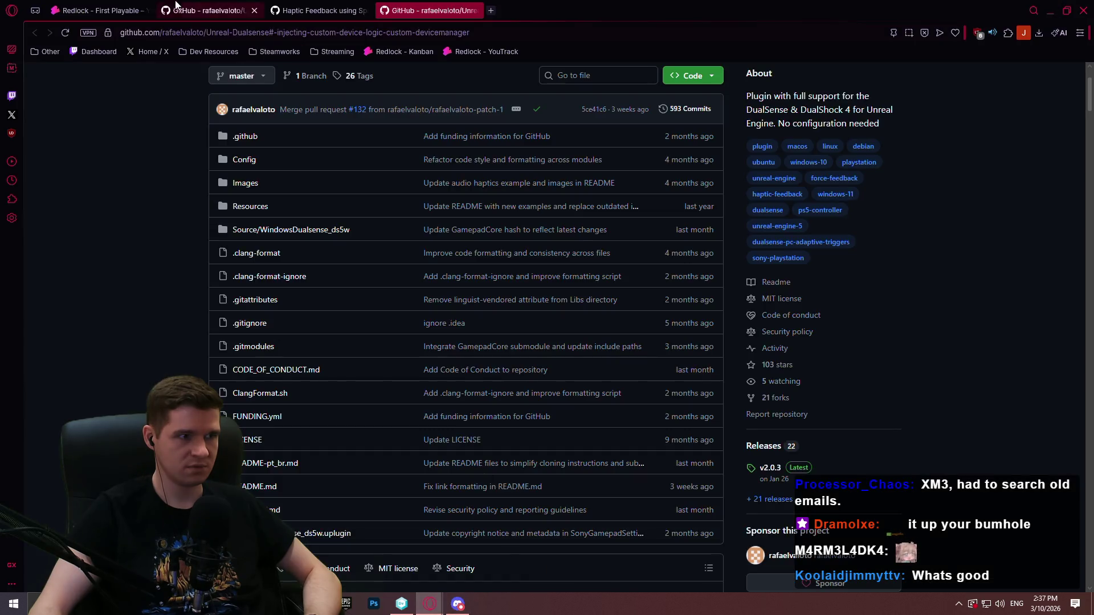
# Step: On the Redlock – First Playable board, drag card RL-26 from In Progress to Finished
pyautogui.click(96, 10)
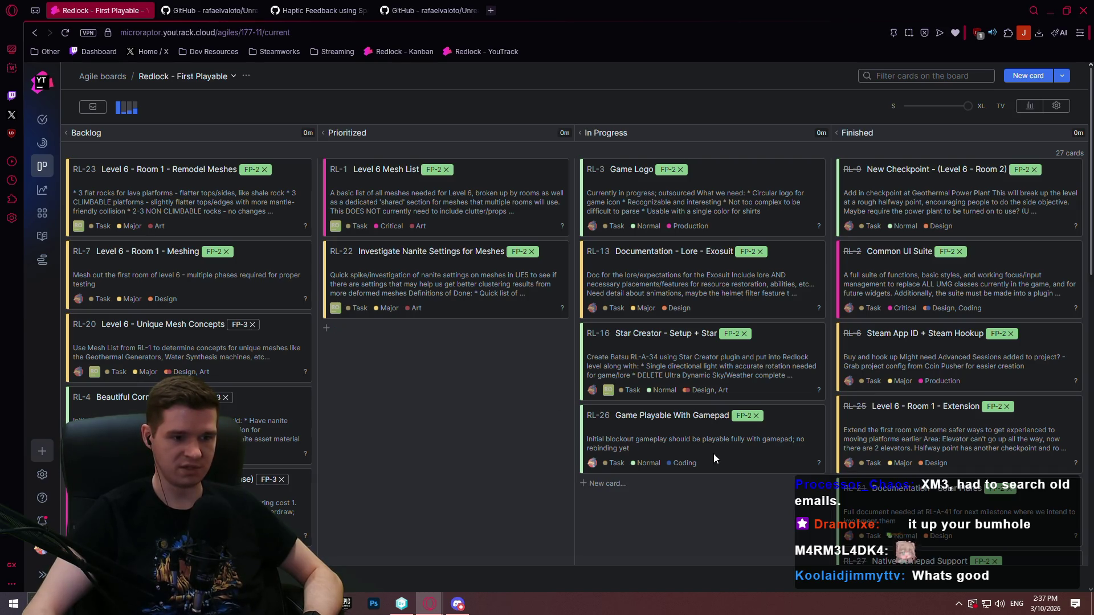
pyautogui.moveTo(709, 432)
pyautogui.mouseDown()
pyautogui.moveTo(918, 455)
pyautogui.moveTo(940, 444)
pyautogui.mouseUp()
pyautogui.scroll(4, 541, 353)
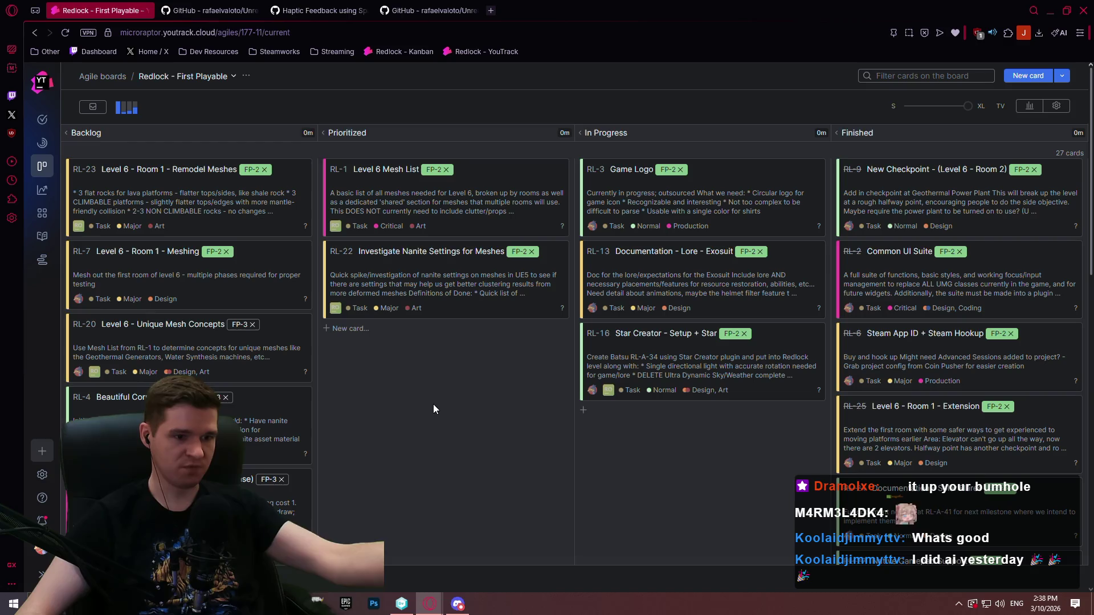
# Step: Refresh the Branch Explorer graph, pan toward recent branches, then minimize the version control client
pyautogui.click(402, 603)
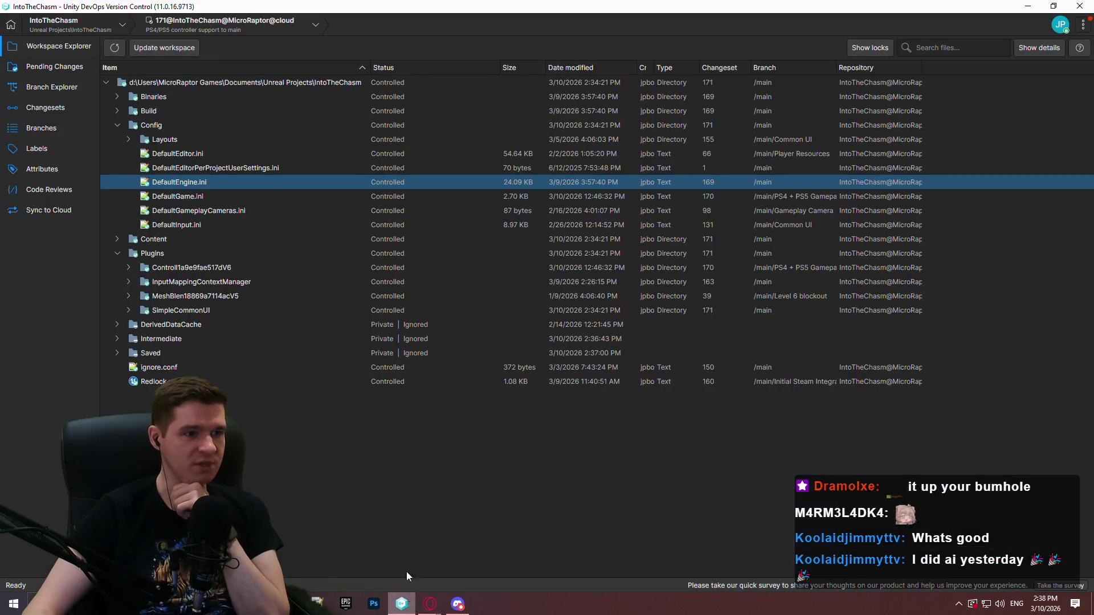
pyautogui.click(54, 88)
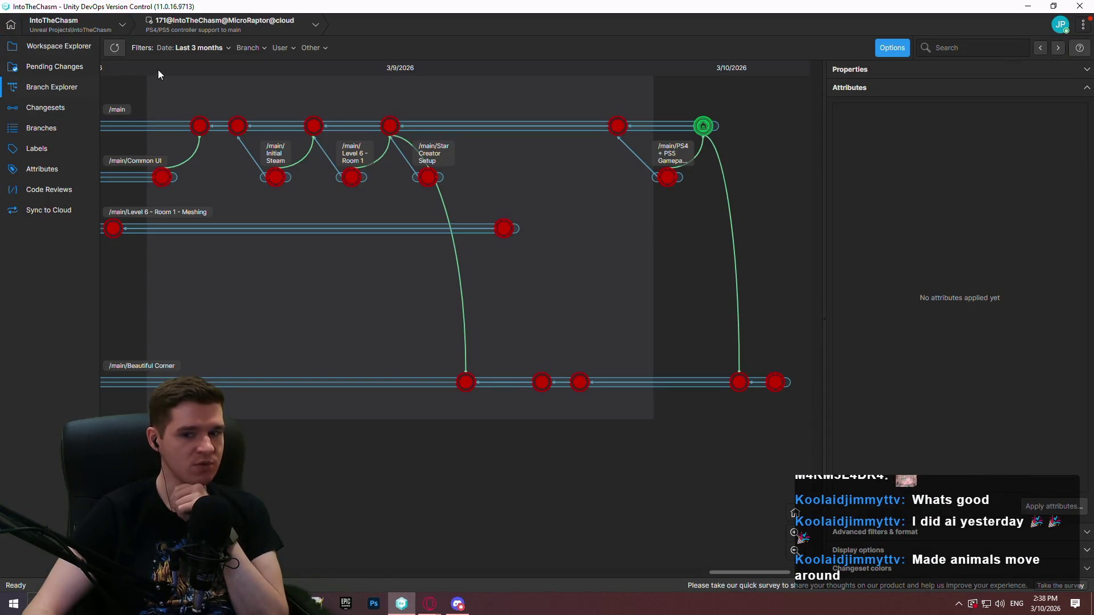
pyautogui.click(117, 50)
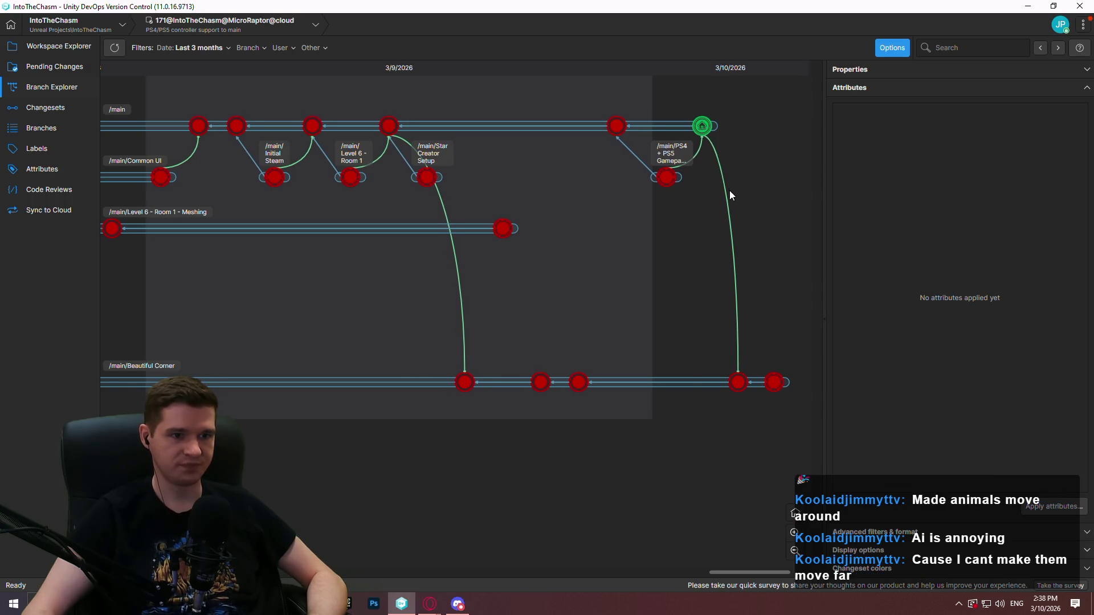
pyautogui.moveTo(572, 217); pyautogui.dragTo(499, 216)
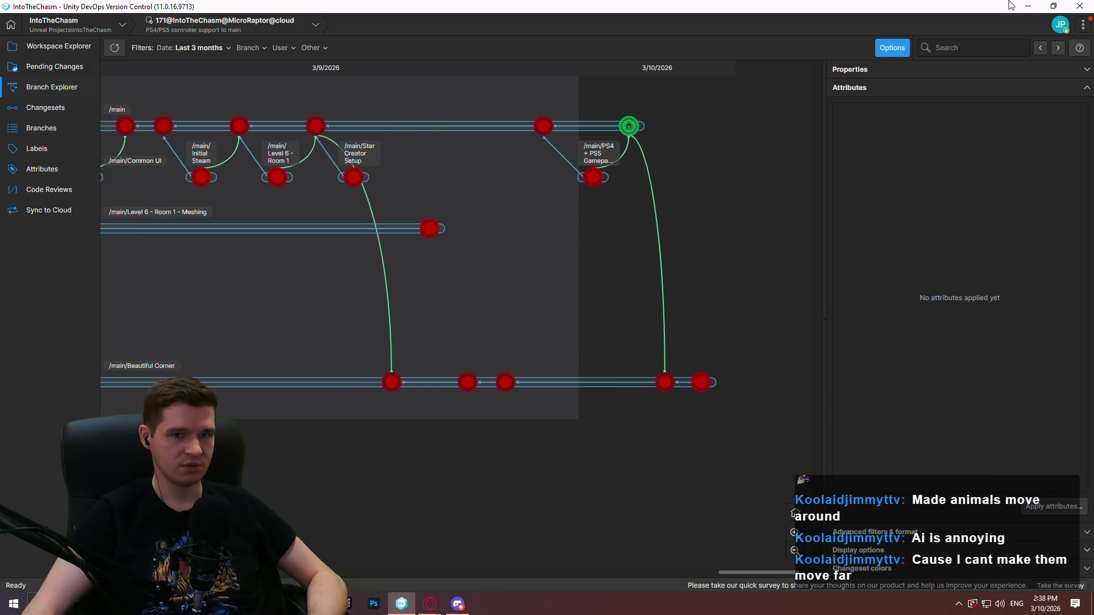
pyautogui.click(1026, 8)
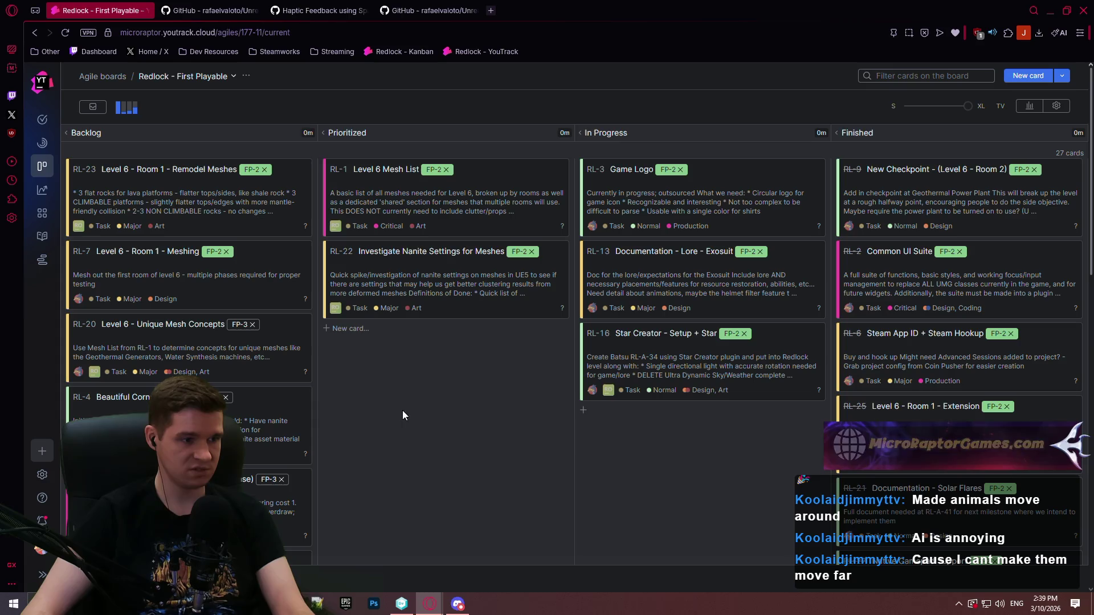
# Step: Close both GitHub repository tabs and the haptic feedback tab, leaving the Redlock board tab
pyautogui.scroll(-1, 1077, 176)
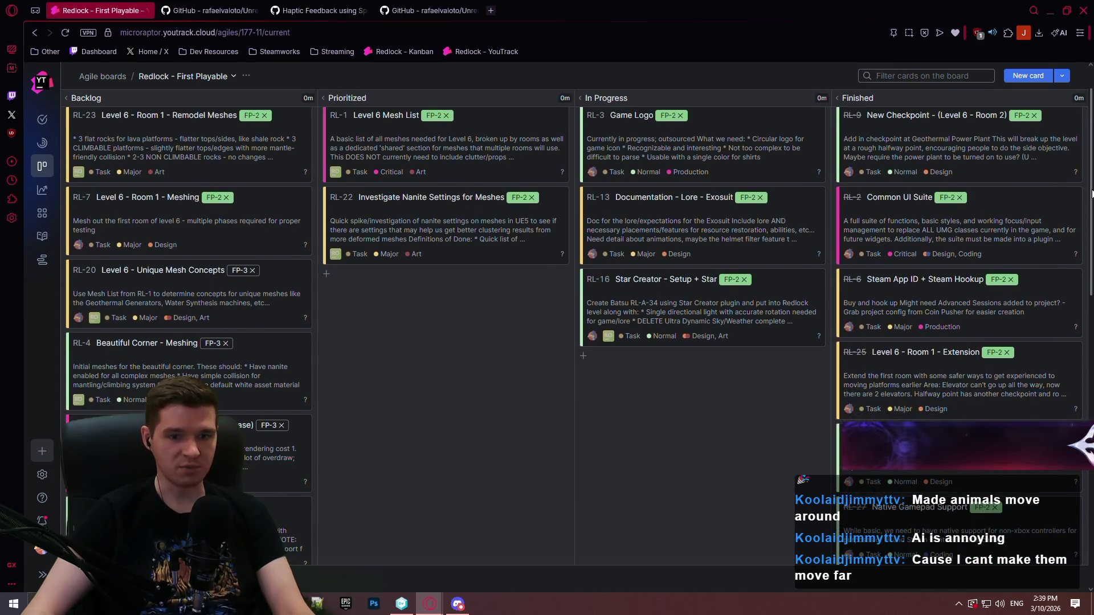
pyautogui.scroll(1, 1083, 143)
pyautogui.scroll(-3, 1083, 140)
pyautogui.scroll(3, 1071, 122)
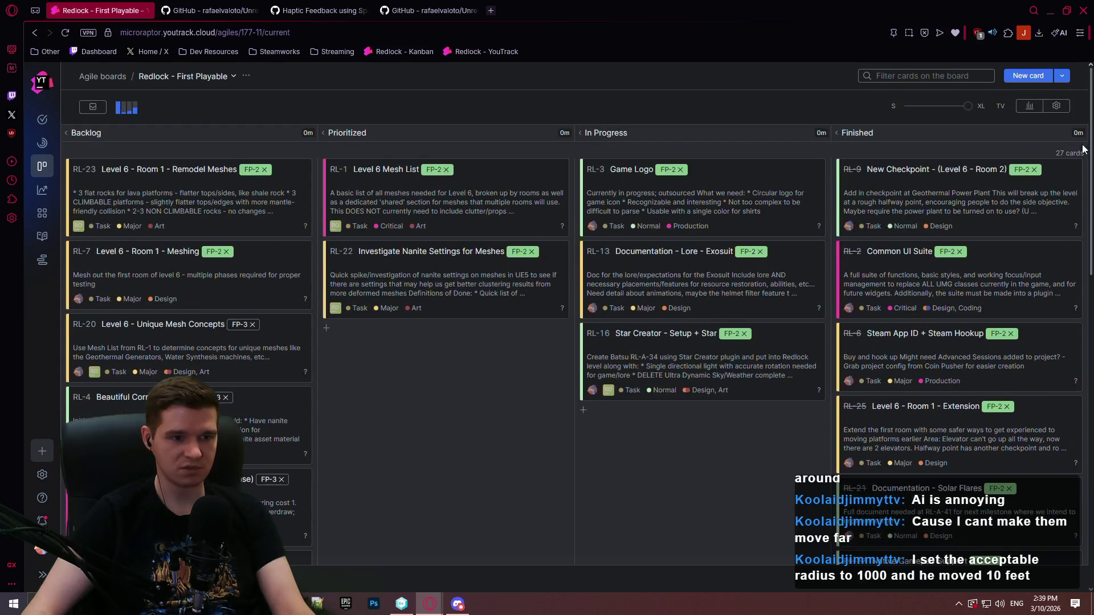
pyautogui.click(224, 13)
pyautogui.click(252, 13)
pyautogui.click(252, 12)
pyautogui.click(252, 13)
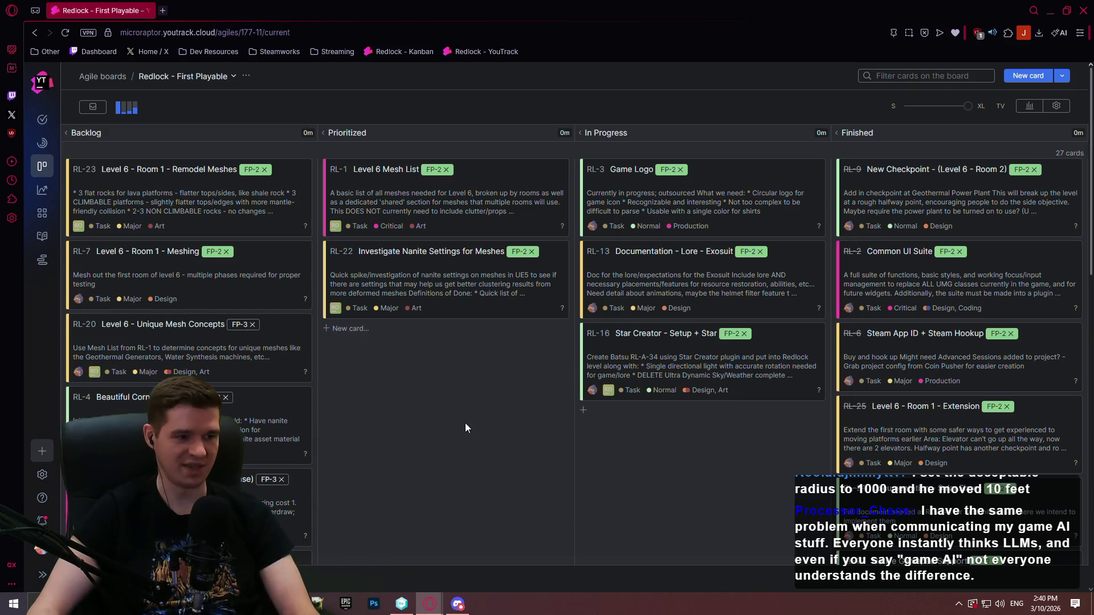
pyautogui.scroll(-3, 439, 405)
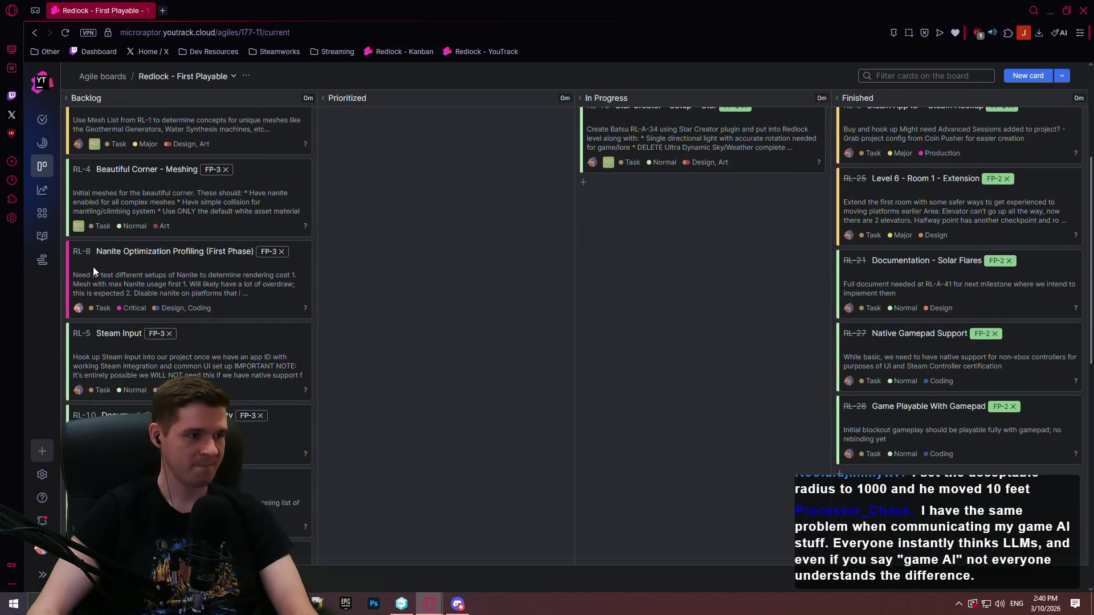
# Step: Publish the pending draft of the Production Plan knowledge-base article, then open a new Speed Dial tab
pyautogui.click(42, 236)
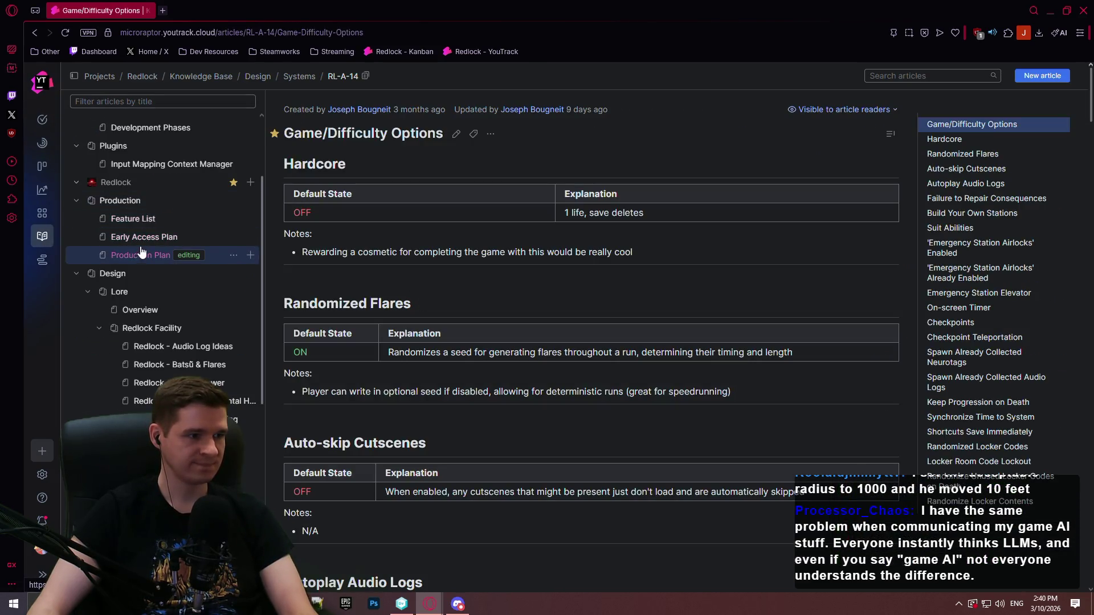
pyautogui.click(140, 255)
pyautogui.click(401, 134)
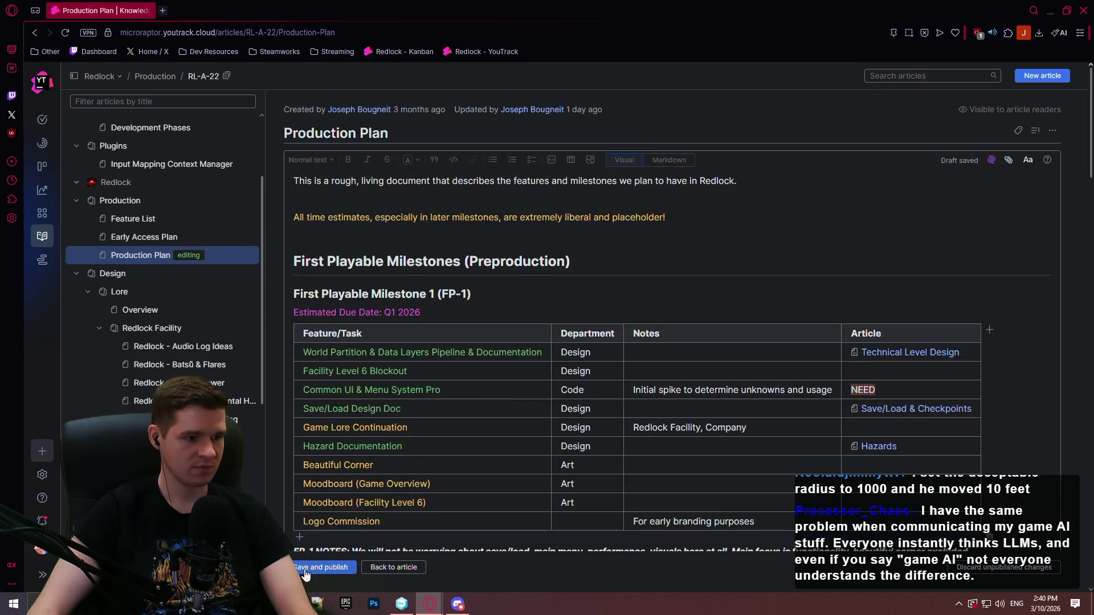
pyautogui.click(309, 569)
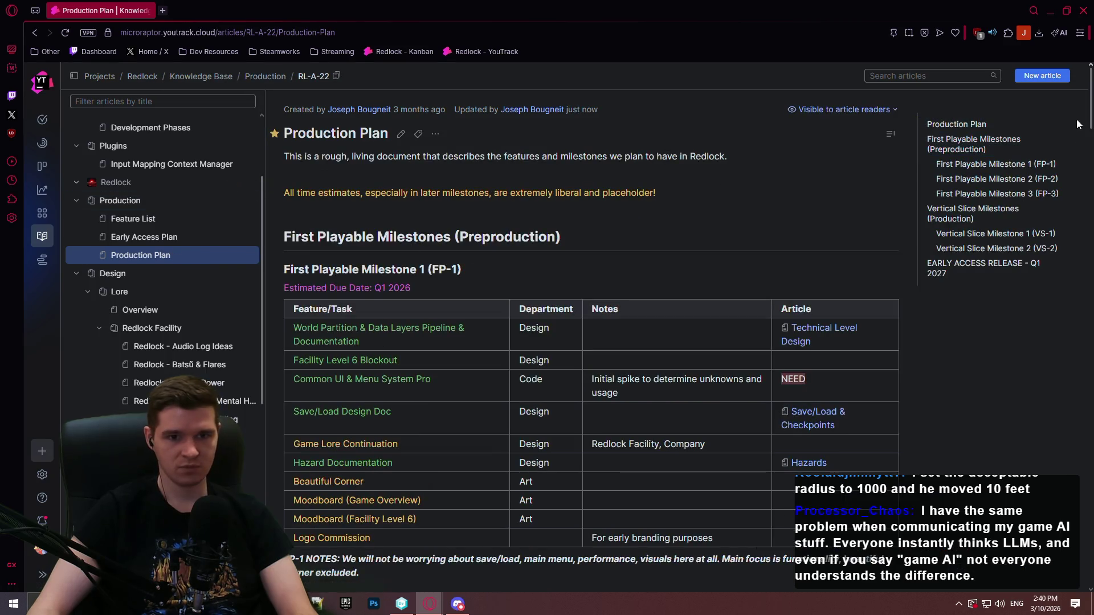
pyautogui.moveTo(1090, 101)
pyautogui.mouseDown()
pyautogui.moveTo(1090, 205)
pyautogui.moveTo(1088, 153)
pyautogui.mouseUp()
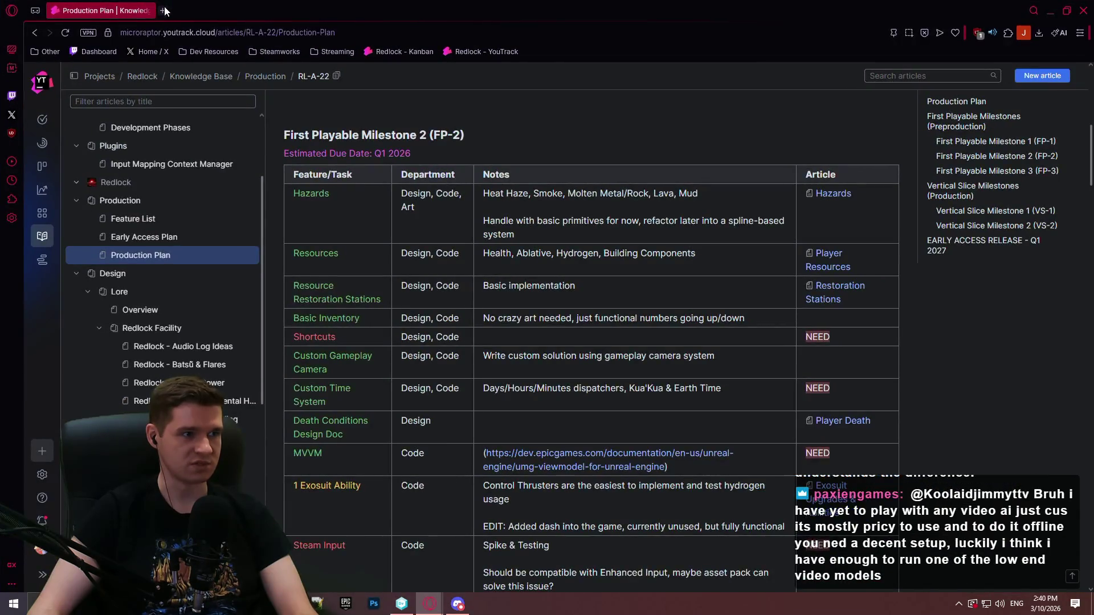
pyautogui.click(164, 10)
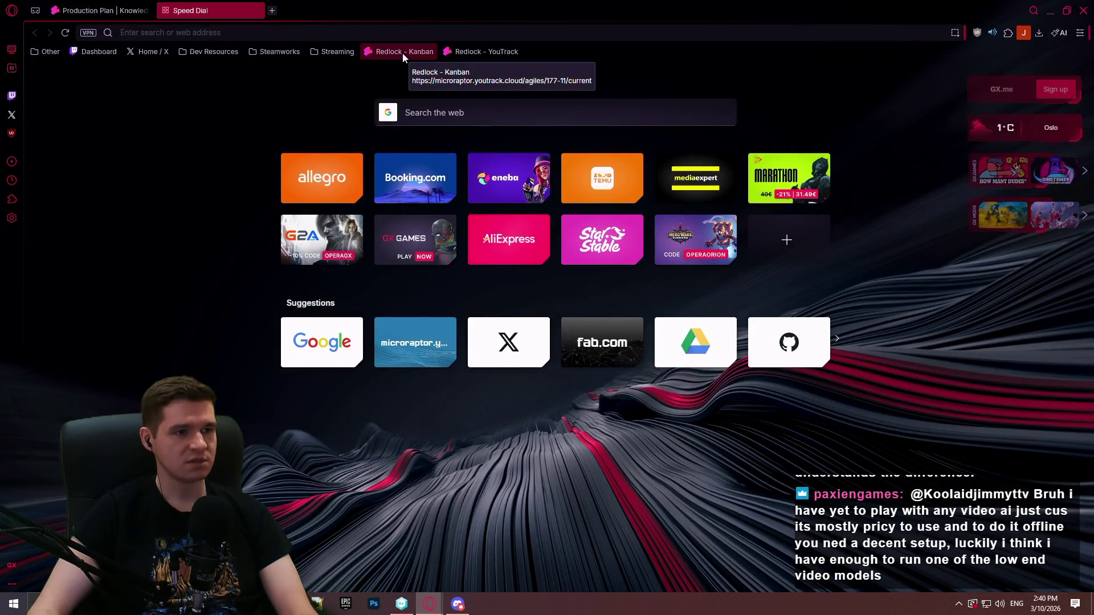
# Step: Load the Redlock Kanban board in the new tab, then return to the Production Plan article
pyautogui.click(402, 52)
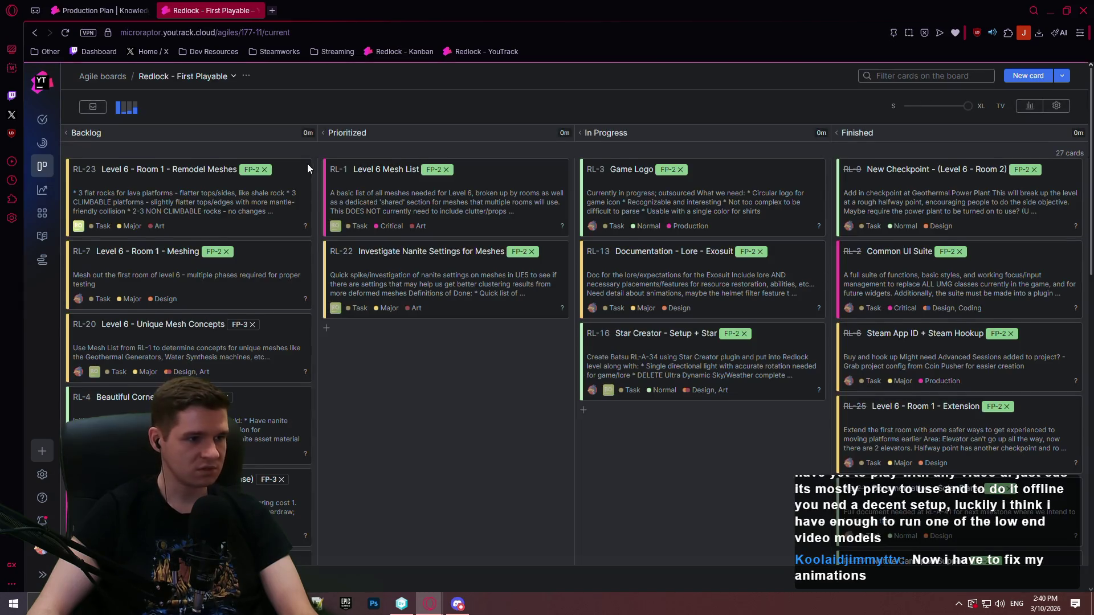
pyautogui.scroll(-5, 277, 363)
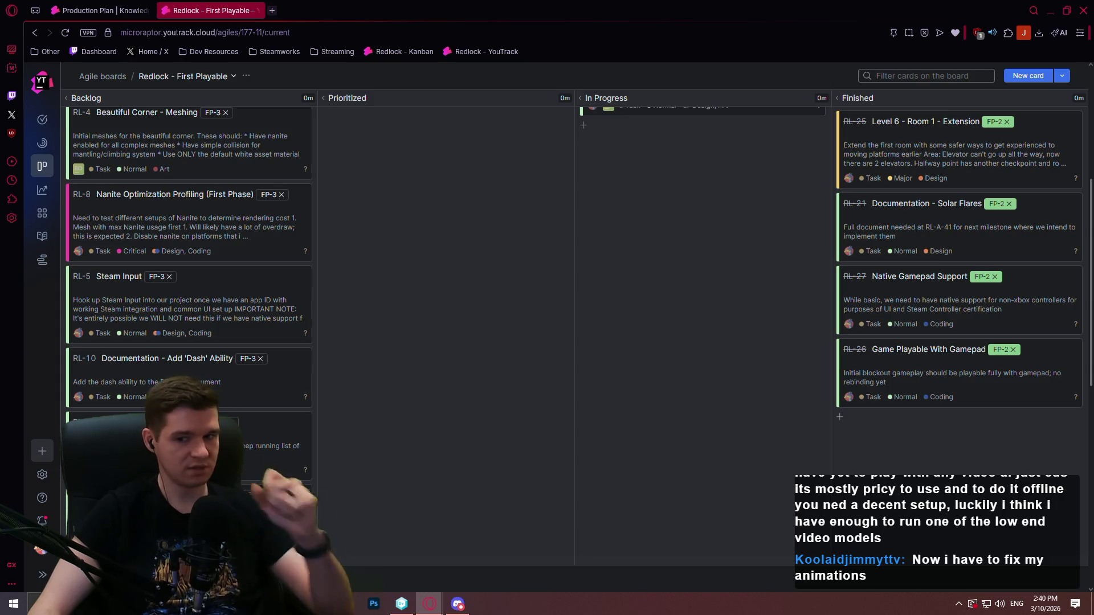
pyautogui.click(100, 10)
# Step: Edit the Production Plan article and delete the Steam Input row from the FP-2 table
pyautogui.scroll(-2, 348, 302)
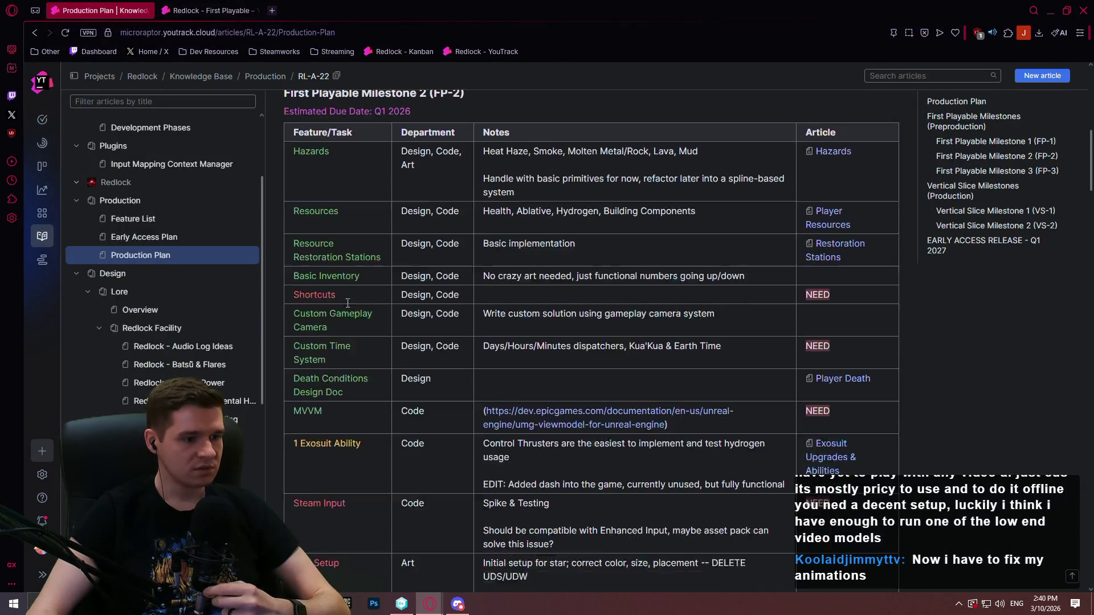
pyautogui.scroll(-3, 347, 302)
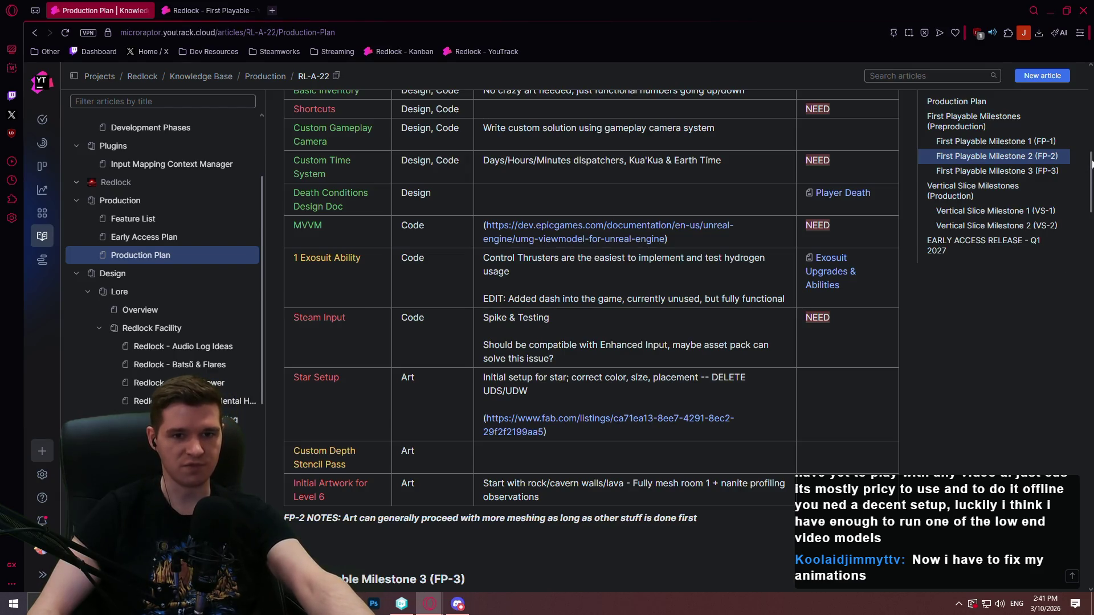
pyautogui.moveTo(1090, 171); pyautogui.dragTo(1090, 71)
pyautogui.click(401, 133)
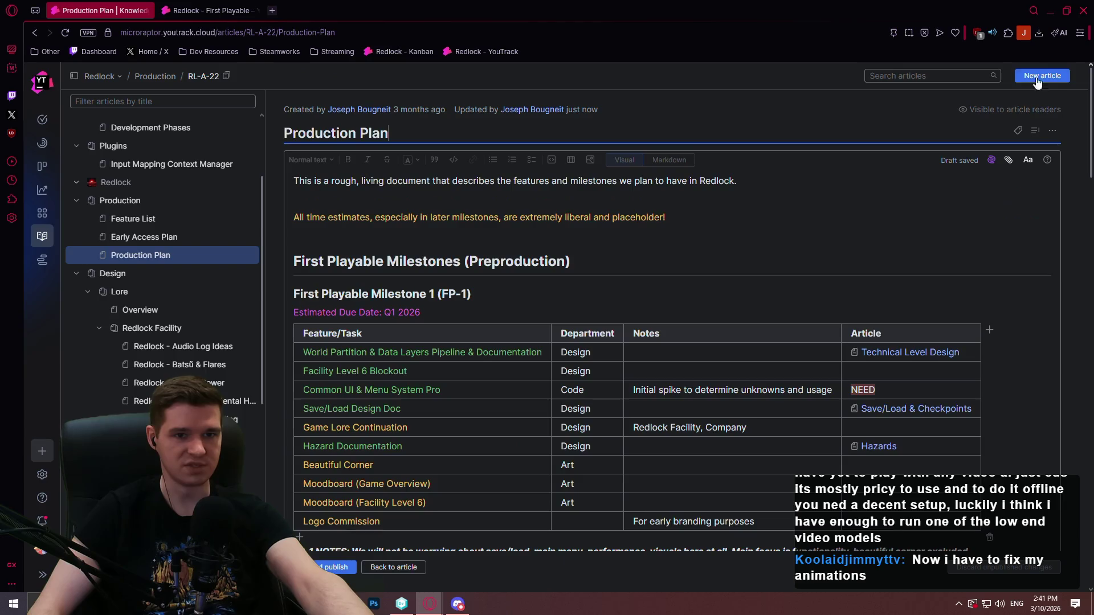
pyautogui.moveTo(1090, 80)
pyautogui.mouseDown()
pyautogui.moveTo(1069, 230)
pyautogui.moveTo(1067, 217)
pyautogui.mouseUp()
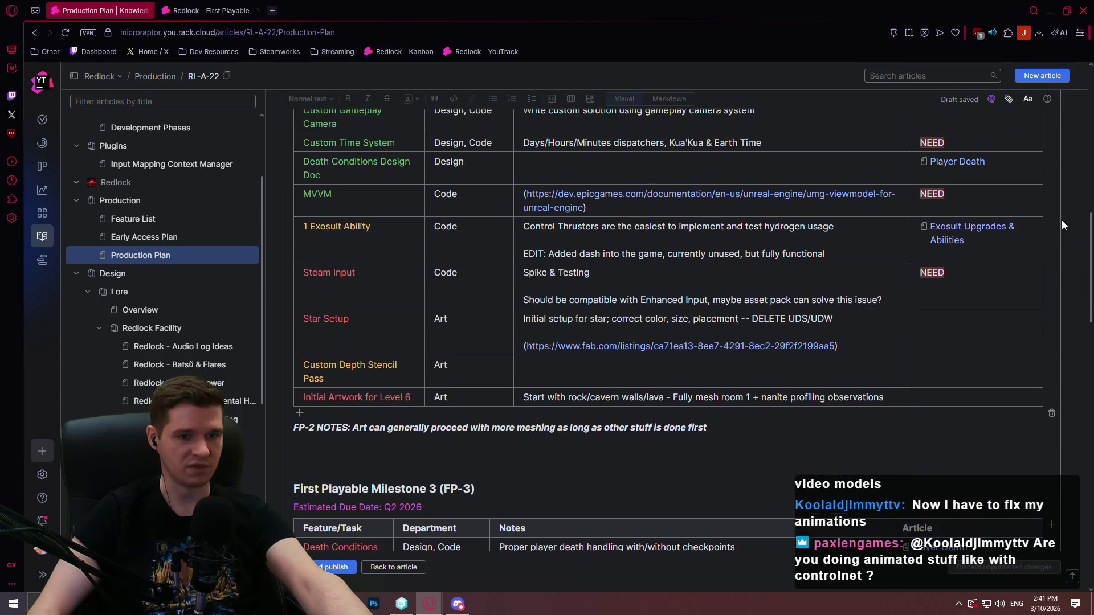
pyautogui.click(343, 291)
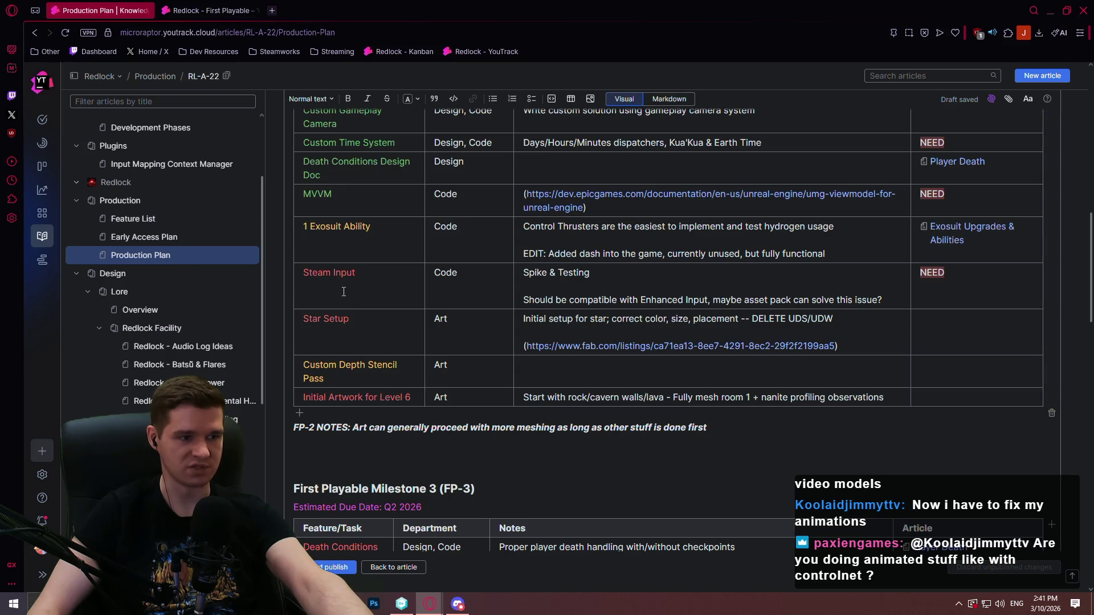
pyautogui.click(431, 272)
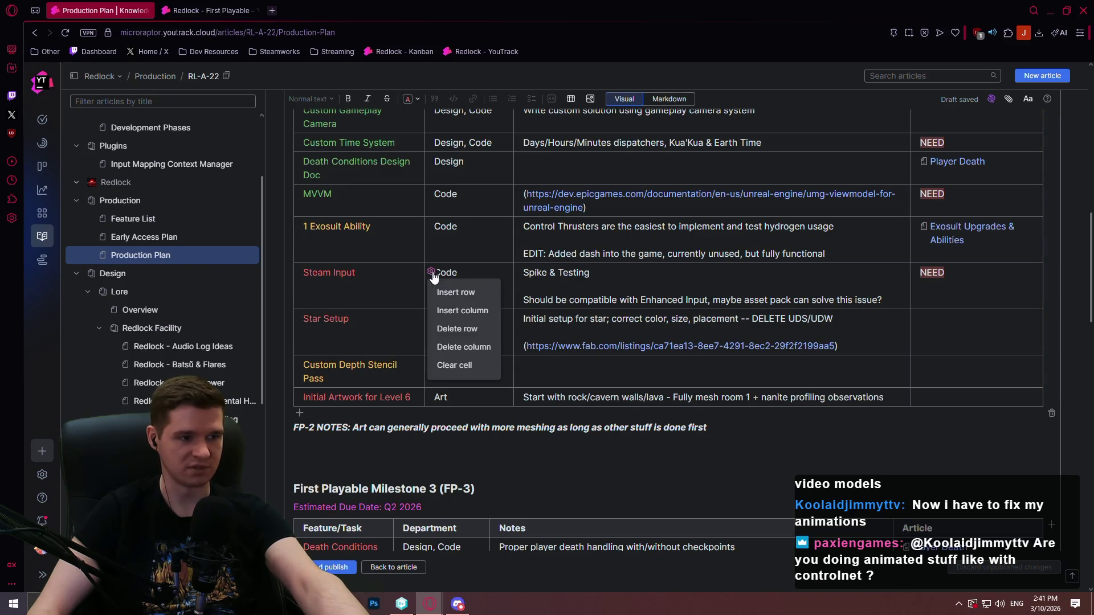
pyautogui.click(457, 329)
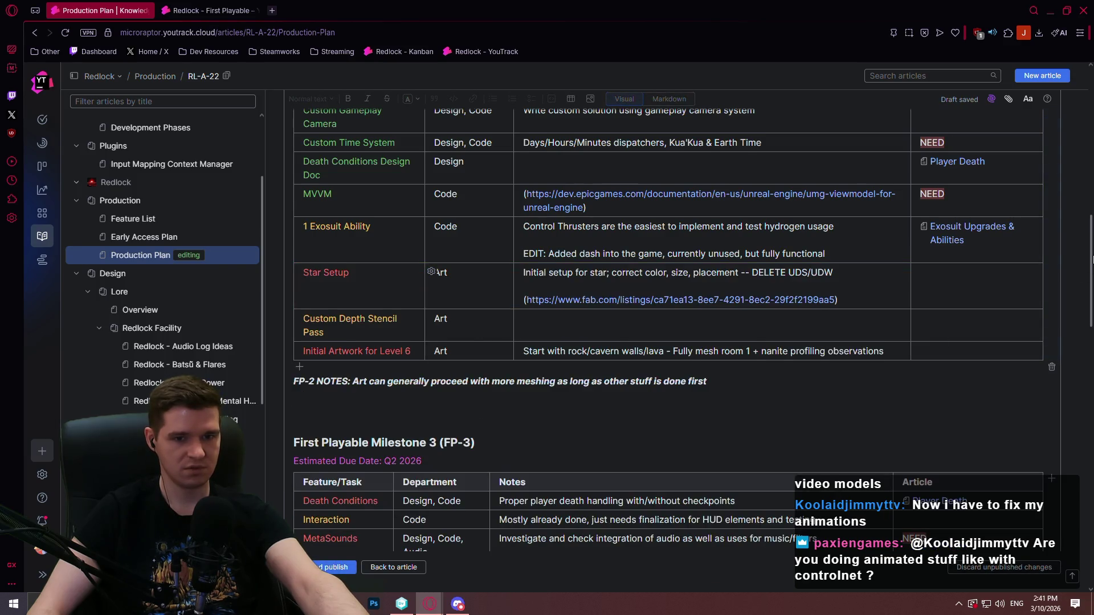
pyautogui.moveTo(1089, 259)
pyautogui.mouseDown()
pyautogui.moveTo(1085, 128)
pyautogui.moveTo(1059, 324)
pyautogui.mouseUp()
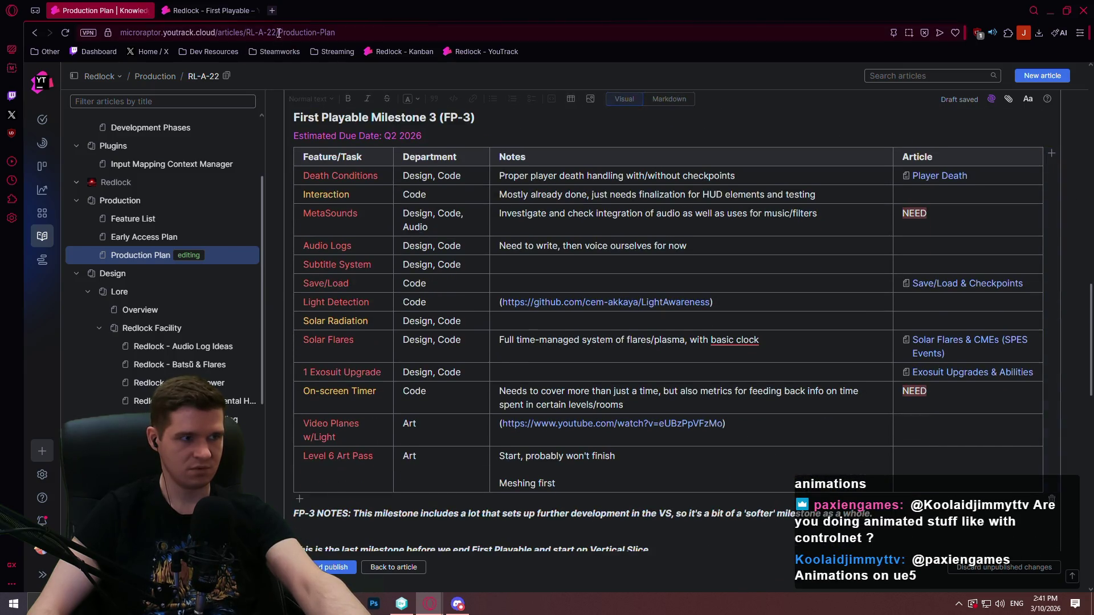
# Step: Scroll through the Redlock – First Playable board's columns and back up to the top
pyautogui.click(231, 12)
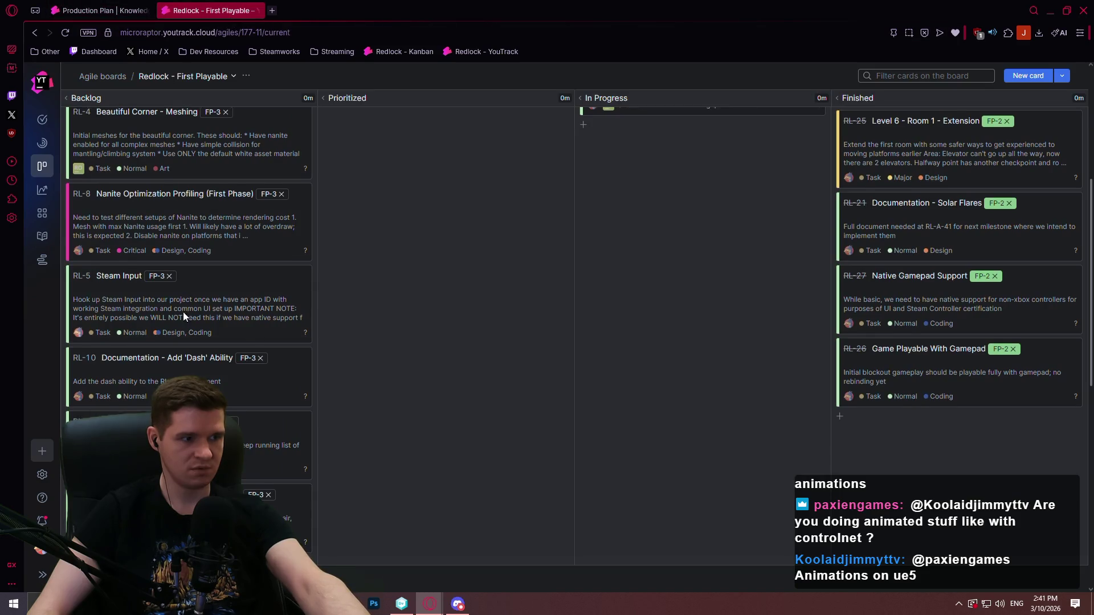
pyautogui.scroll(-3, 281, 258)
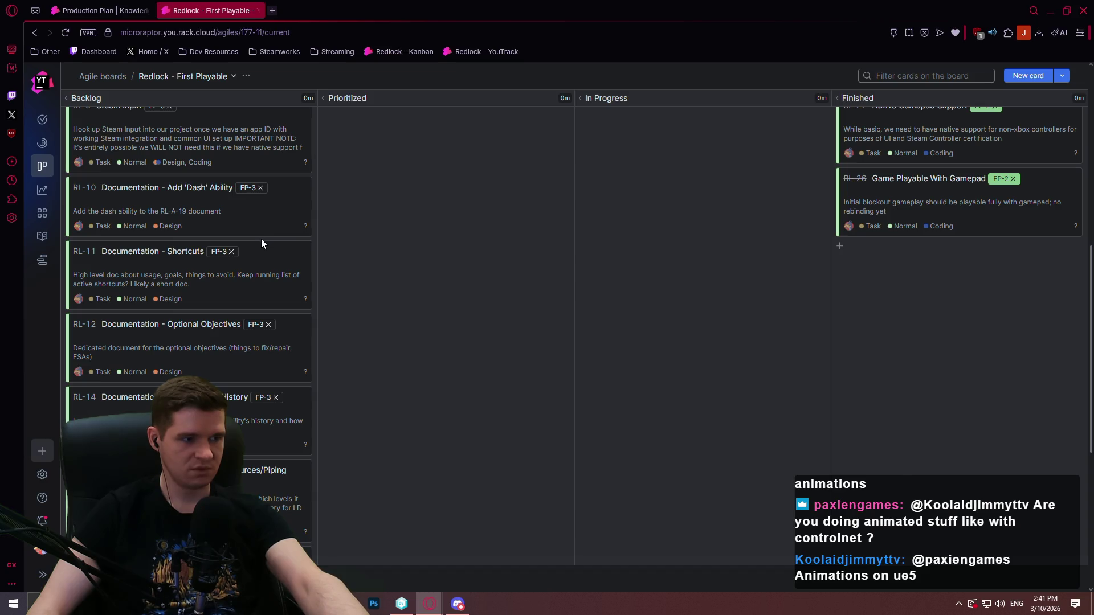
pyautogui.scroll(-1, 237, 285)
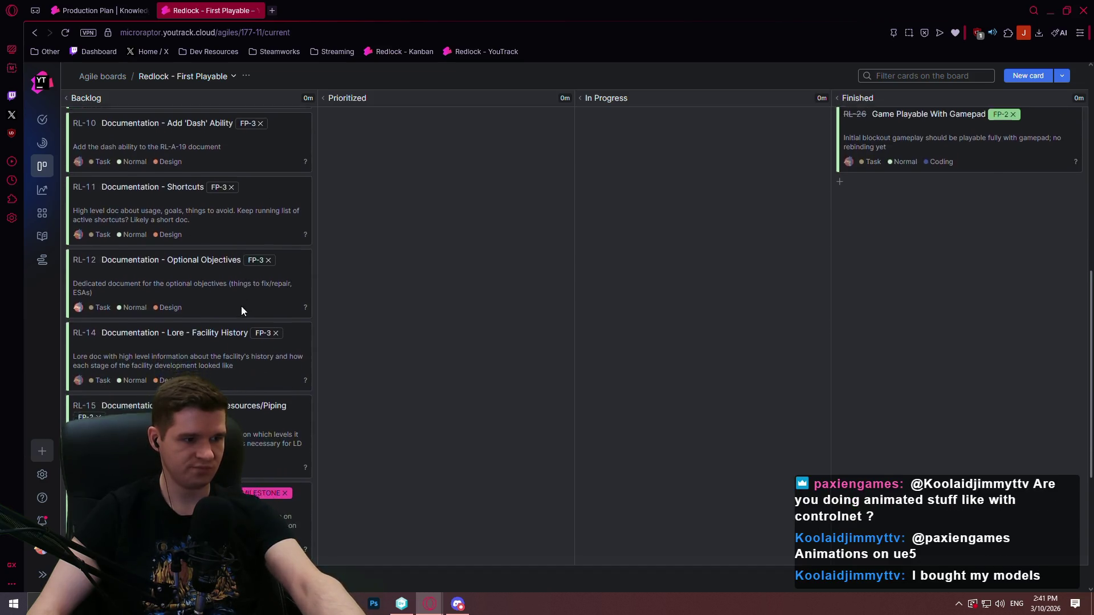
pyautogui.scroll(-4, 239, 305)
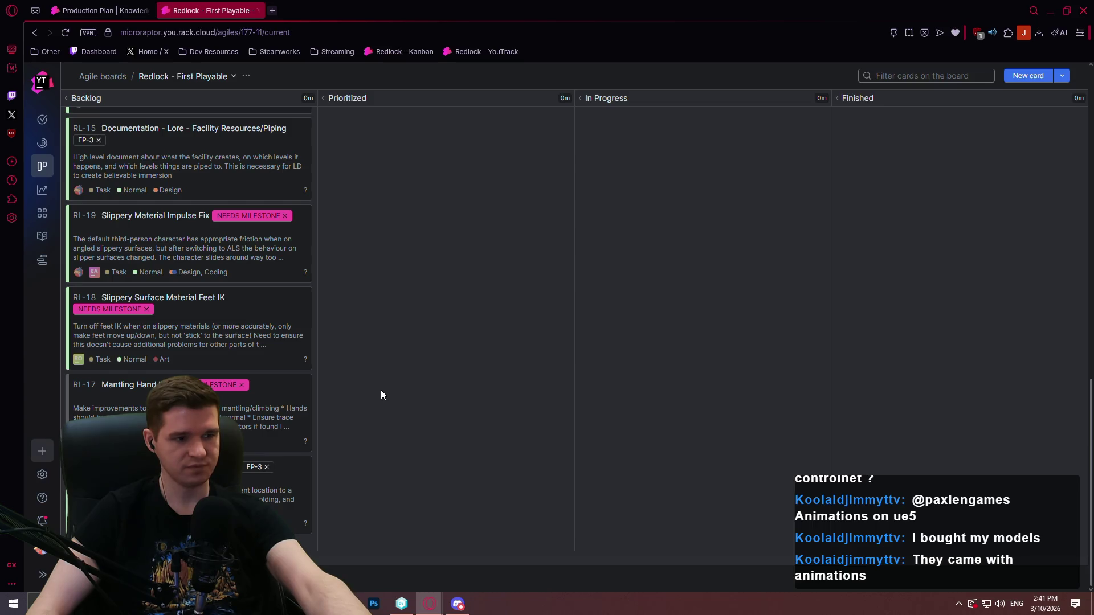
pyautogui.scroll(2, 380, 389)
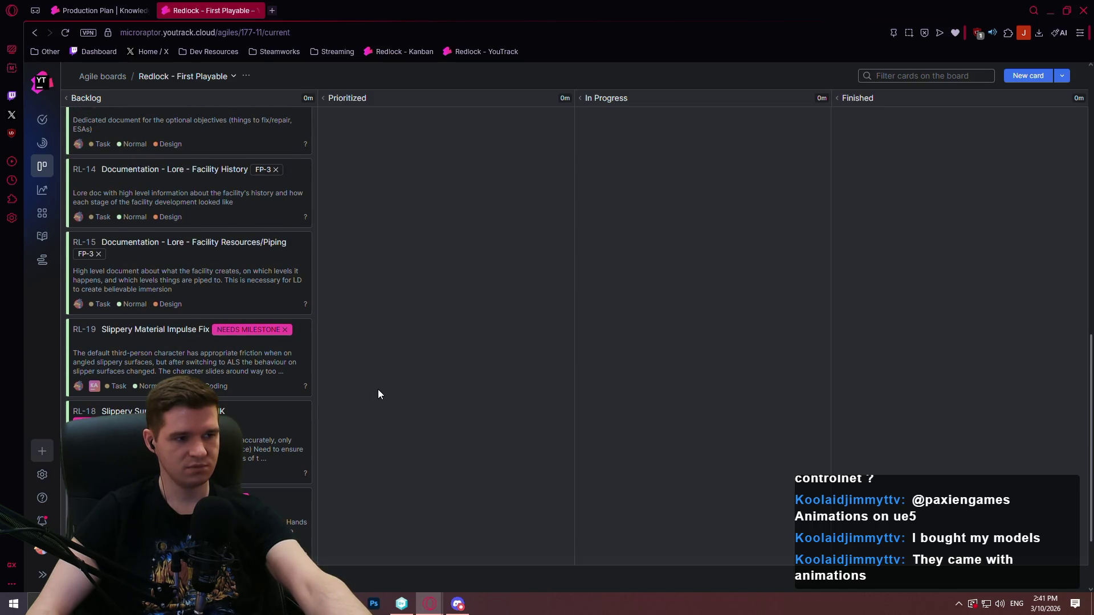
pyautogui.scroll(2, 376, 390)
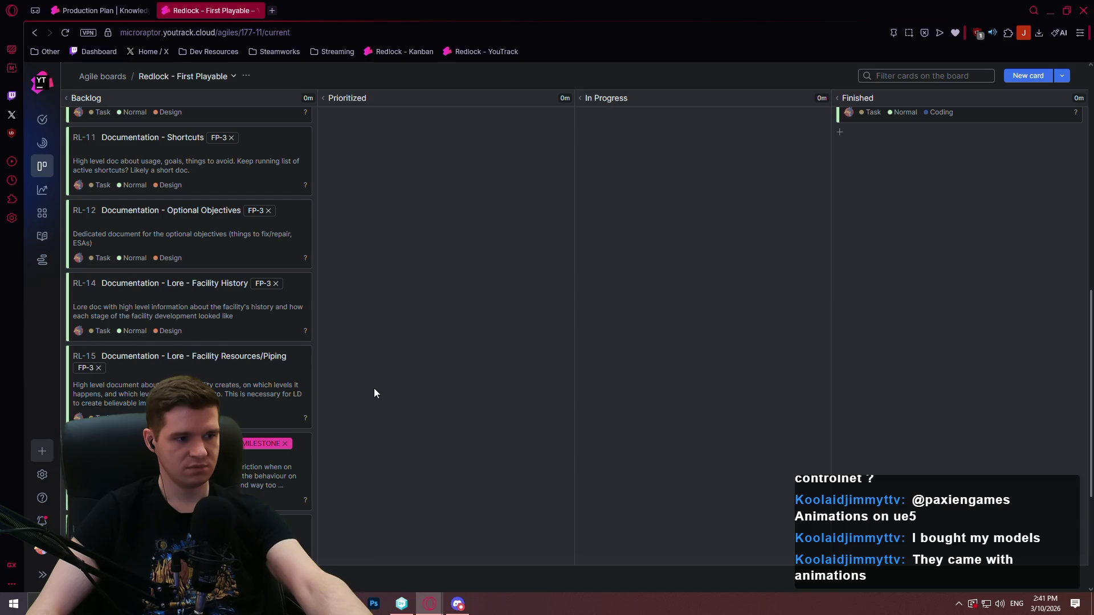
pyautogui.scroll(1, 373, 391)
pyautogui.scroll(4, 348, 390)
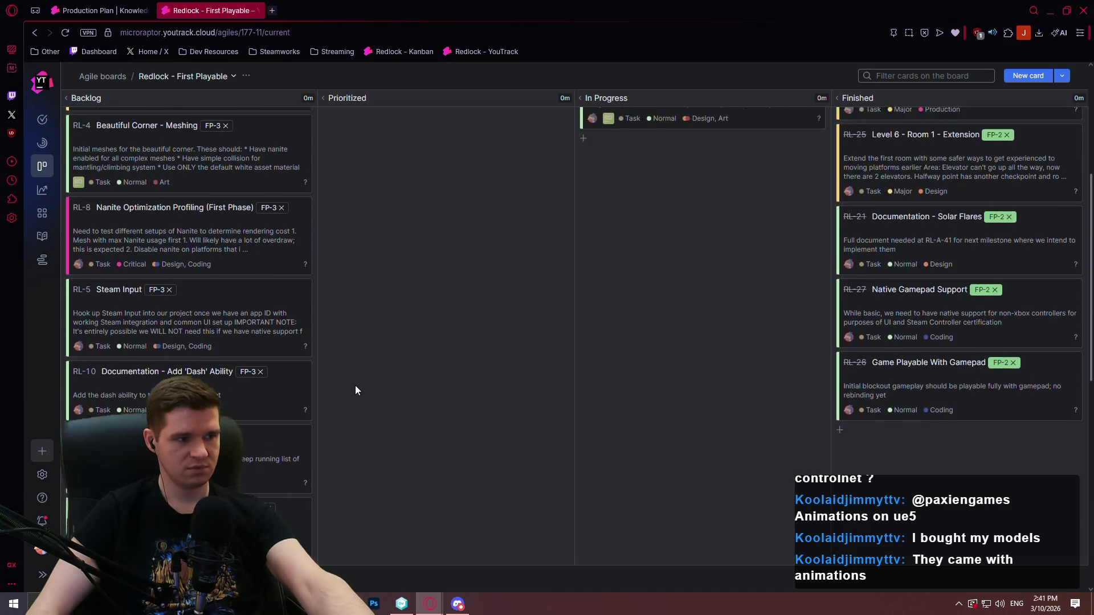
pyautogui.scroll(4, 353, 390)
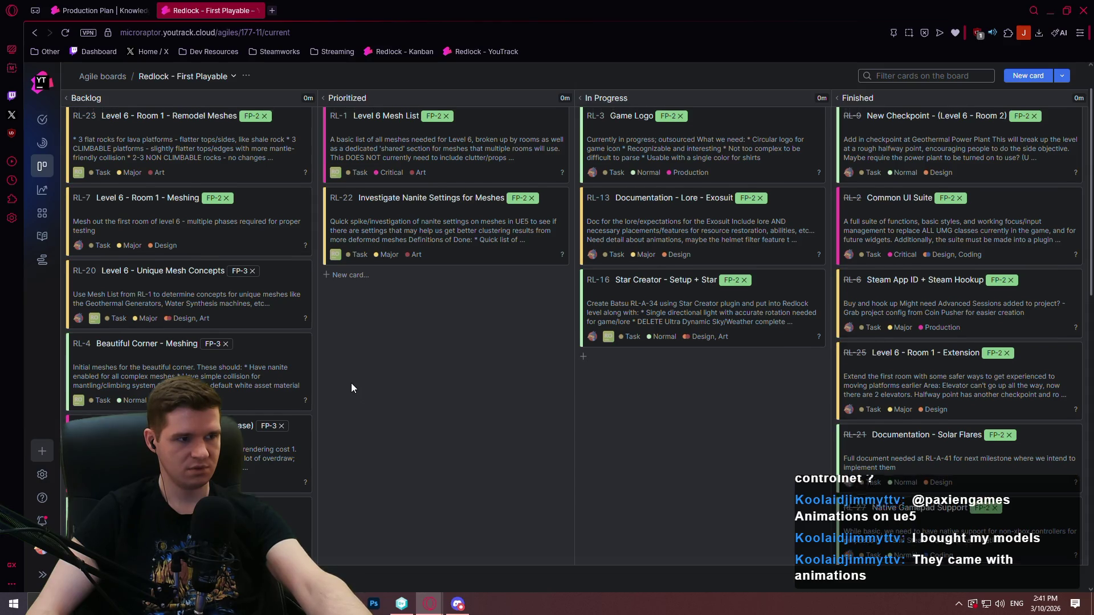
pyautogui.scroll(1, 352, 384)
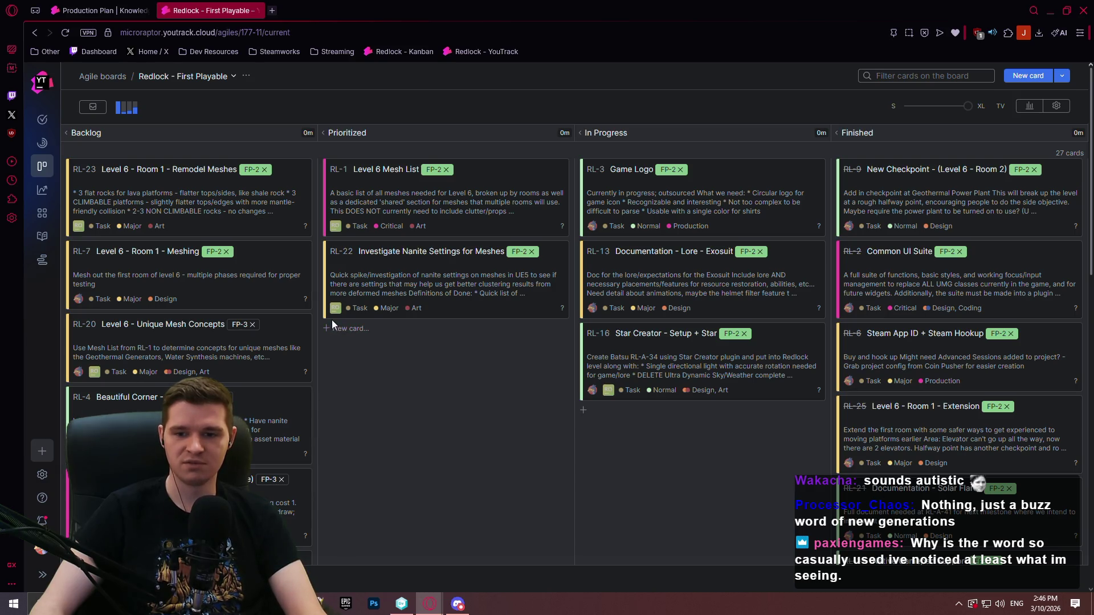
# Step: Glance at the First Playable board, then return to the Production Plan article's FP-3 table
pyautogui.hotkey('ctrl', 'Tab')
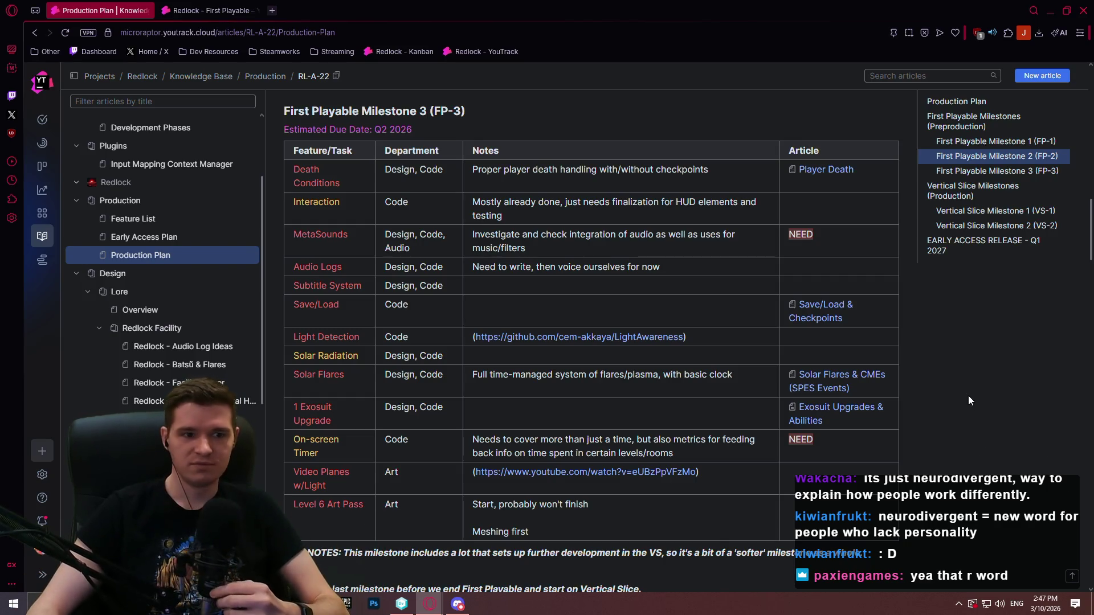
pyautogui.click(210, 10)
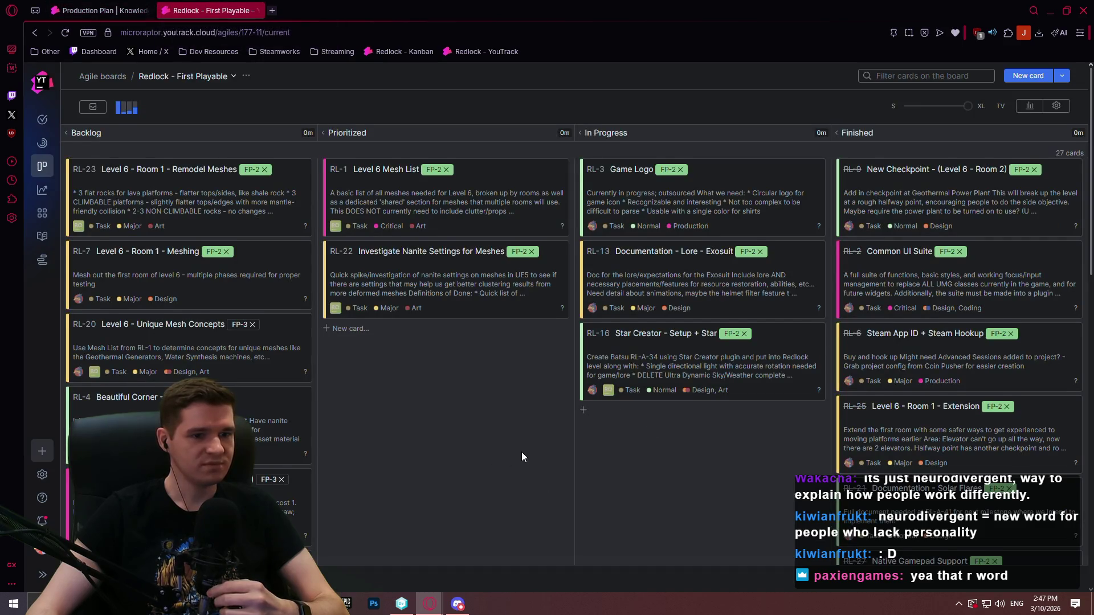
pyautogui.scroll(-2, 528, 431)
pyautogui.scroll(2, 524, 429)
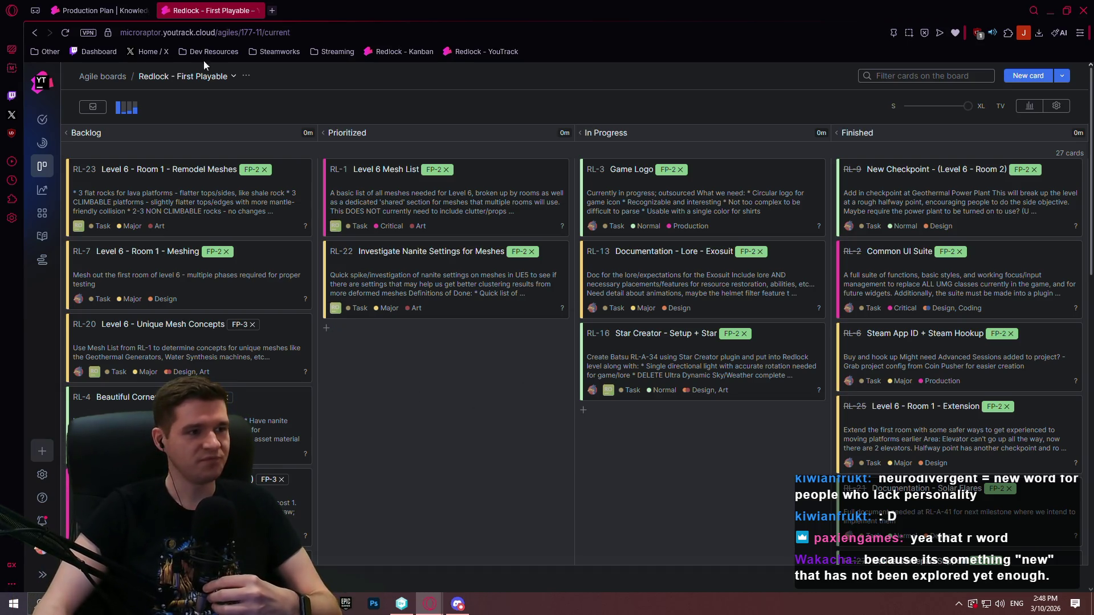
pyautogui.click(98, 10)
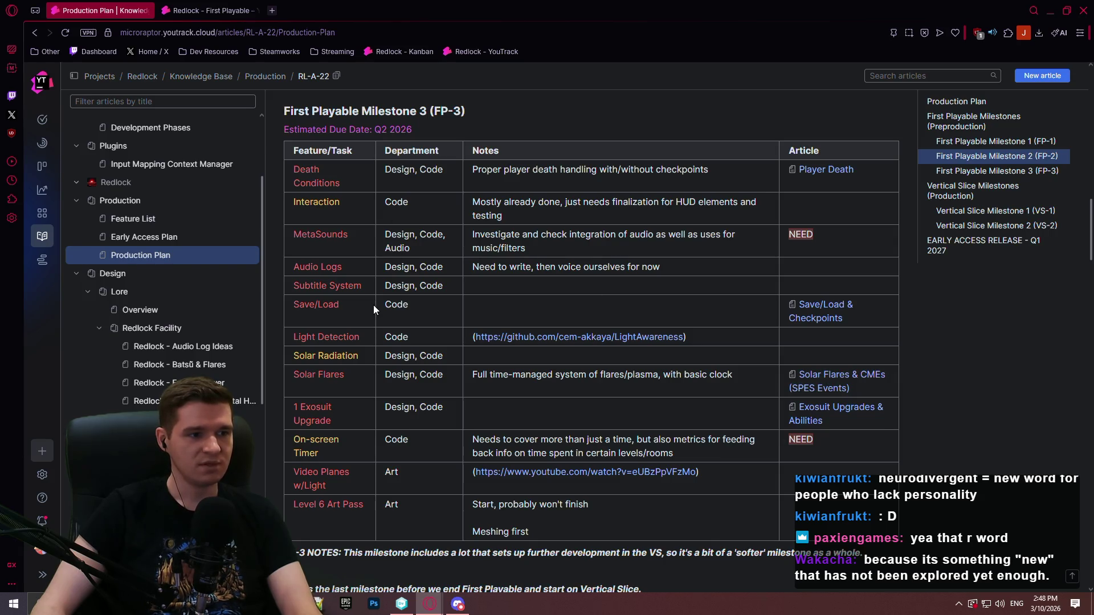
# Step: Open Backlog issue RL-5 Steam Input and delete it through More actions, confirming the deletion
pyautogui.click(211, 10)
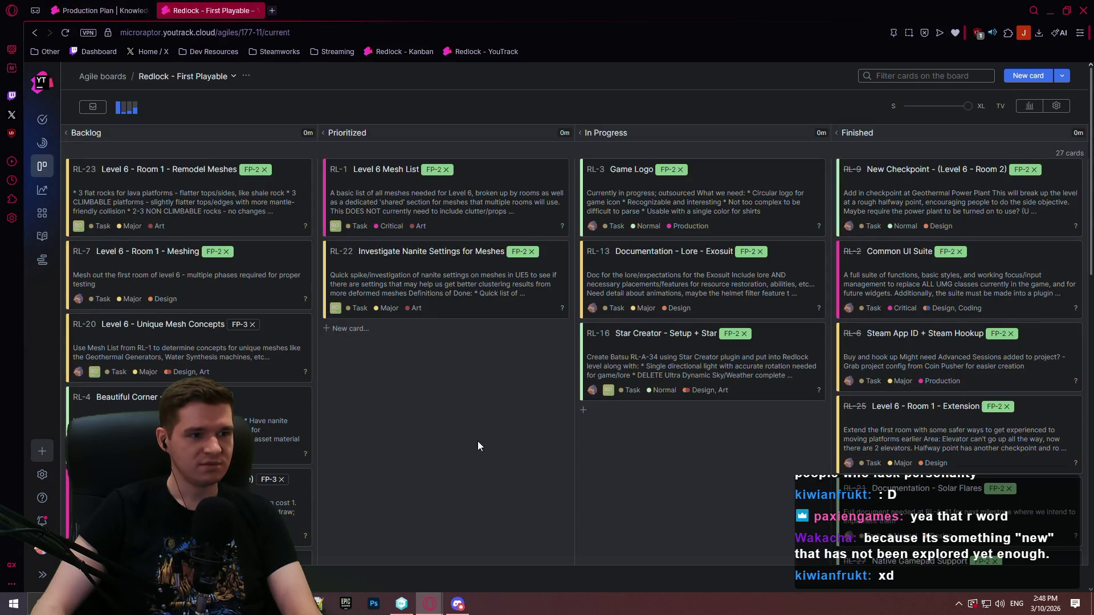
pyautogui.scroll(-5, 462, 422)
pyautogui.scroll(-1, 436, 362)
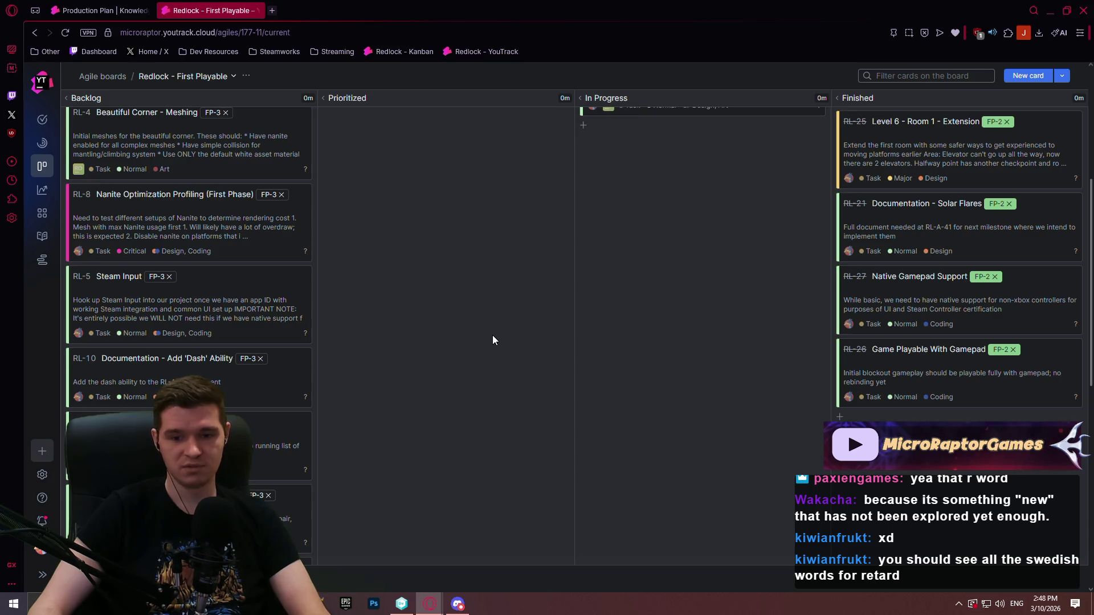
pyautogui.scroll(-3, 290, 305)
pyautogui.scroll(2, 182, 179)
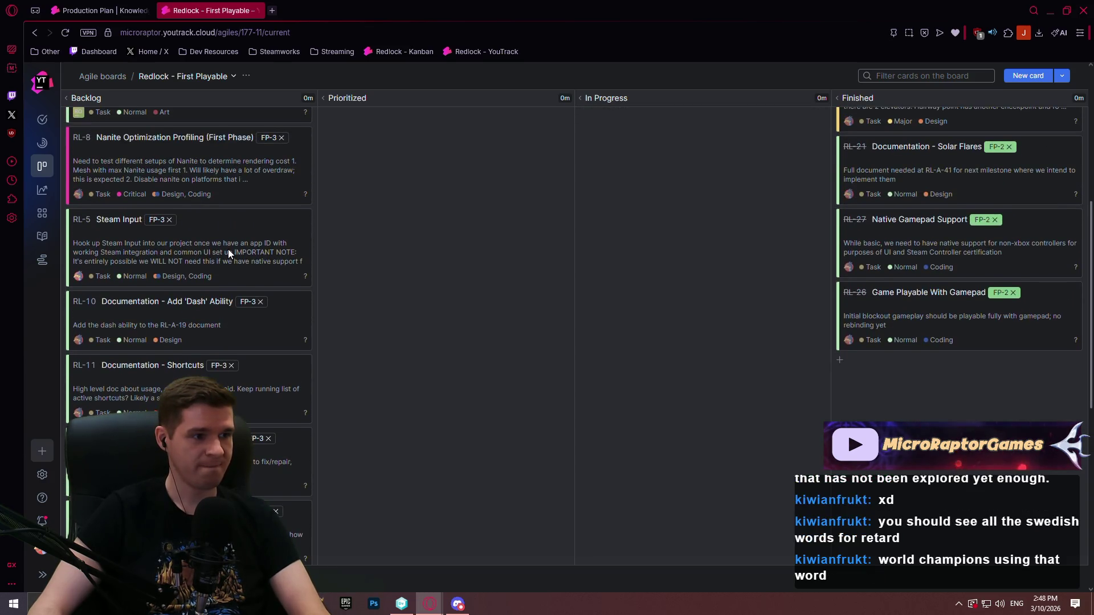
pyautogui.click(238, 251)
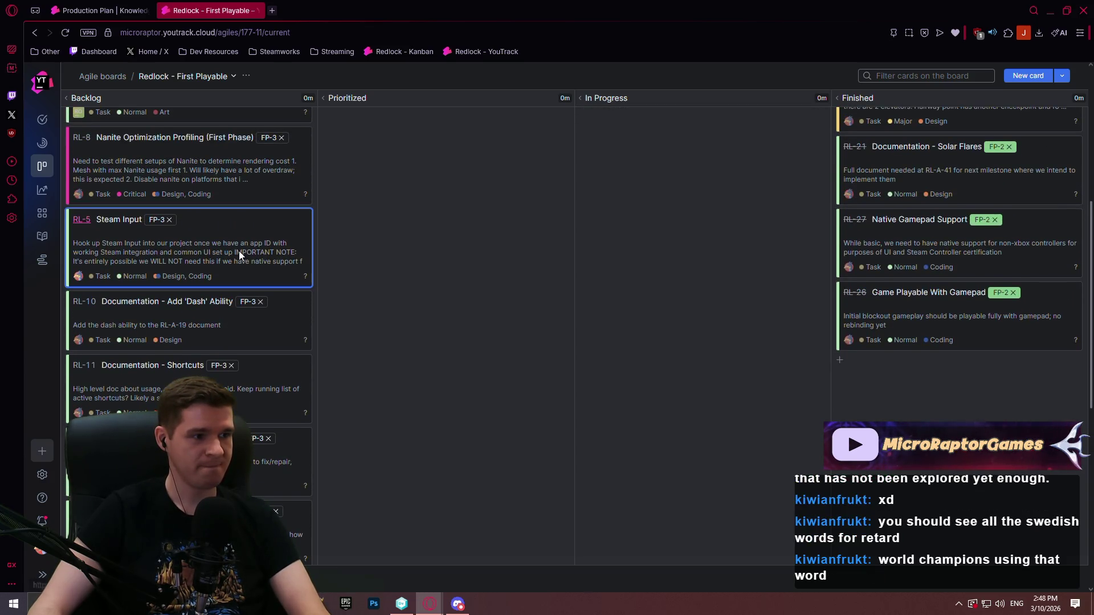
pyautogui.click(211, 244)
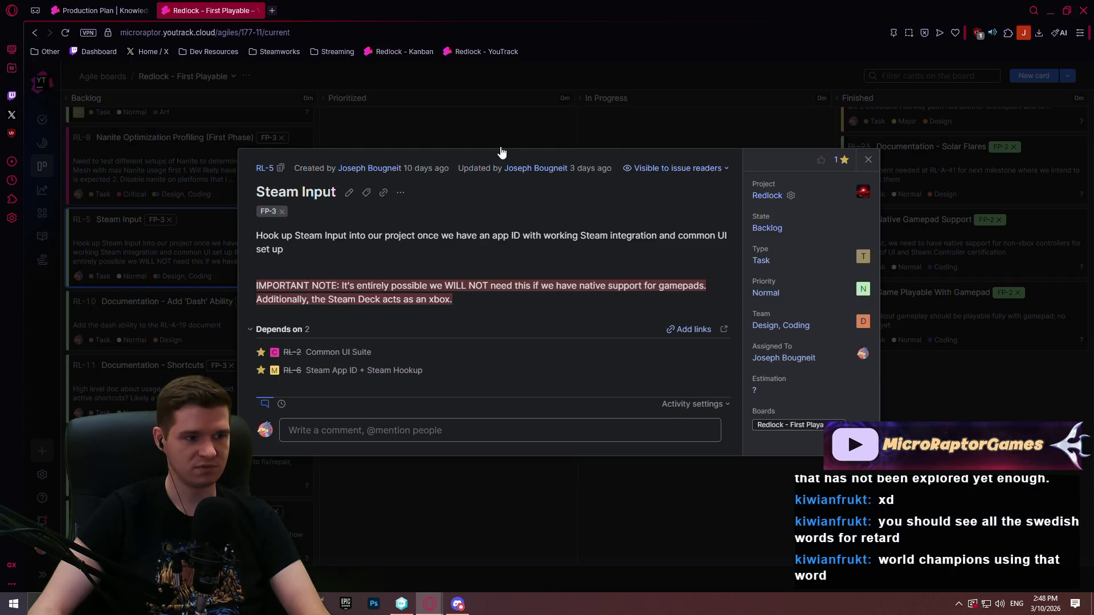
pyautogui.click(400, 193)
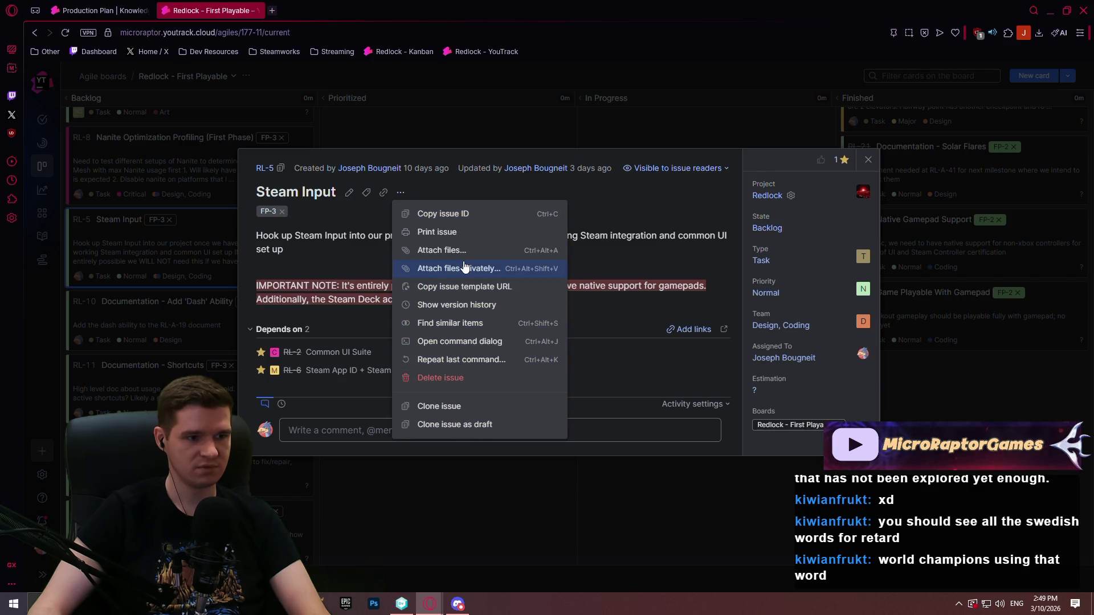
pyautogui.click(463, 377)
pyautogui.click(464, 365)
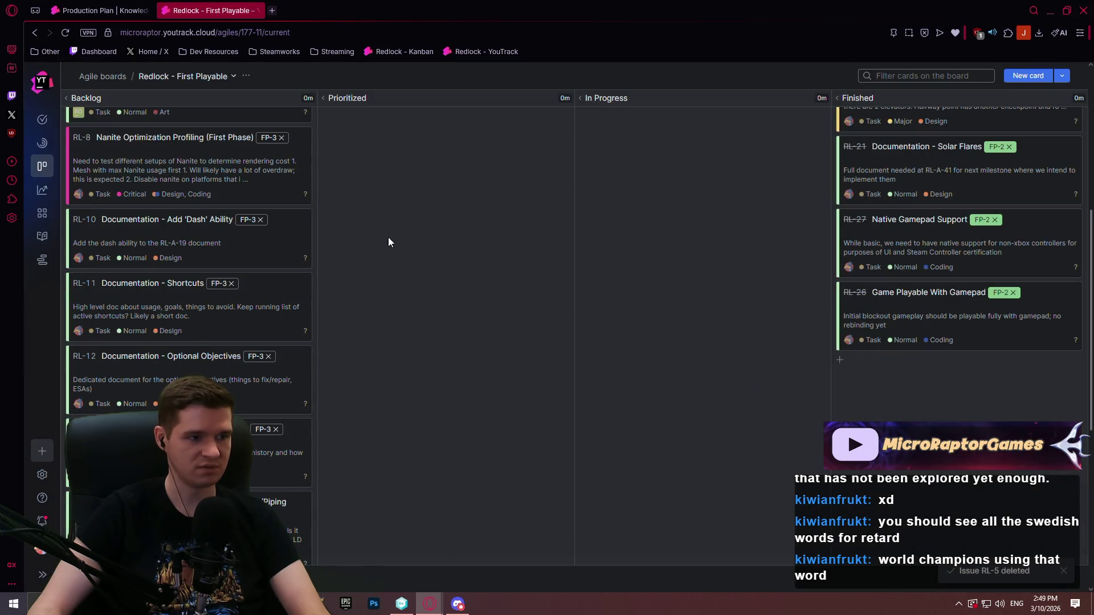
pyautogui.scroll(-3, 391, 244)
pyautogui.scroll(-1, 482, 318)
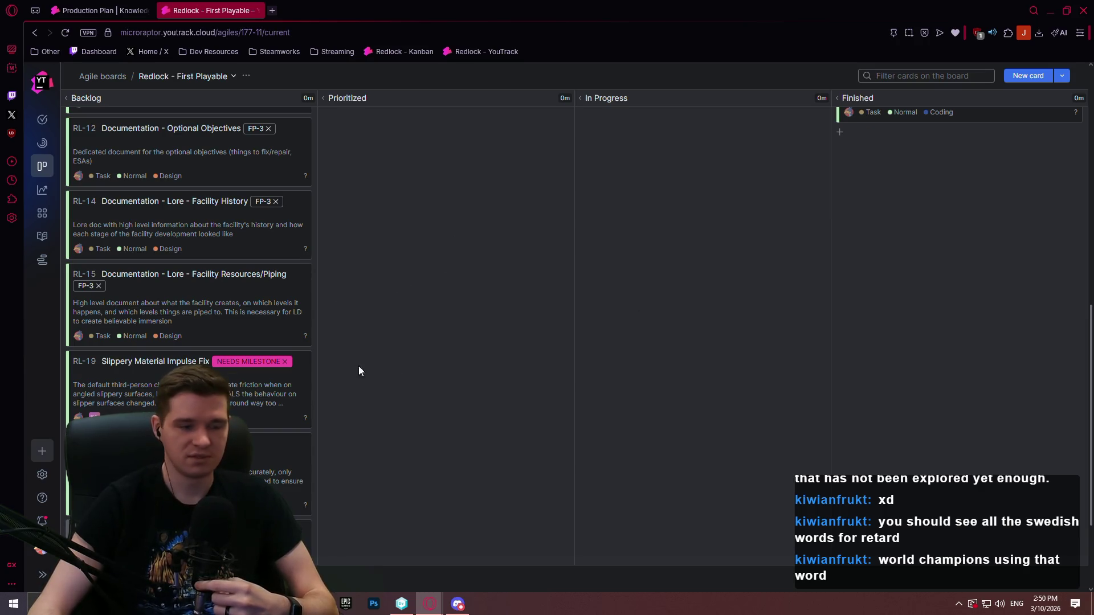
# Step: Move card RL-24 into the Prioritized column of the First Playable board
pyautogui.scroll(3, 305, 352)
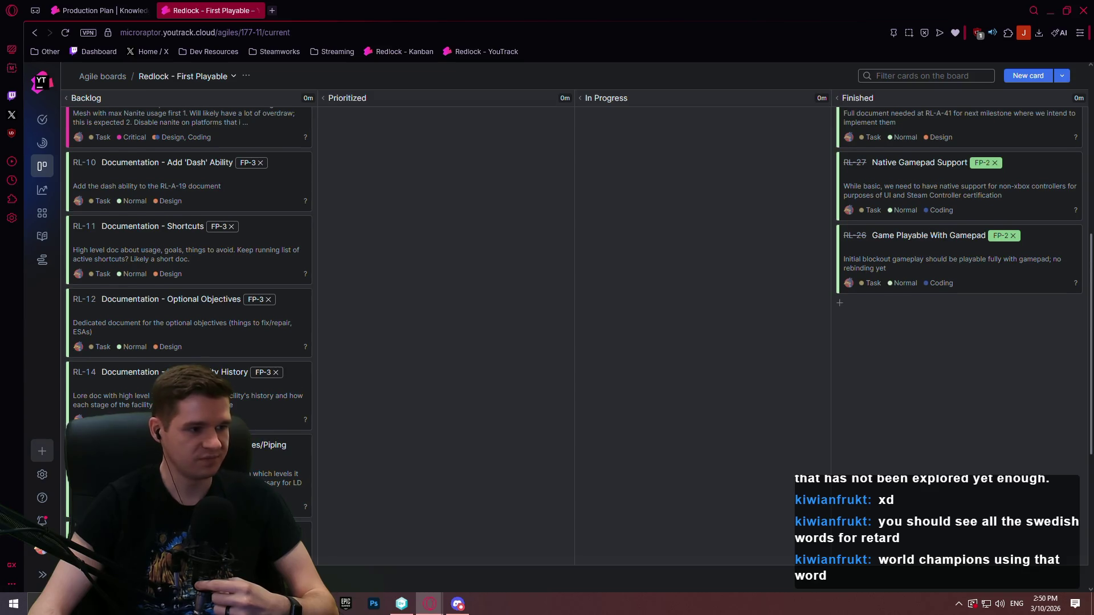
pyautogui.scroll(2, 254, 347)
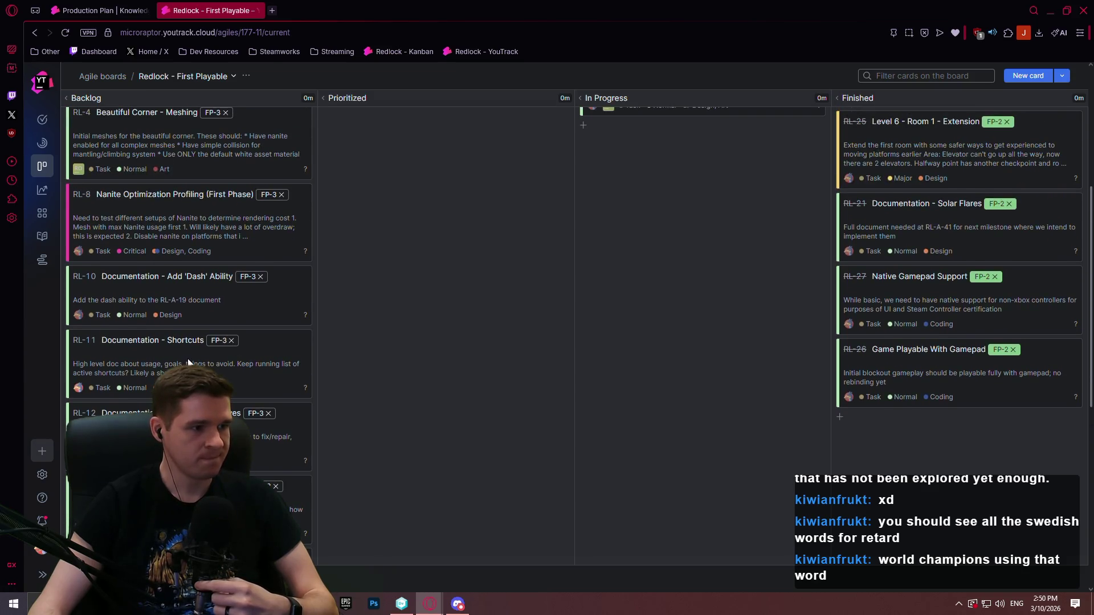
pyautogui.scroll(-15, 202, 357)
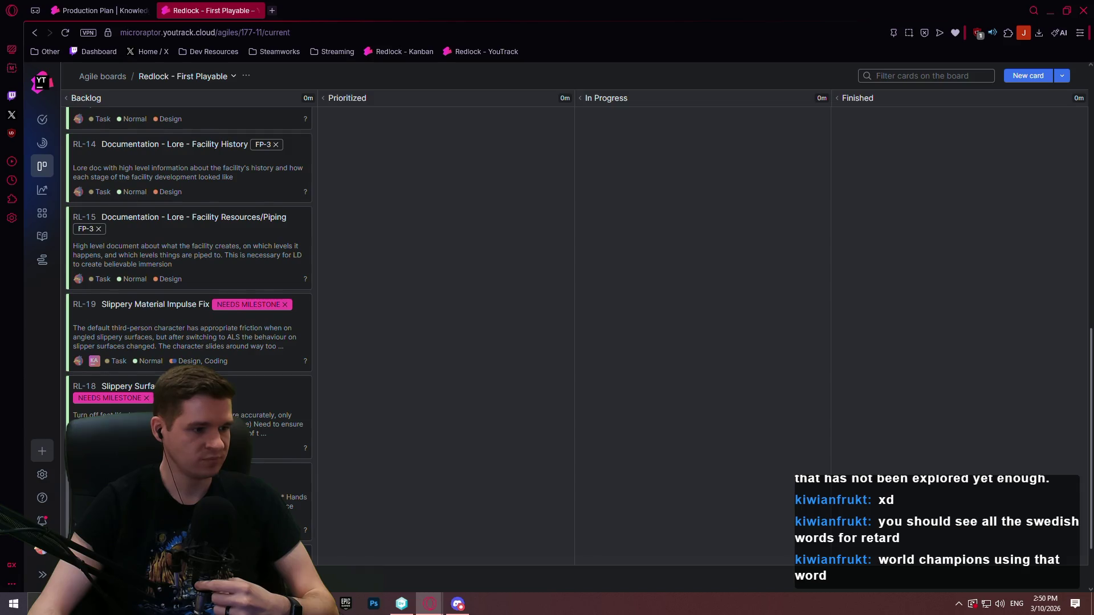
pyautogui.moveTo(166, 494)
pyautogui.mouseDown()
pyautogui.moveTo(477, 324)
pyautogui.moveTo(452, 314)
pyautogui.moveTo(1084, 313)
pyautogui.moveTo(1073, 50)
pyautogui.mouseUp()
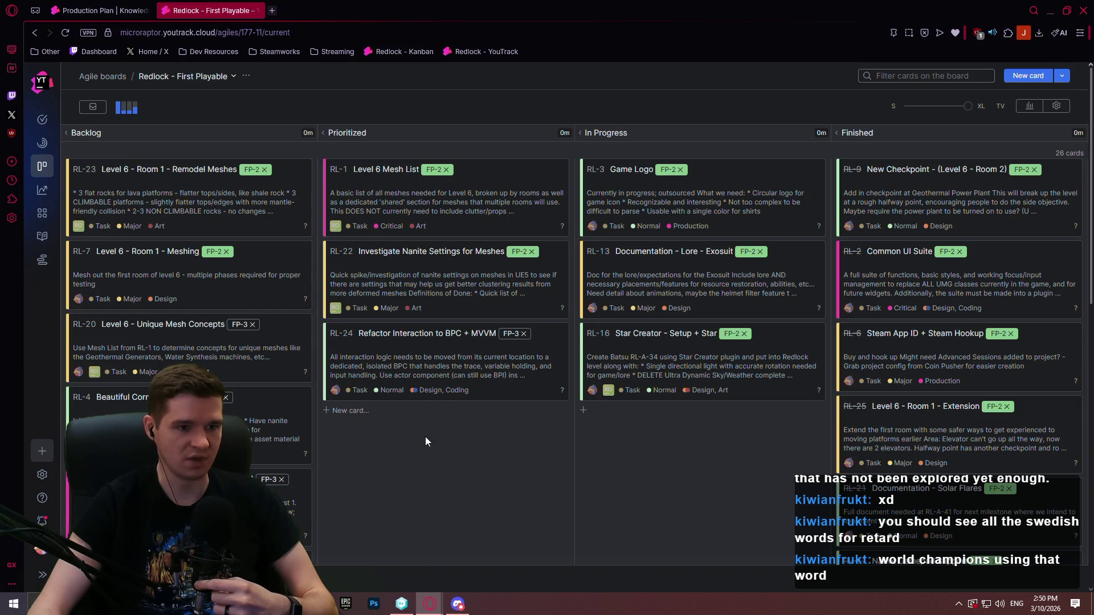
# Step: Start a new browser tab showing the Streaming bookmark folder
pyautogui.scroll(-3, 427, 399)
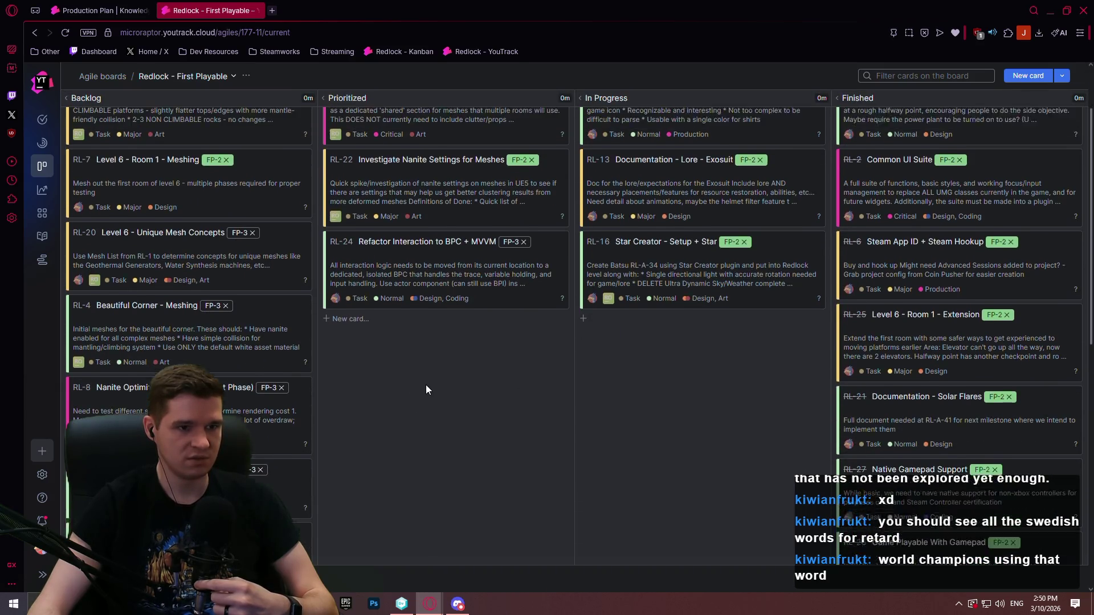
pyautogui.scroll(3, 433, 393)
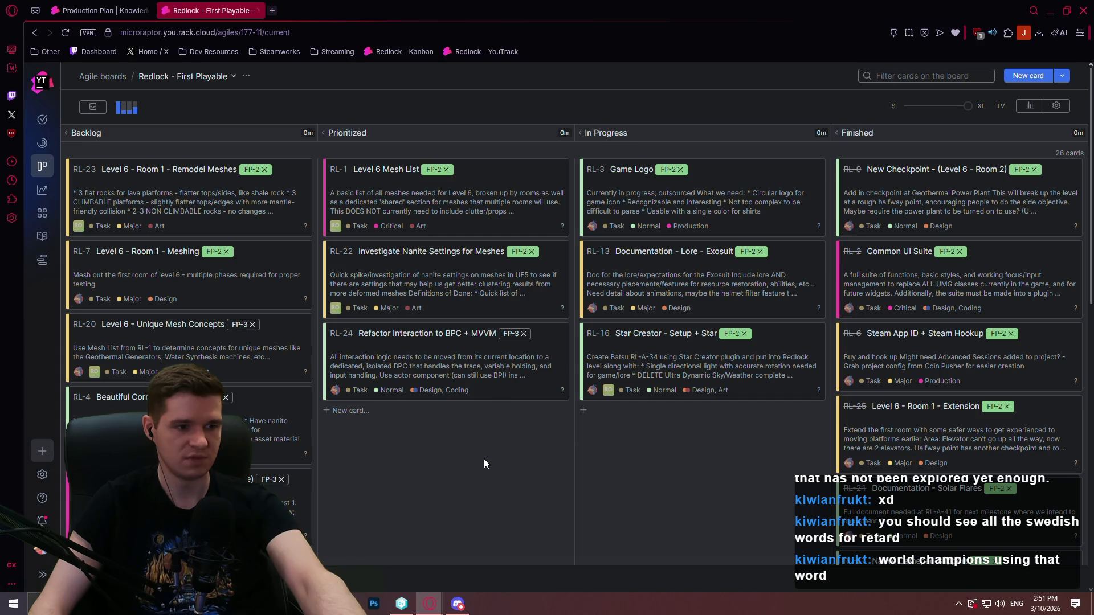
pyautogui.scroll(-1, 576, 402)
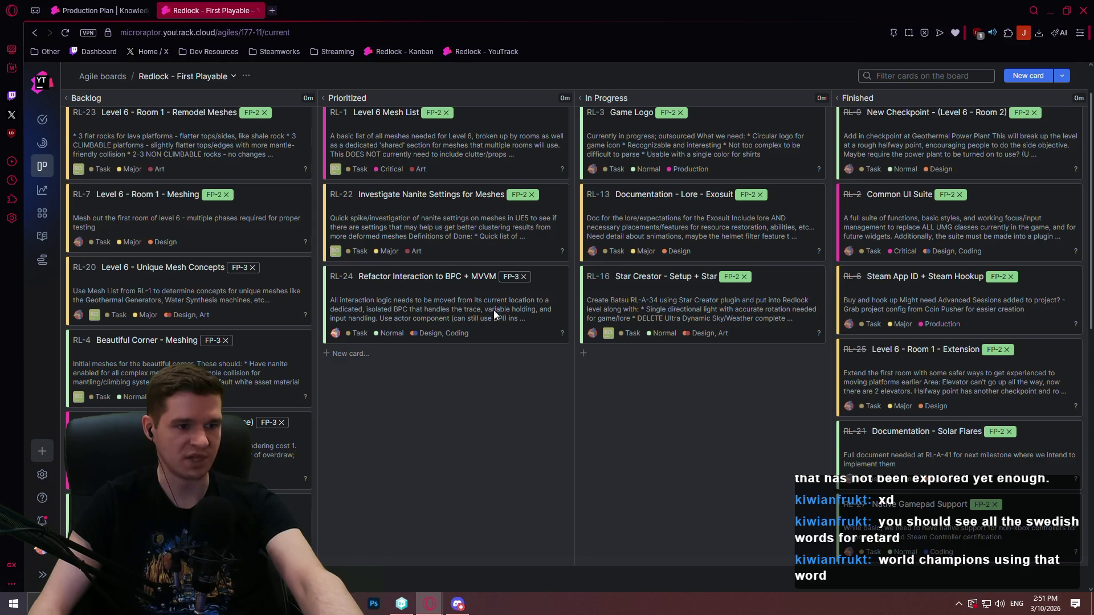
pyautogui.click(274, 10)
pyautogui.click(342, 53)
# Step: Open Stream Calendar 2026 and append ' & Gamepad' to the Tuesday D8 topic
pyautogui.click(377, 111)
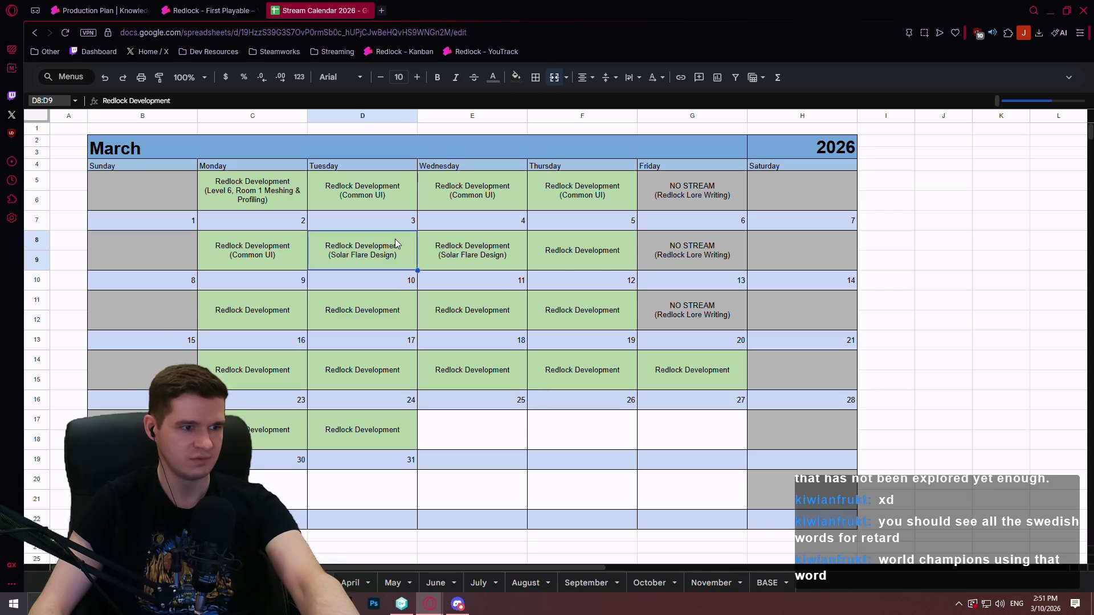
pyautogui.click(504, 260)
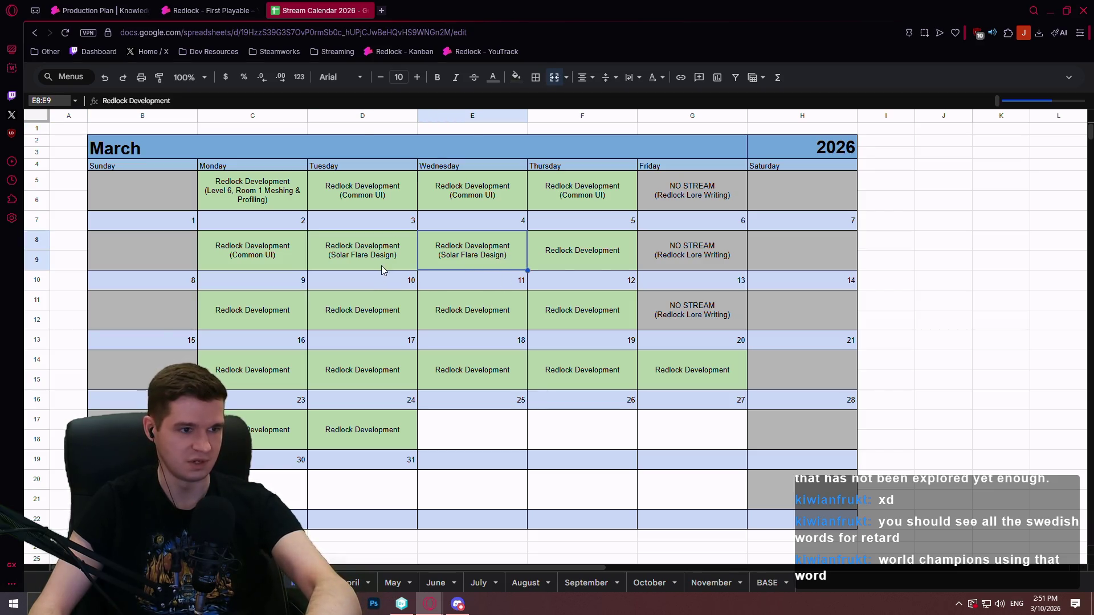
pyautogui.doubleClick(392, 244)
pyautogui.write('& Gm')
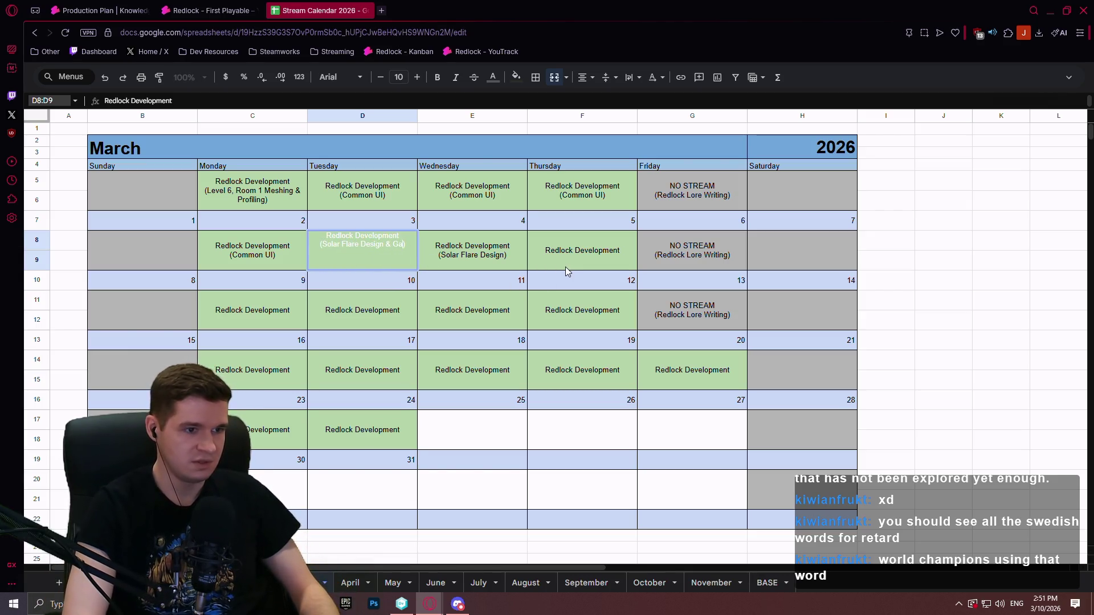
pyautogui.press('BackSpace')
pyautogui.write('amepad')
pyautogui.press('Return')
# Step: Change the Wednesday E8 topic to 'Star Creator Setup'
pyautogui.doubleClick(496, 251)
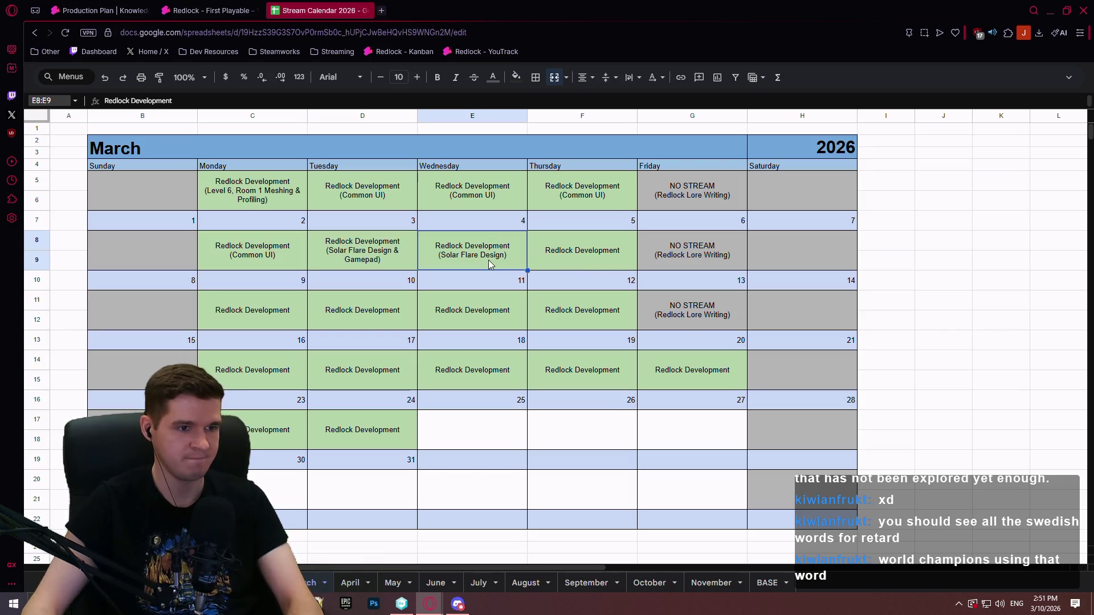
pyautogui.moveTo(505, 247); pyautogui.dragTo(471, 247)
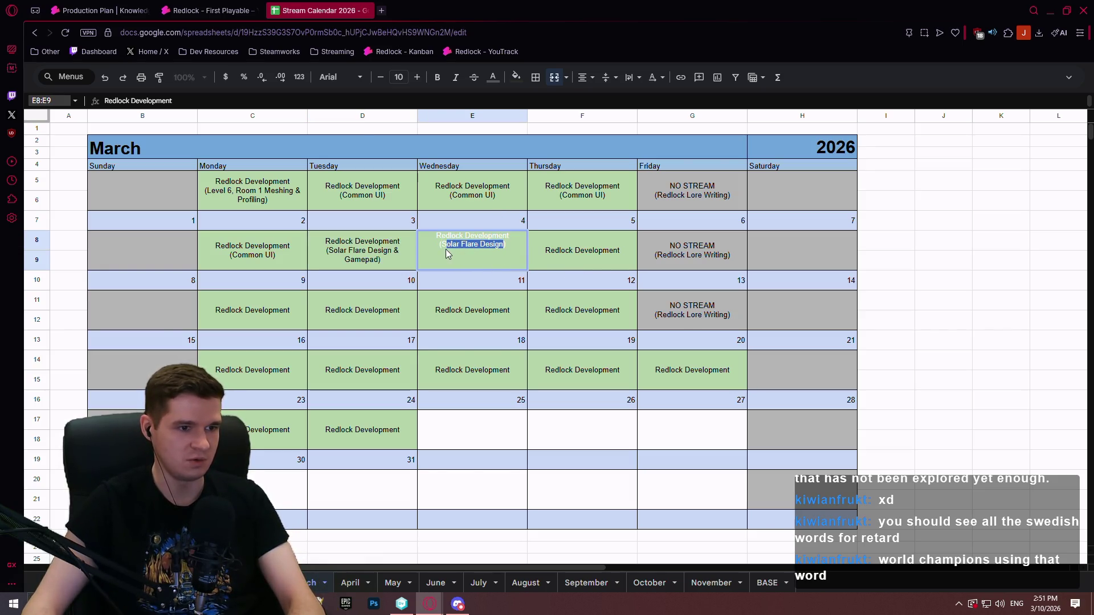
pyautogui.press('BackSpace')
pyautogui.write('(3D')
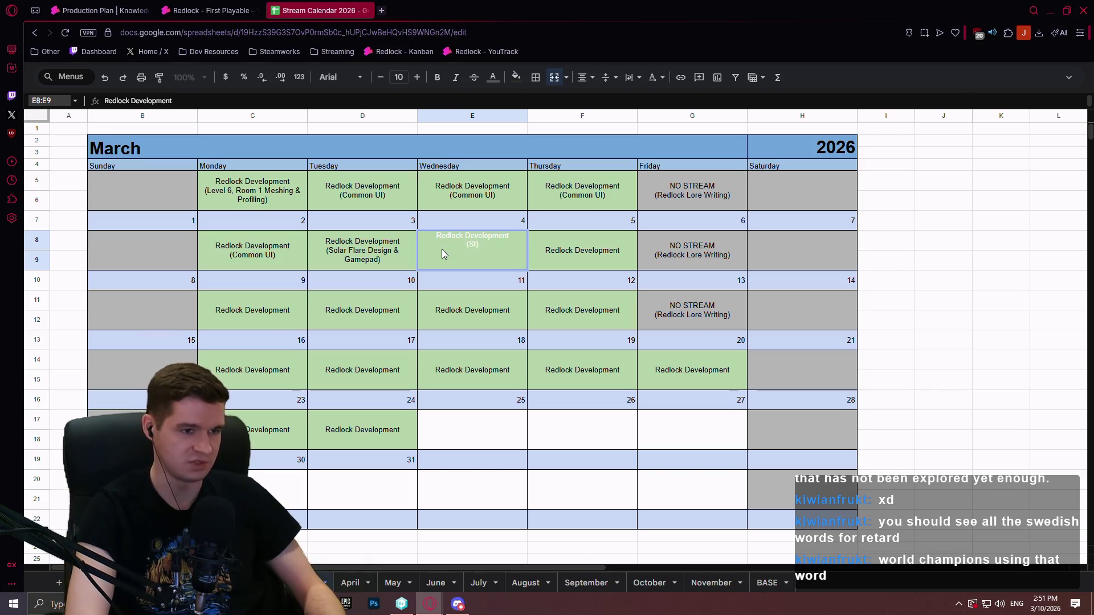
pyautogui.write('tar Creator Setup')
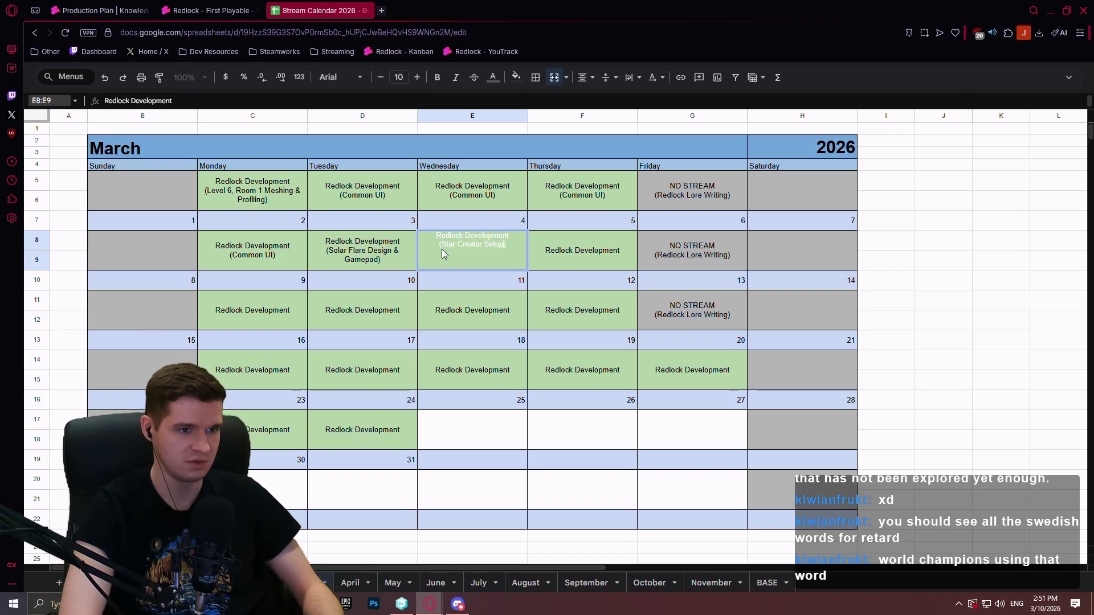
pyautogui.press('Tab')
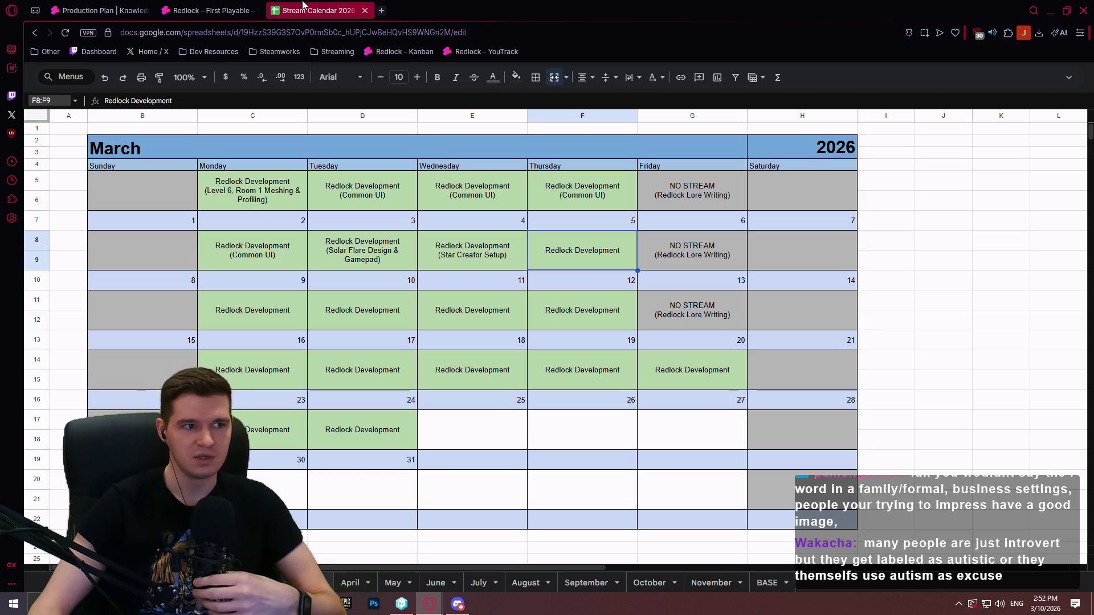
# Step: Switch between the Stream Calendar and YouTrack tabs, ending on the Redlock – First Playable board
pyautogui.click(240, 6)
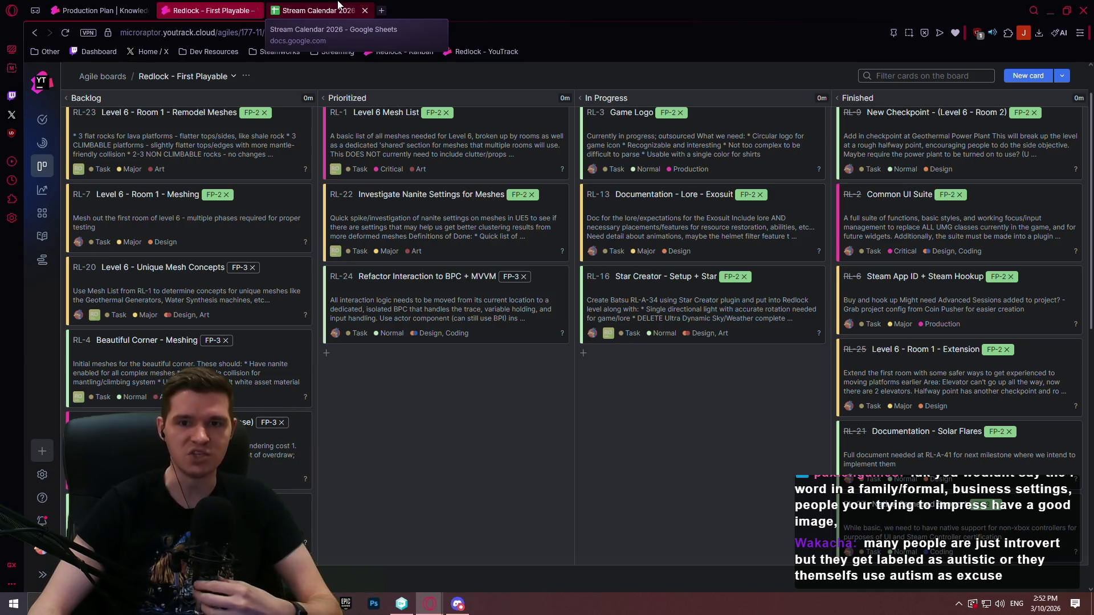
pyautogui.click(338, 5)
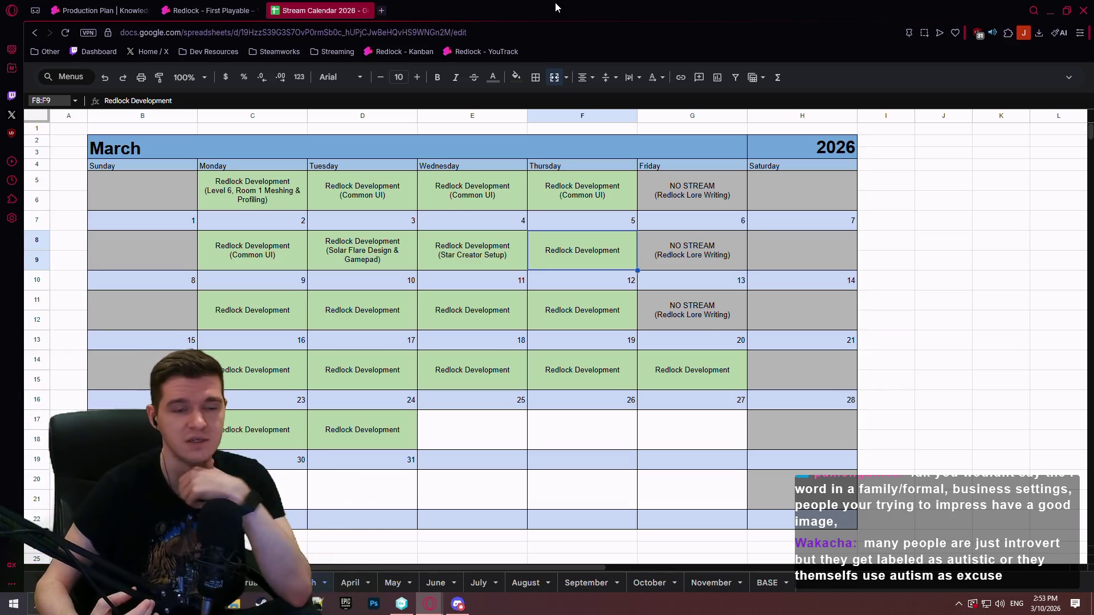
pyautogui.click(210, 11)
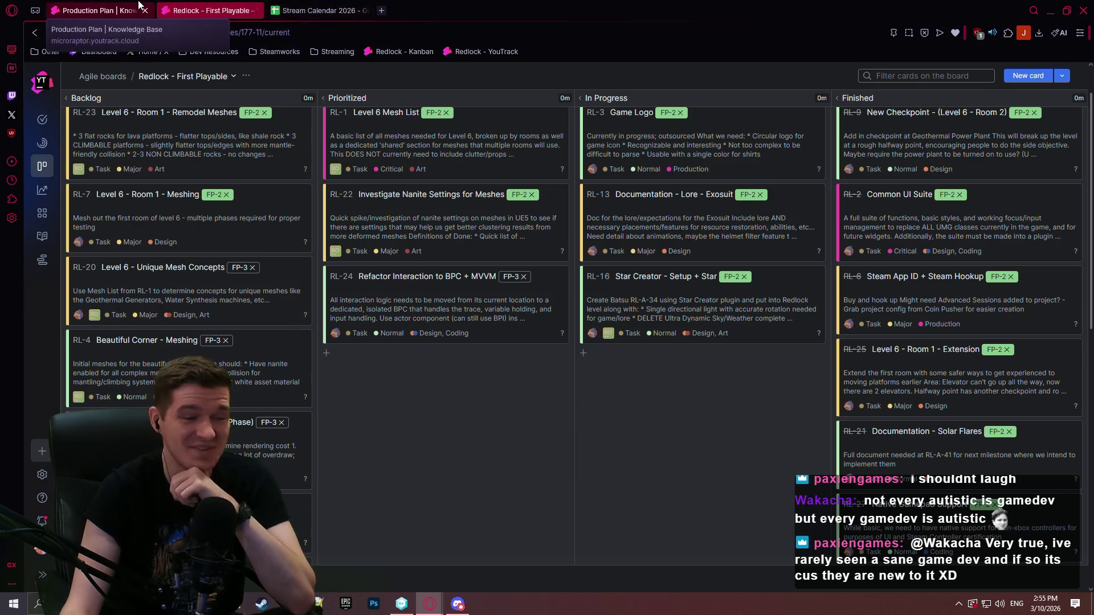
pyautogui.click(306, 7)
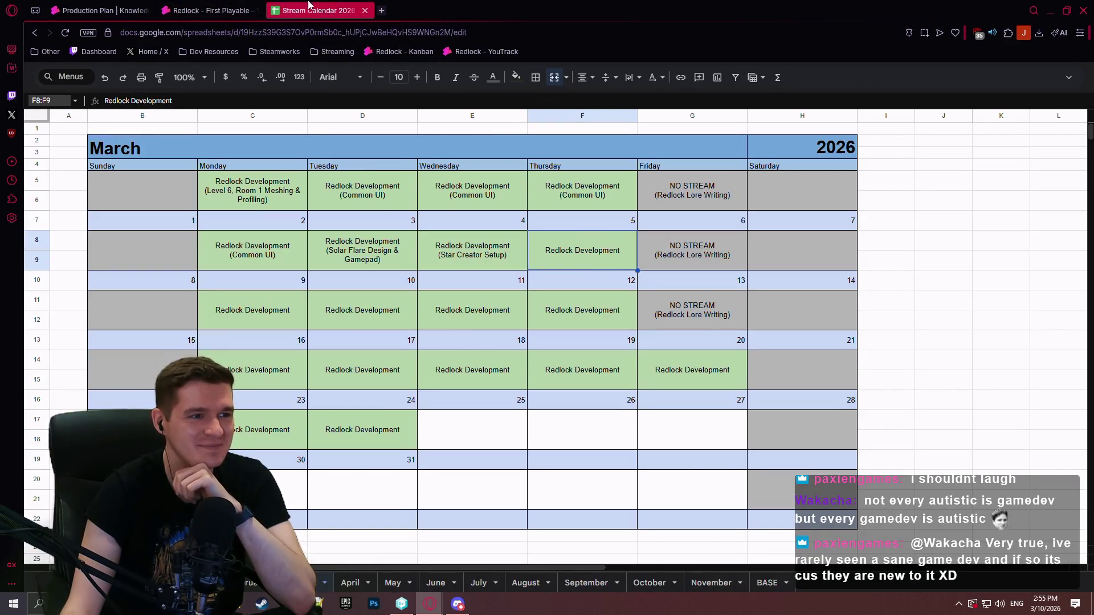
pyautogui.hotkey('ctrl', 'Tab')
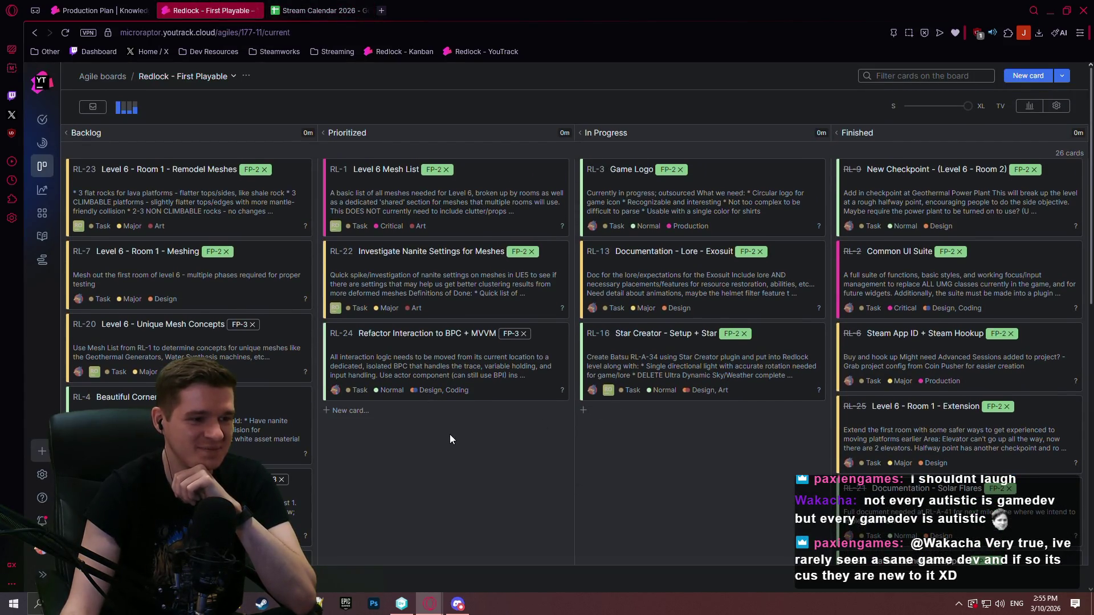
# Step: Scroll the First Playable board to review the Backlog, Prioritized, In Progress and Finished cards
pyautogui.scroll(-2, 385, 444)
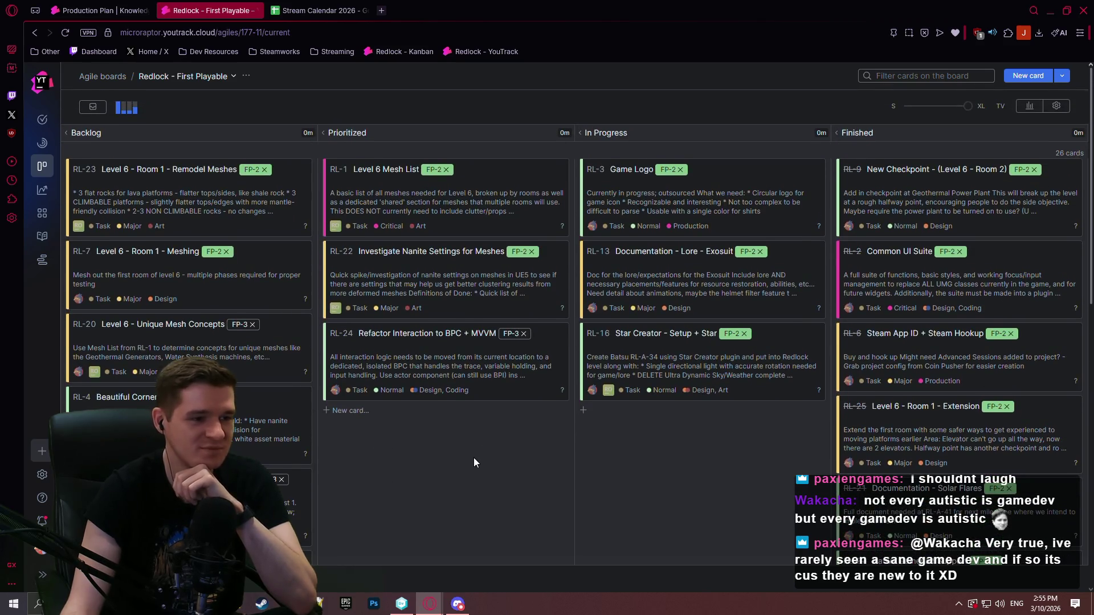
pyautogui.scroll(2, 399, 396)
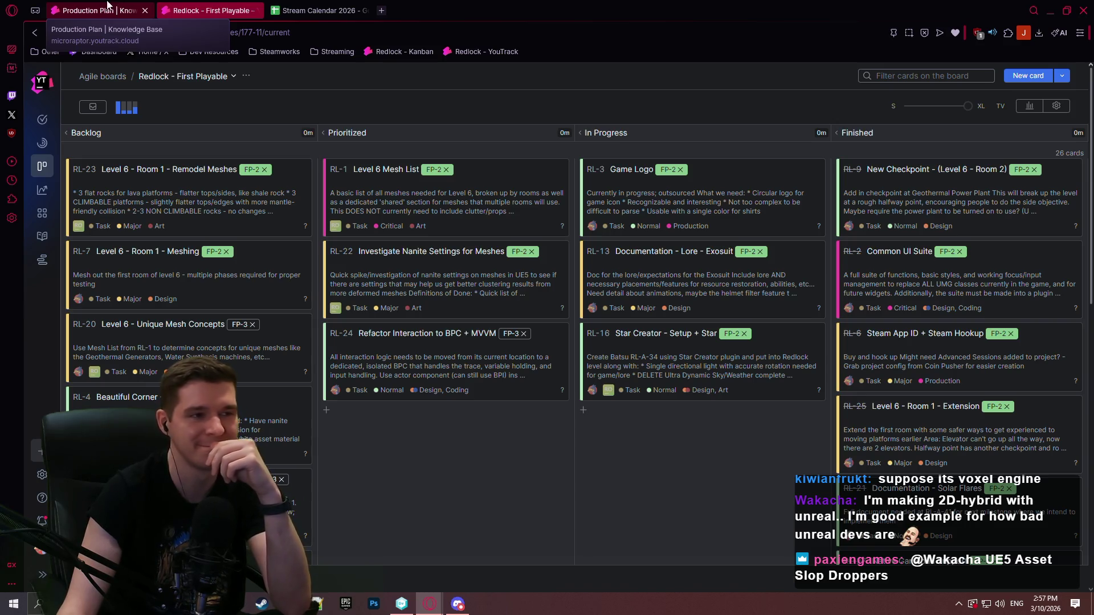
# Step: Check the Production Plan article and the Star Creator Setup entry, then close the Stream Calendar 2026 tab
pyautogui.click(118, 6)
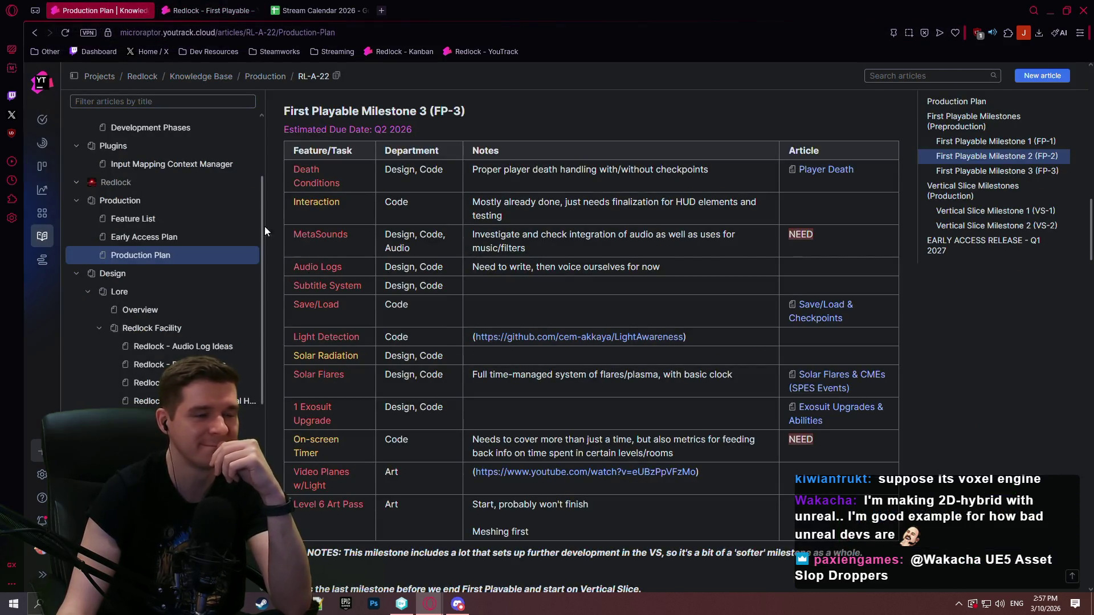
pyautogui.click(319, 10)
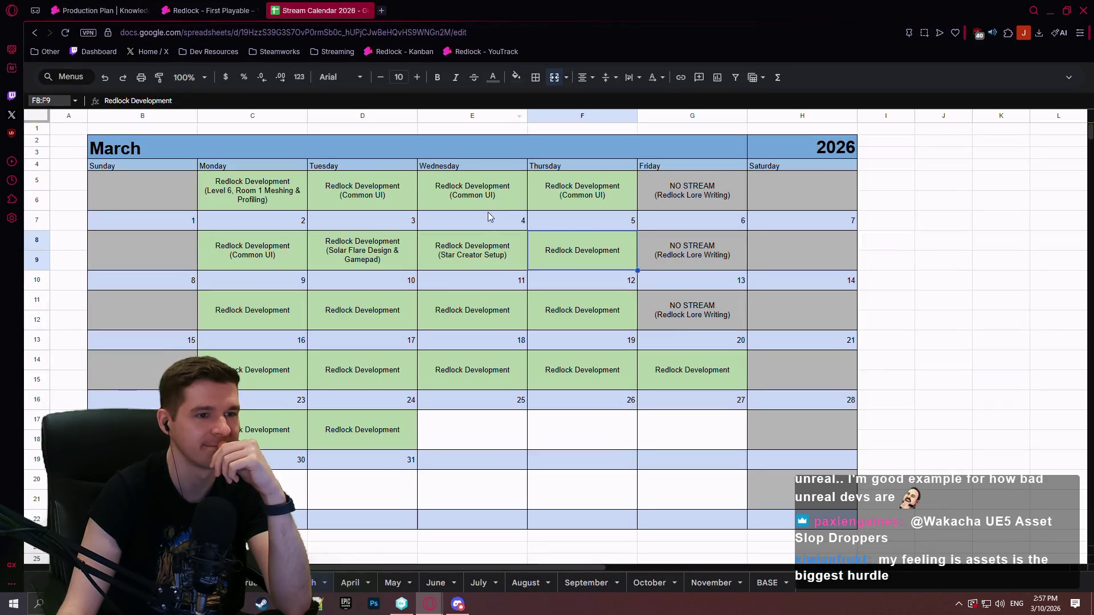
pyautogui.click(470, 254)
pyautogui.click(368, 11)
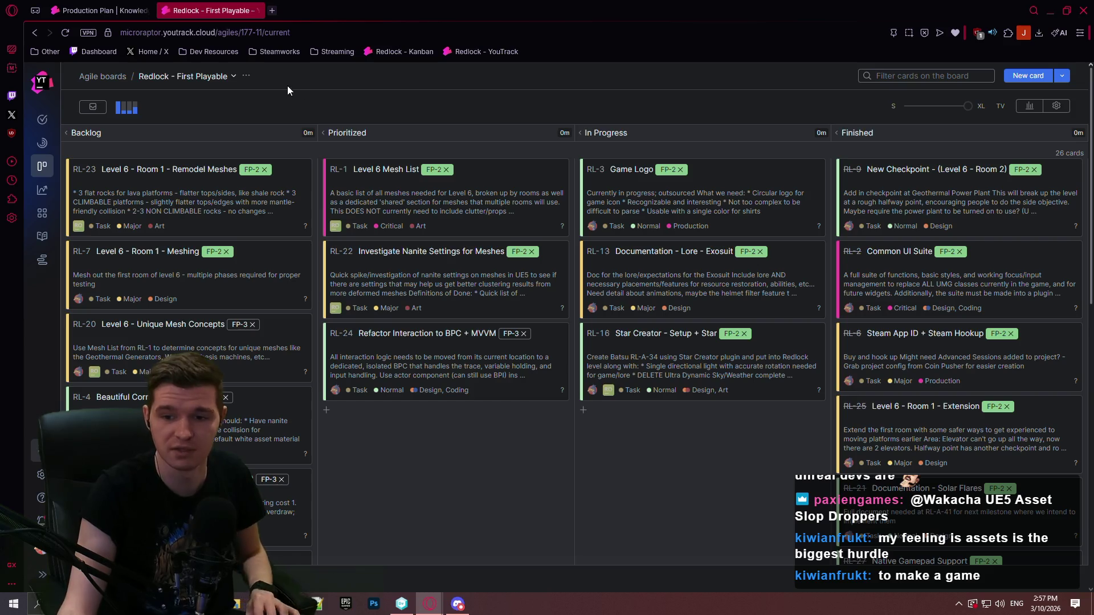
# Step: Load fab.com in a new tab and open its Limited-Time Free offers page
pyautogui.click(272, 11)
pyautogui.write('fab.com')
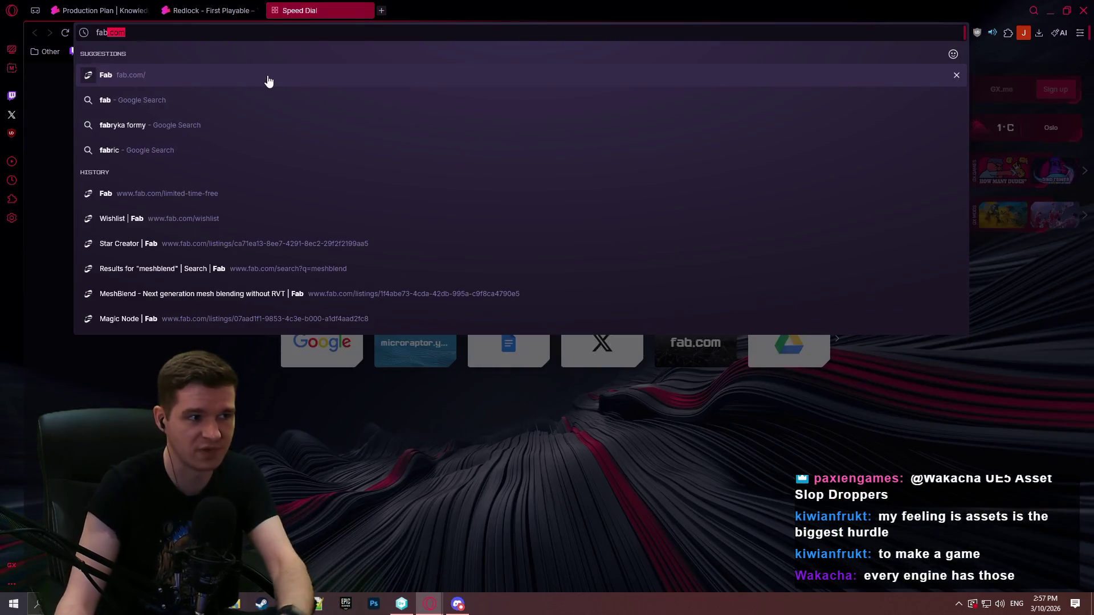
pyautogui.press('Return')
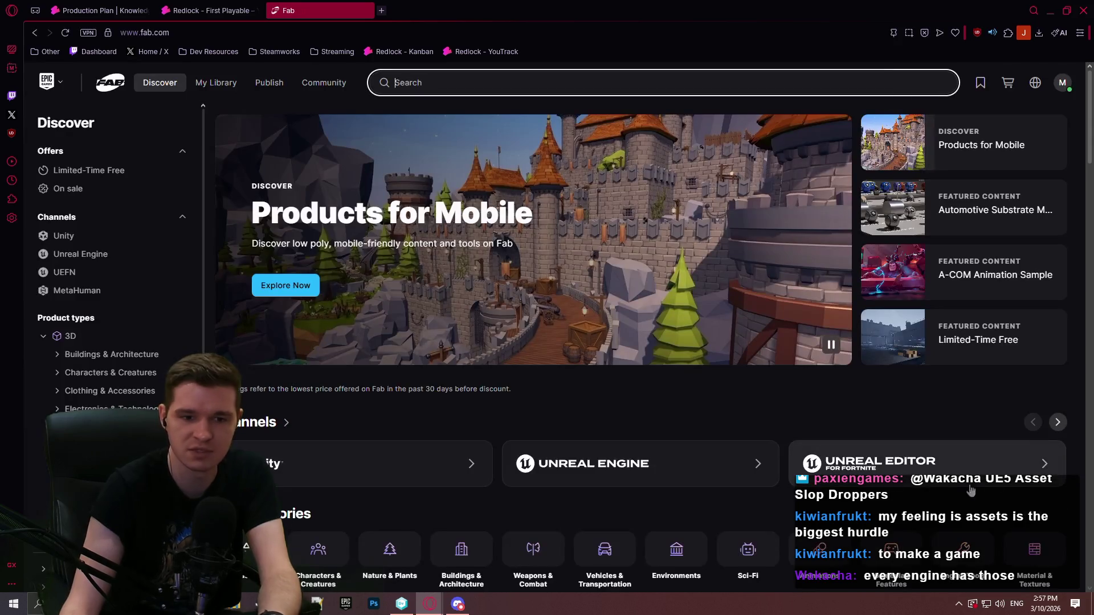
pyautogui.click(1002, 342)
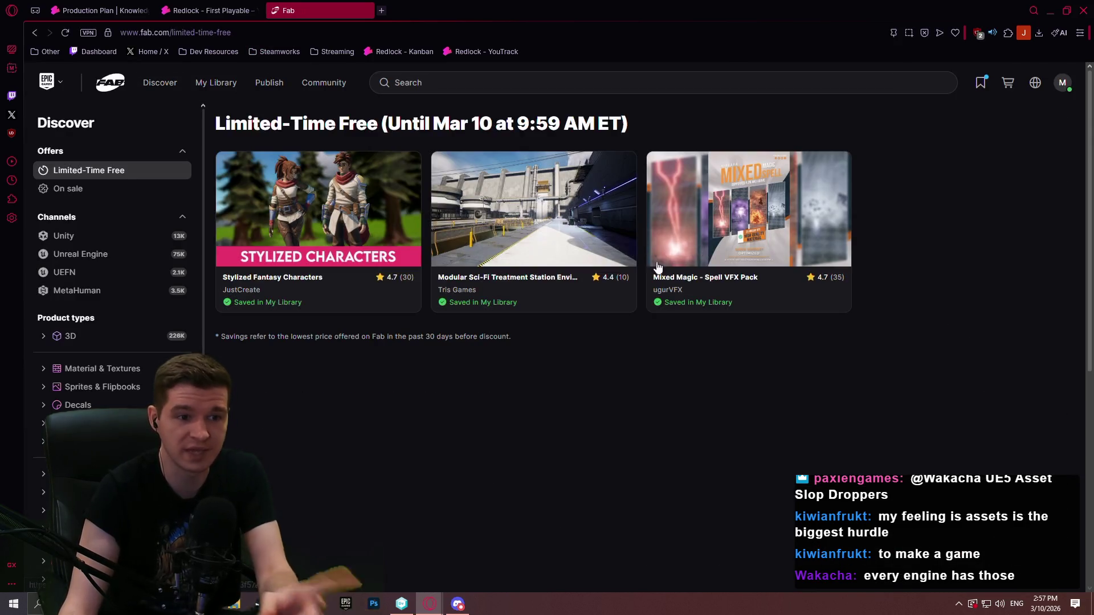
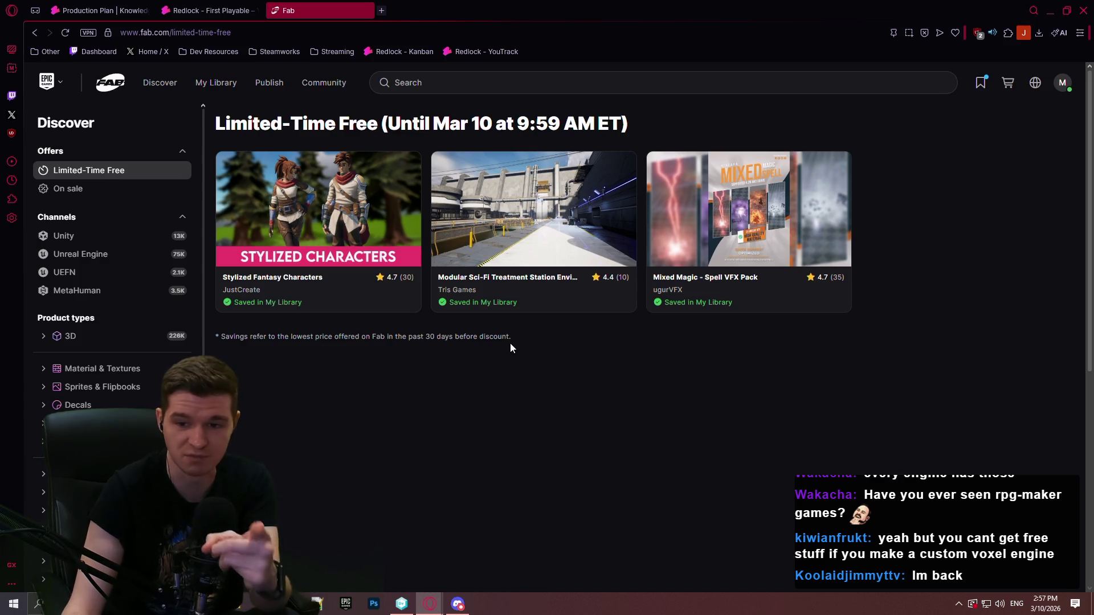
# Step: Open the Modular Sci-Fi Treatment Station listing, flip through its gallery images fullscreen, then exit fullscreen
pyautogui.click(534, 291)
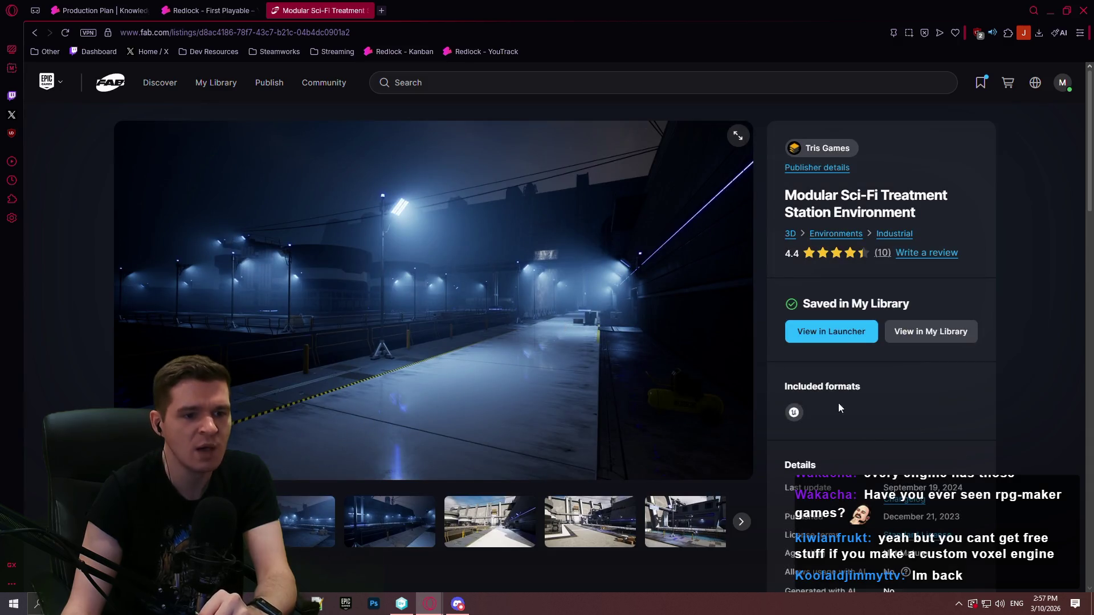
pyautogui.click(740, 138)
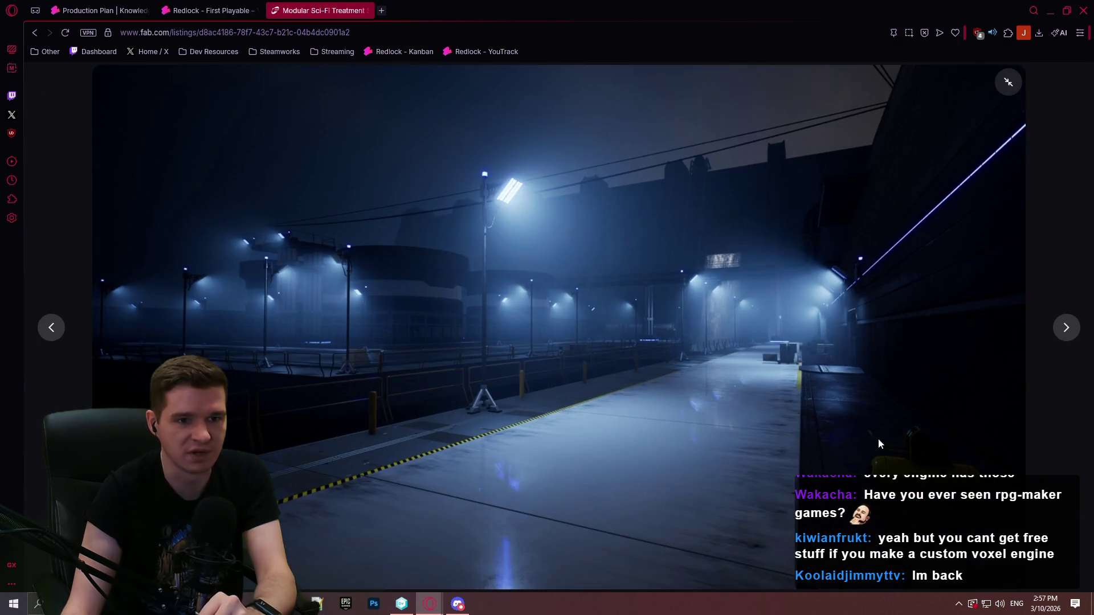
pyautogui.click(1067, 336)
pyautogui.click(1067, 335)
pyautogui.click(1067, 332)
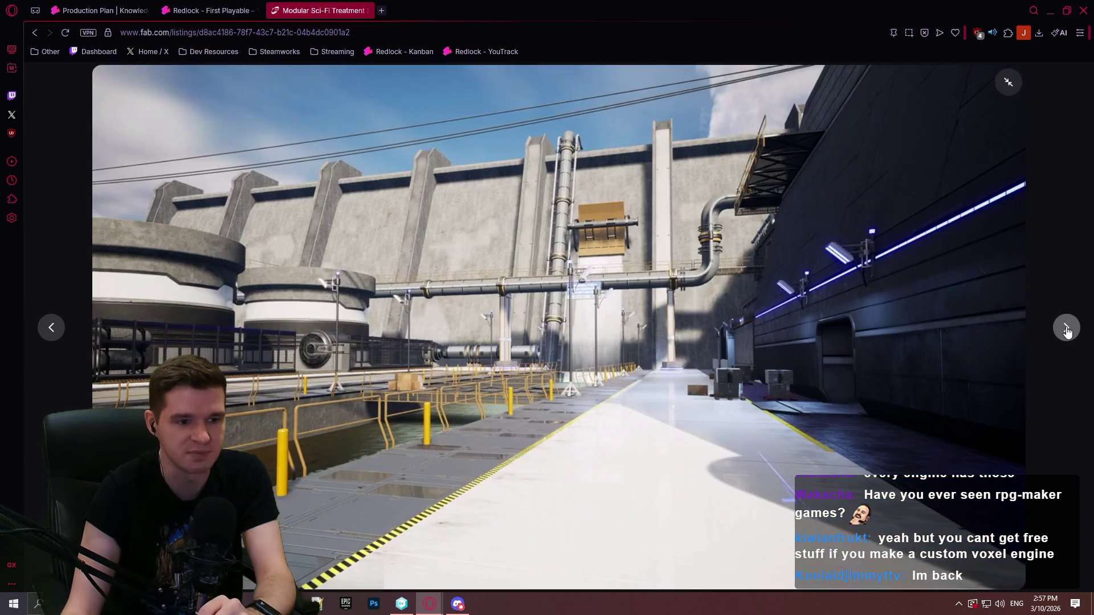
pyautogui.click(1067, 332)
pyautogui.click(1067, 332)
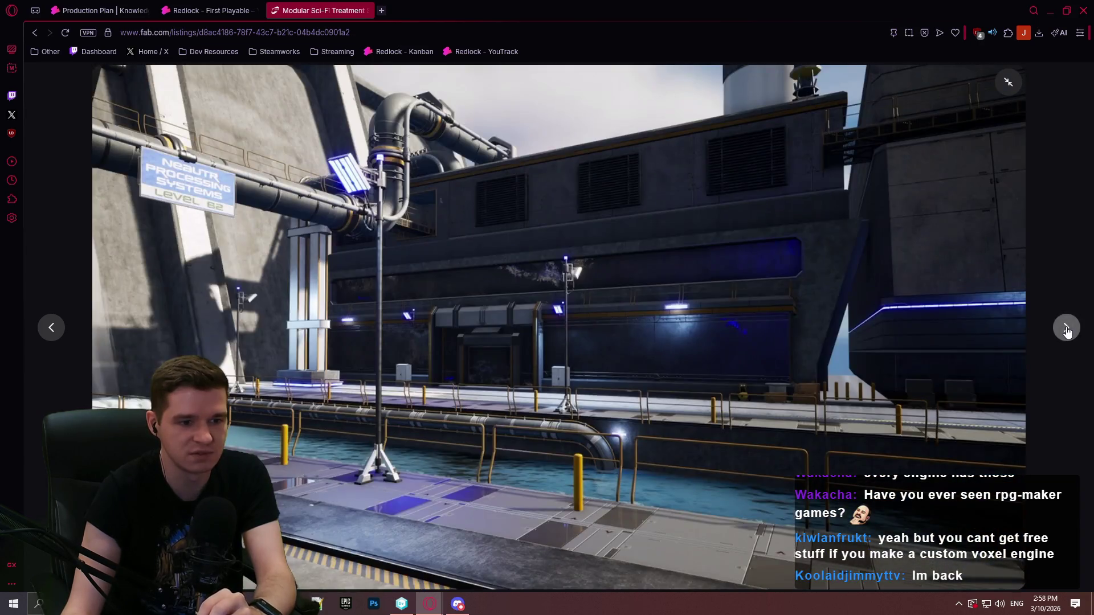
pyautogui.click(1067, 332)
pyautogui.click(1067, 332)
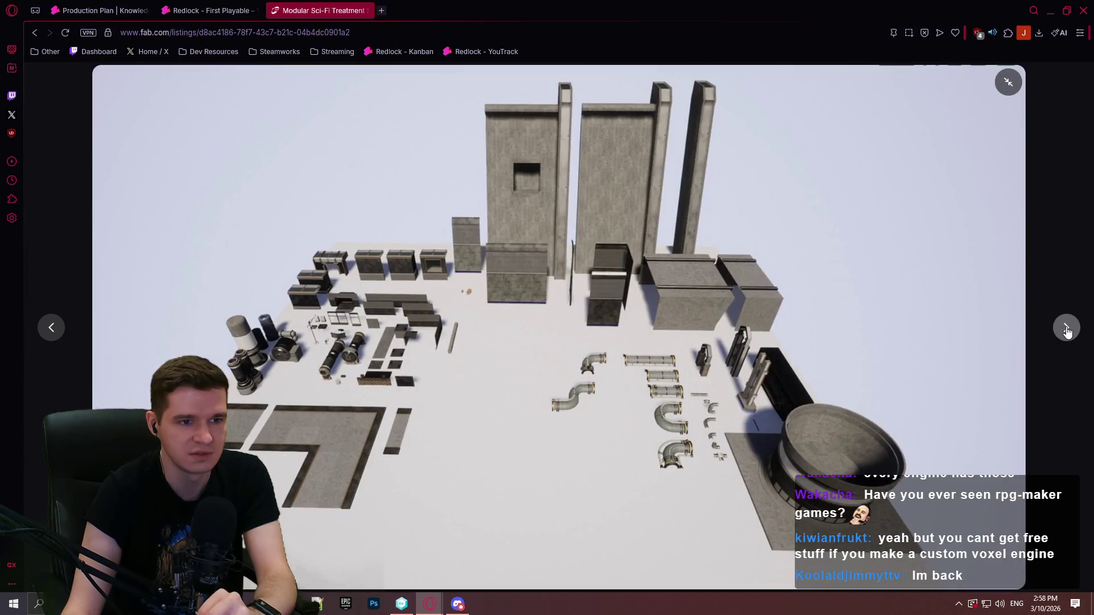
pyautogui.click(1066, 328)
pyautogui.click(1065, 329)
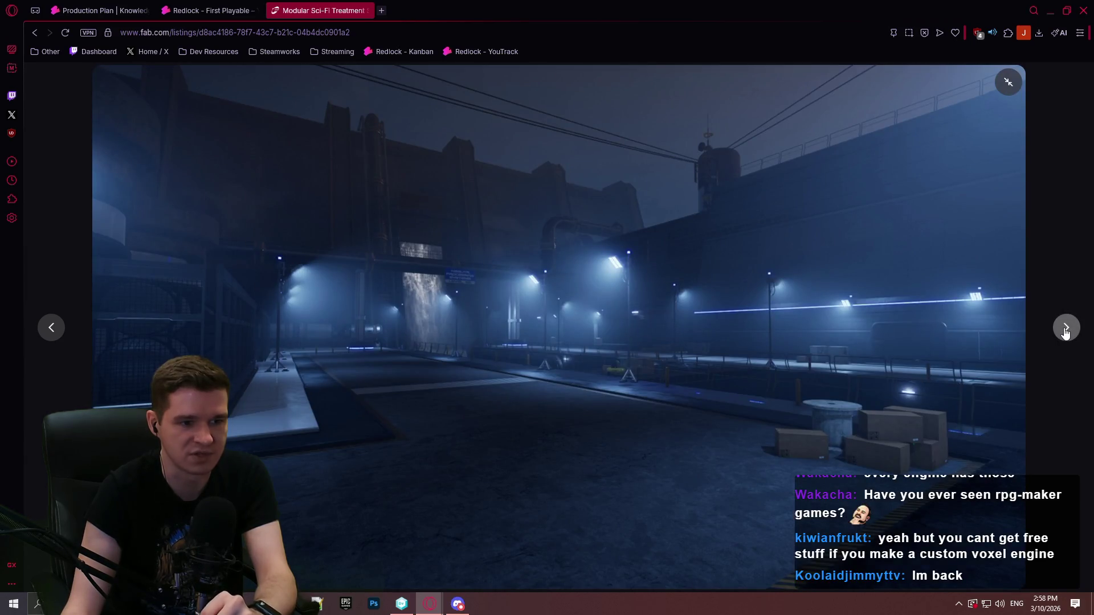
pyautogui.click(1065, 329)
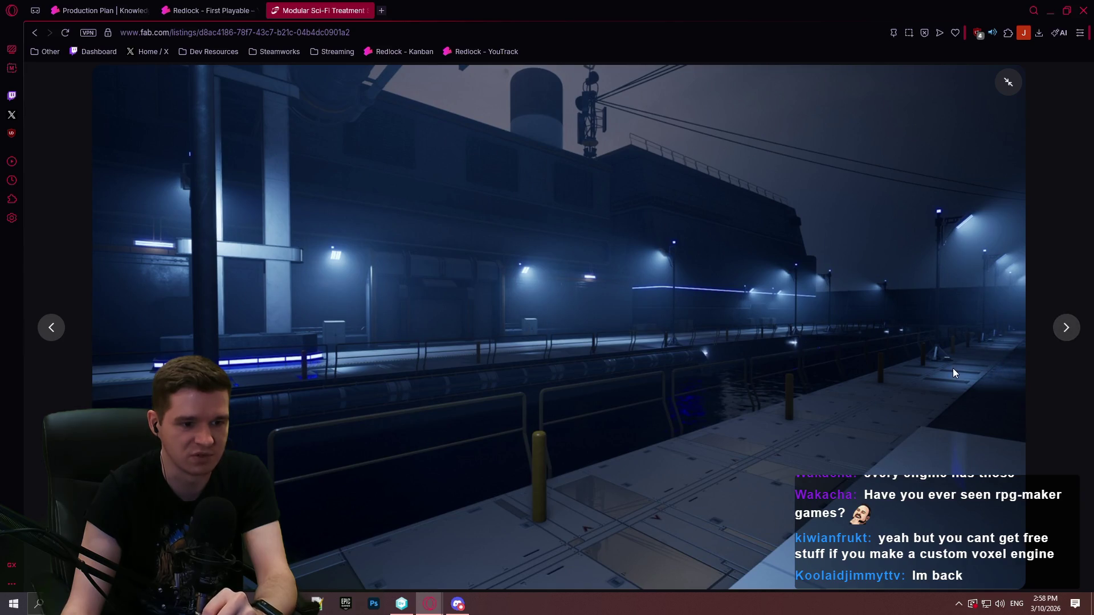
pyautogui.click(1060, 331)
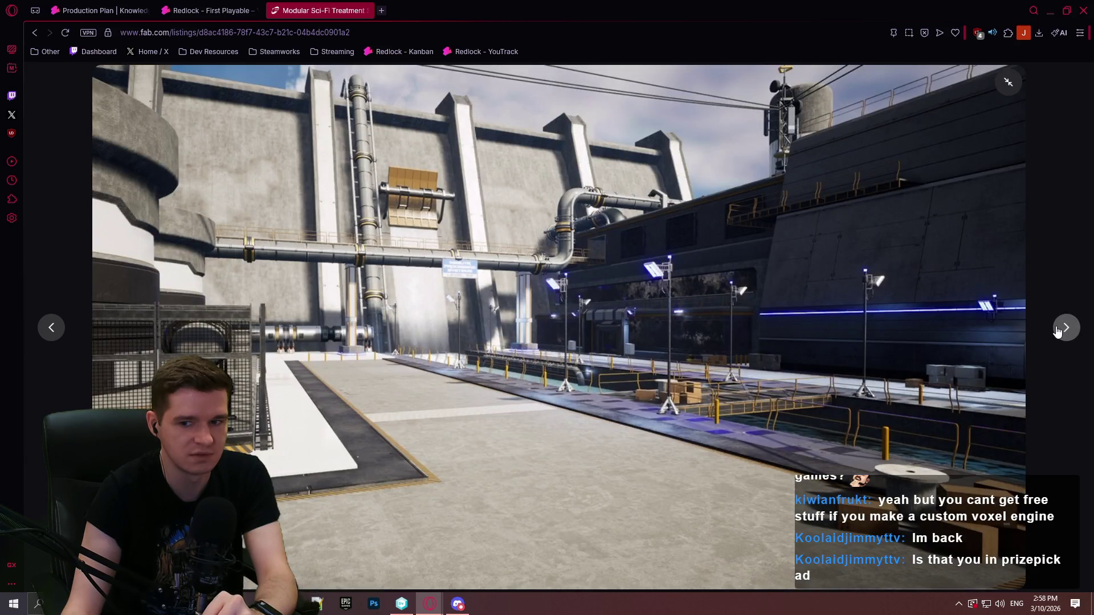
pyautogui.click(1058, 330)
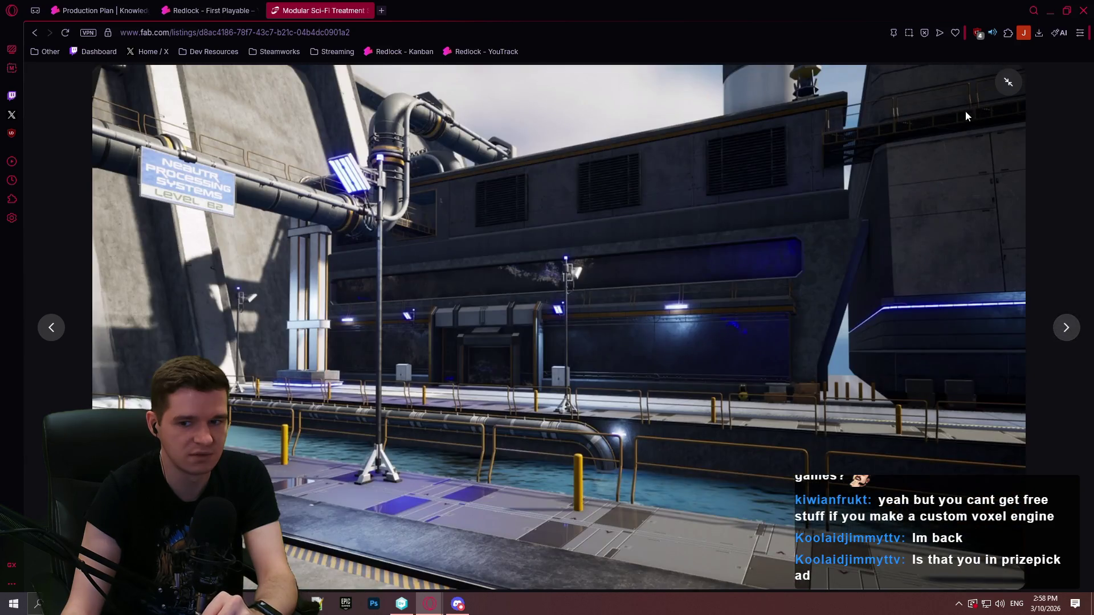
pyautogui.click(1008, 86)
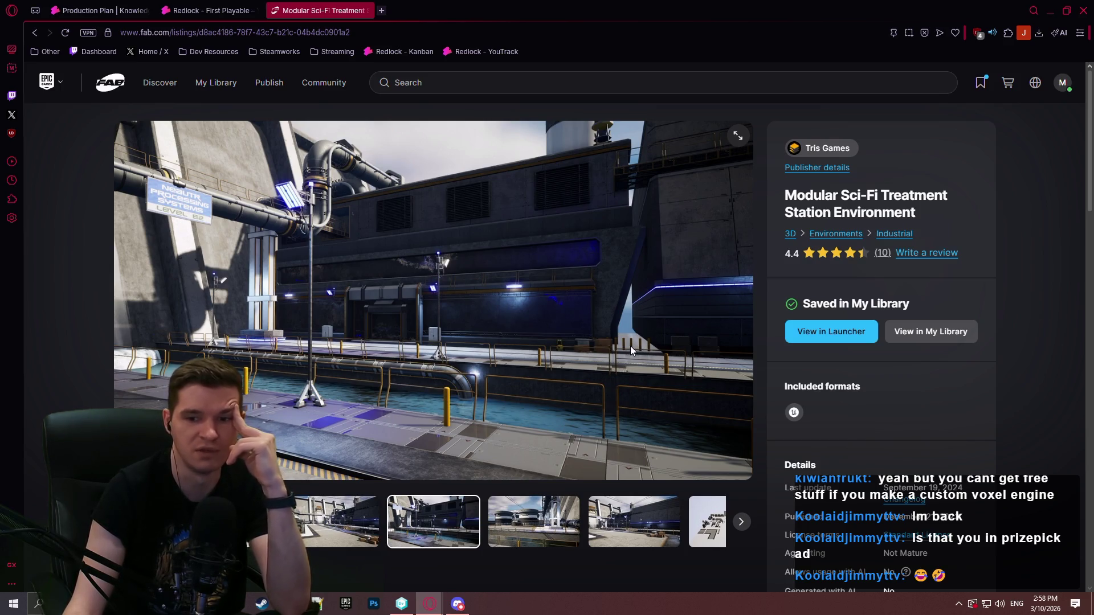
# Step: Close the Fab and First Playable board tabs and bring the prizepick ad Google results forward
pyautogui.click(365, 11)
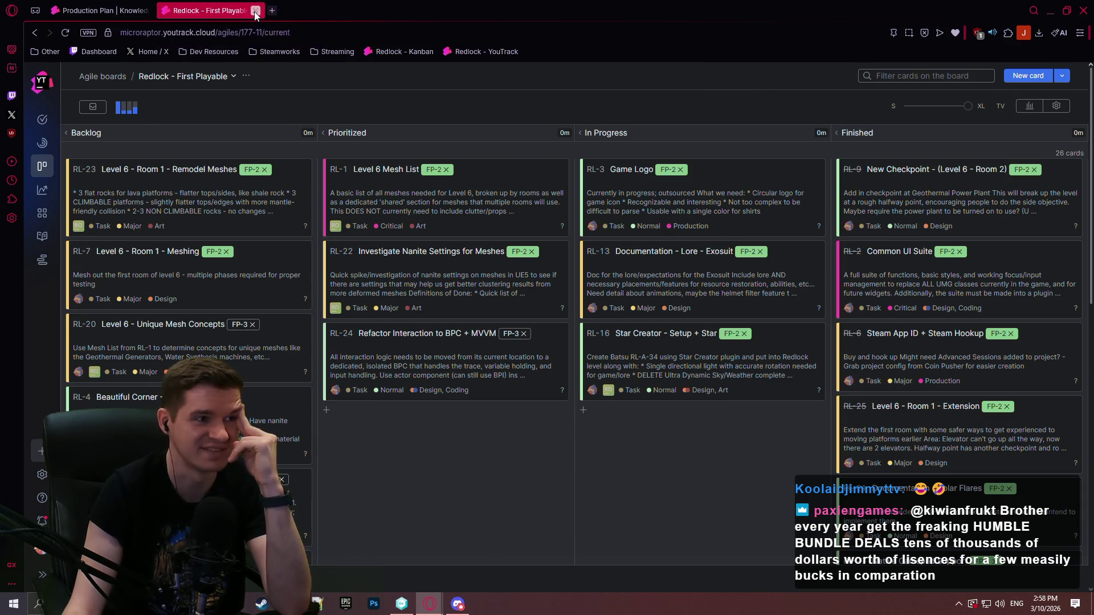
pyautogui.click(264, 10)
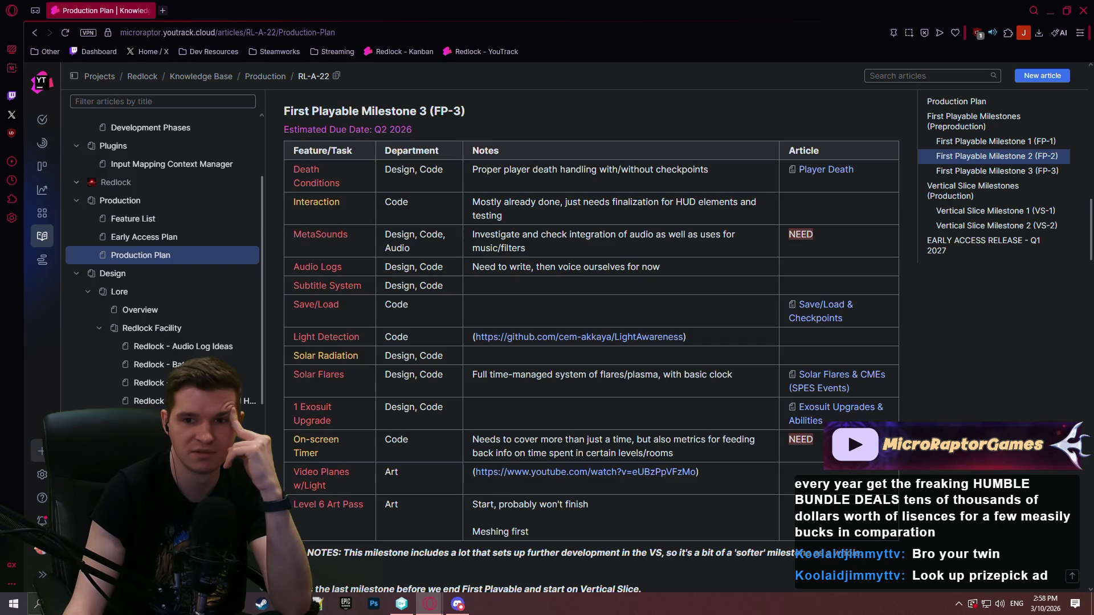
pyautogui.moveTo(93, 246); pyautogui.dragTo(179, 330)
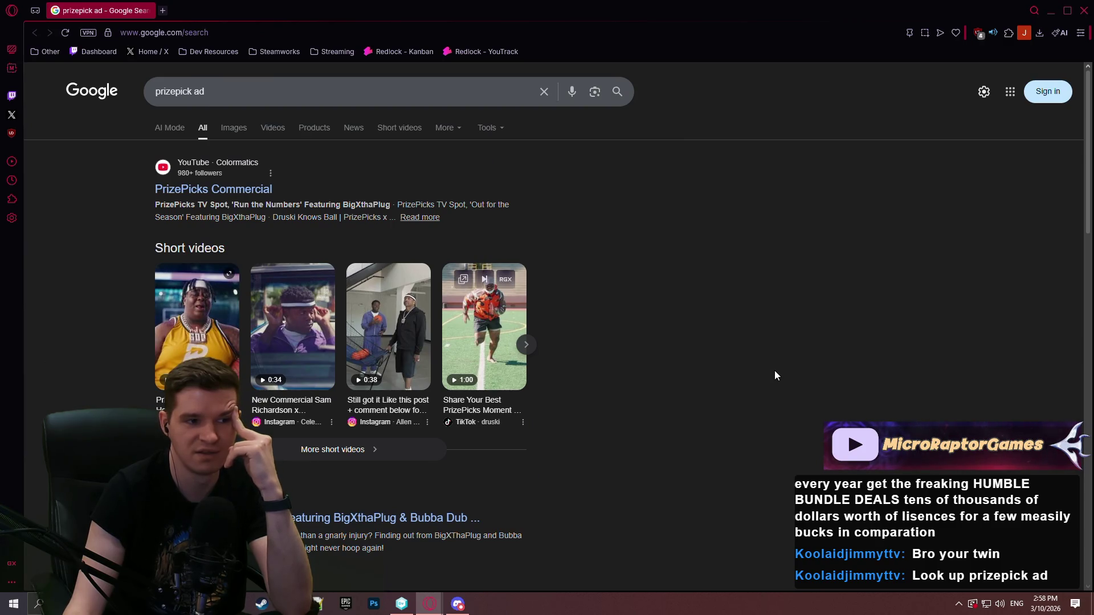
# Step: Scroll through the prizepick ad search results, then close the Google window
pyautogui.scroll(-2, 777, 373)
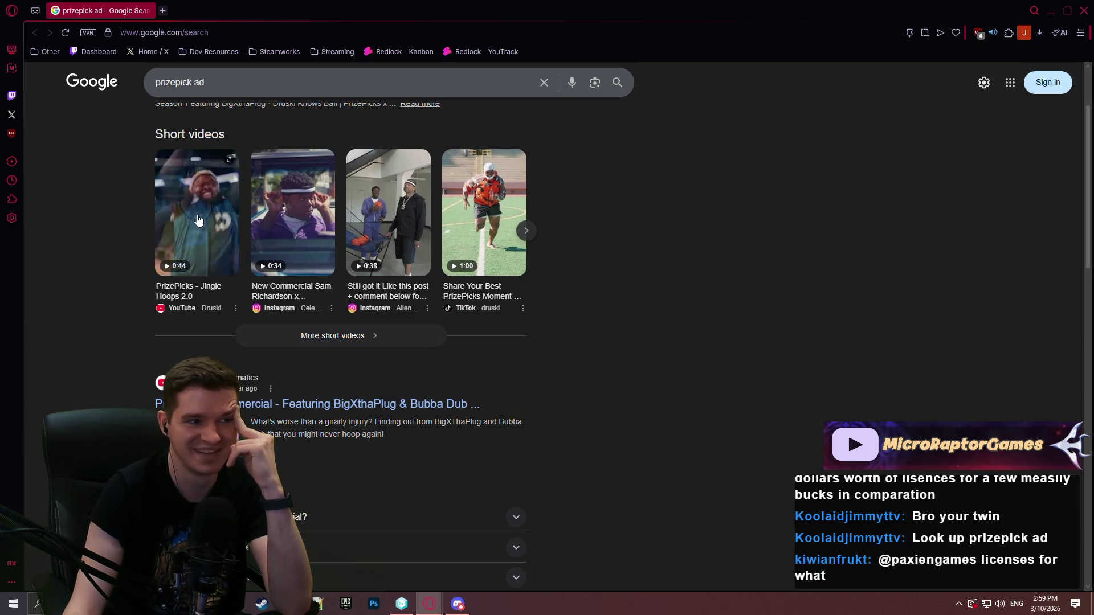
pyautogui.moveTo(175, 250)
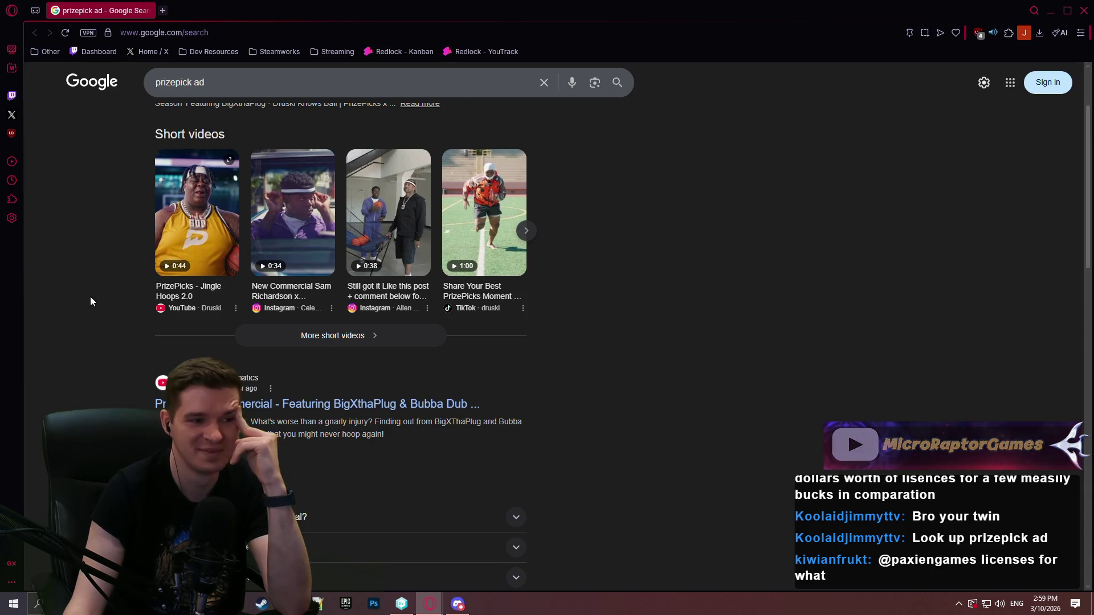
pyautogui.scroll(1, 53, 250)
pyautogui.scroll(2, 53, 248)
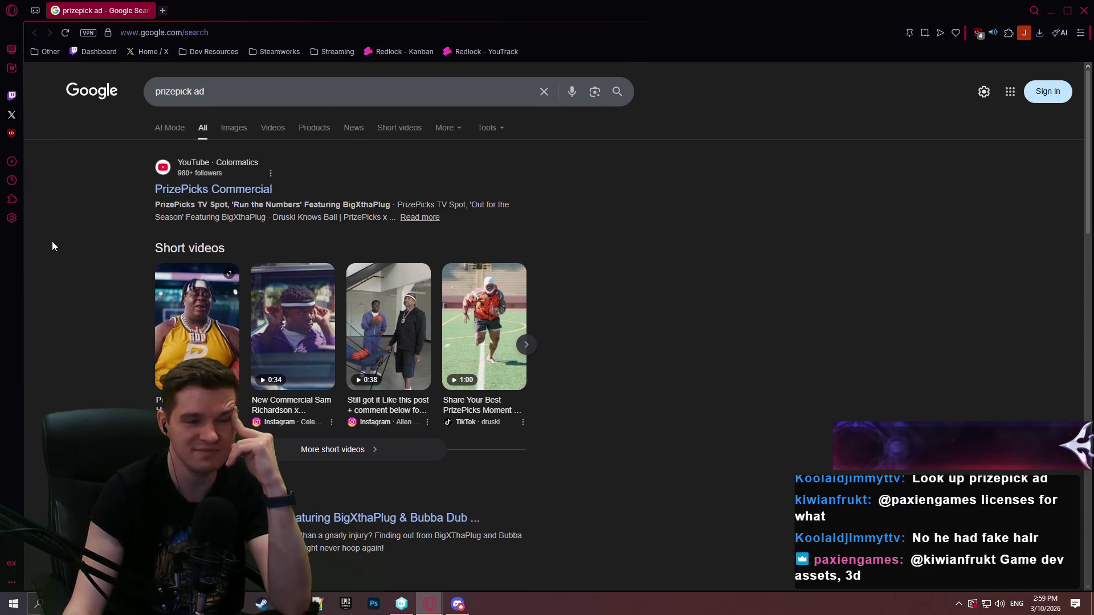
pyautogui.scroll(-3, 68, 236)
pyautogui.scroll(-8, 679, 297)
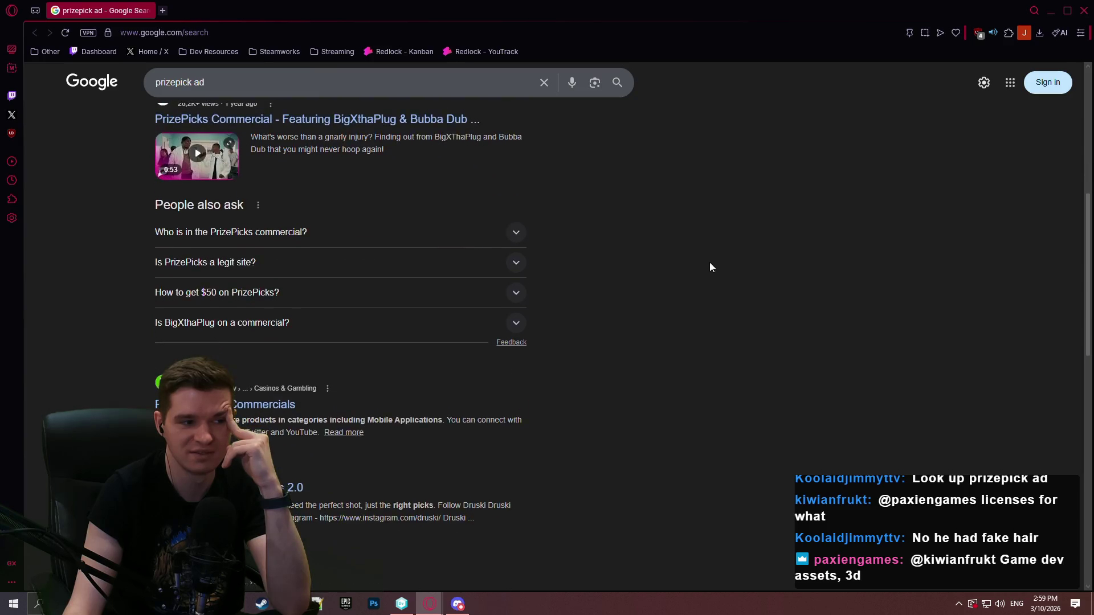
pyautogui.scroll(-2, 727, 256)
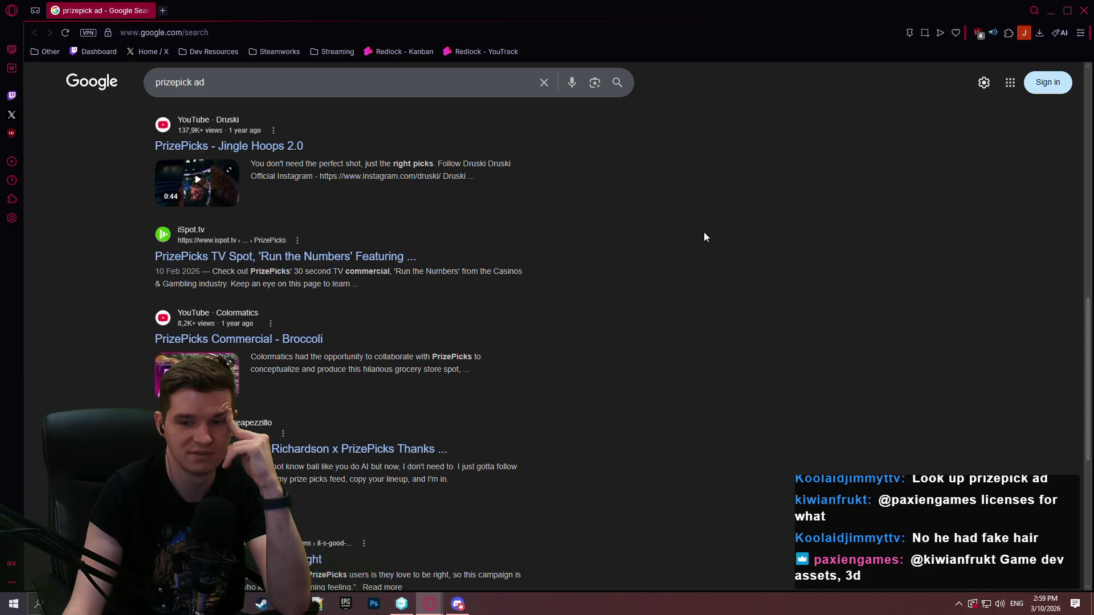
pyautogui.click(1084, 11)
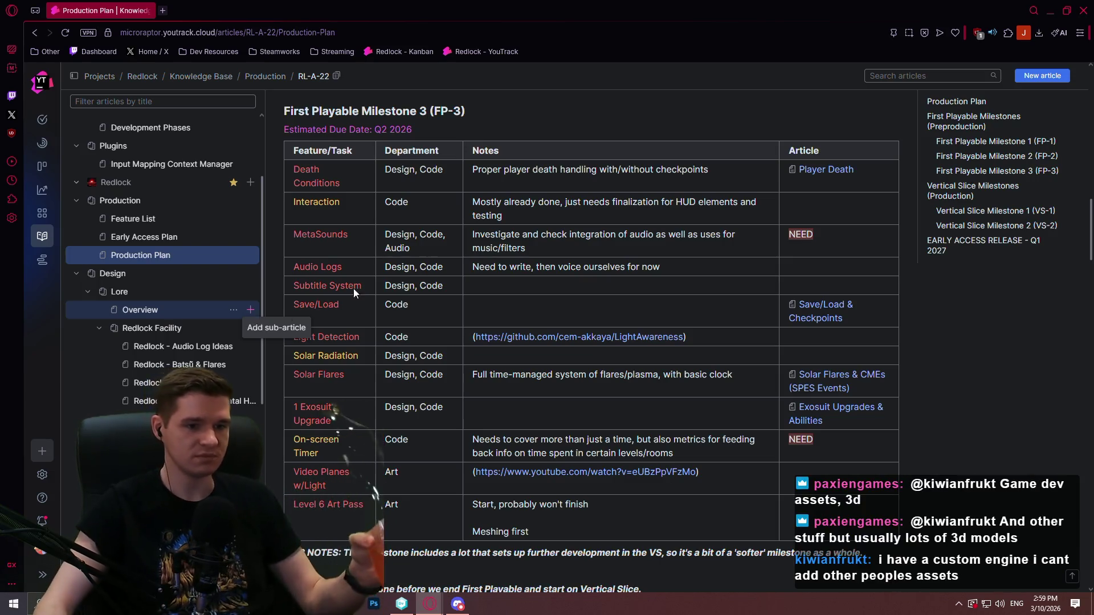
# Step: Scroll through the FP-3 and Vertical Slice milestone tables, then close the browser
pyautogui.scroll(-2, 939, 393)
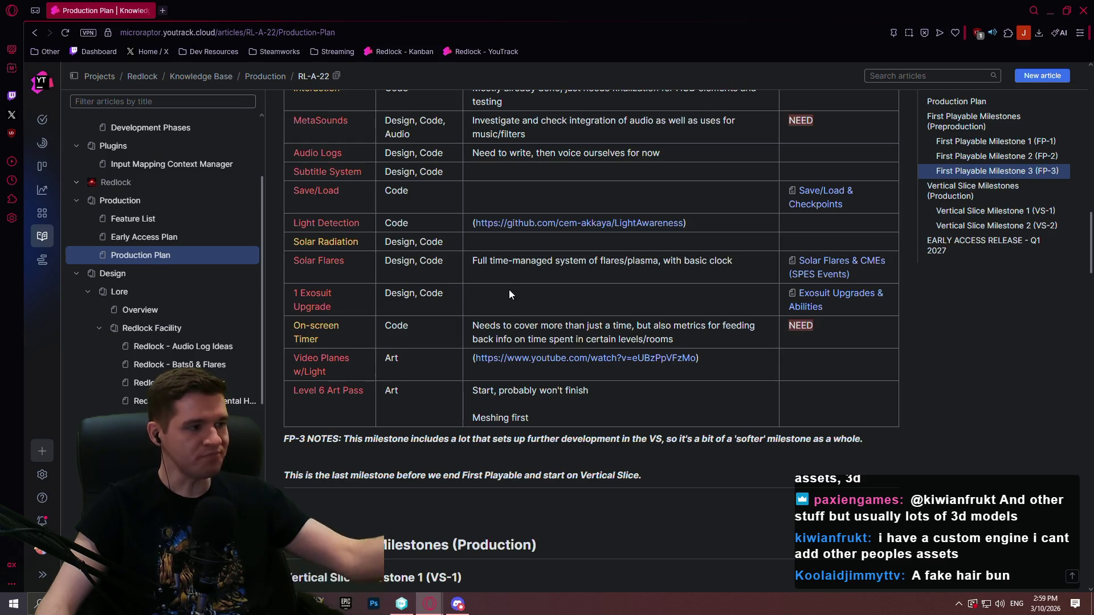
pyautogui.scroll(-20, 1083, 338)
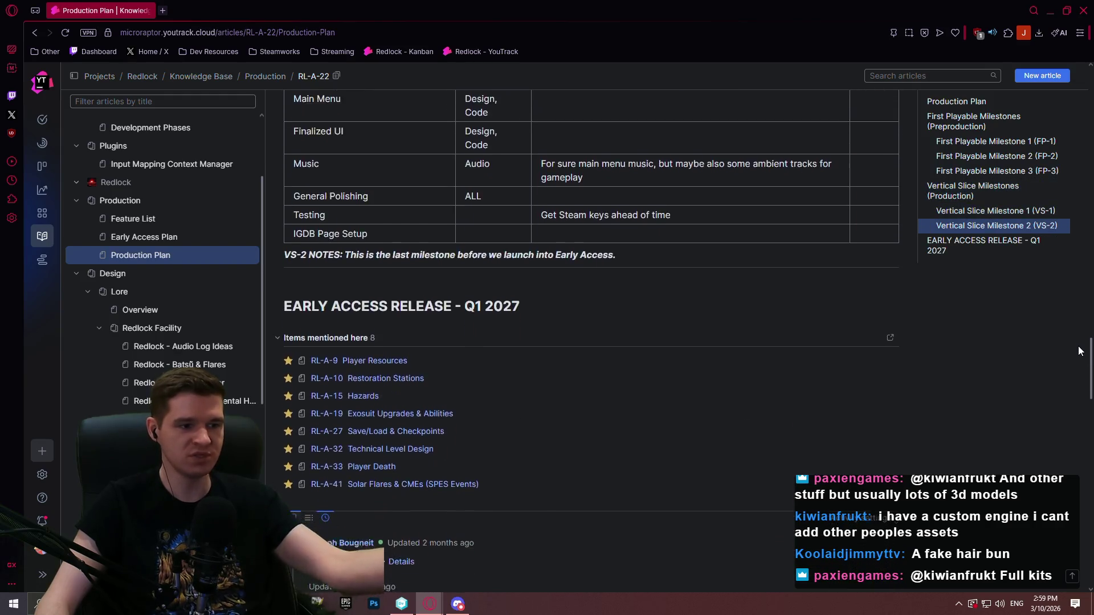
pyautogui.scroll(3, 1081, 337)
pyautogui.scroll(-5, 1076, 316)
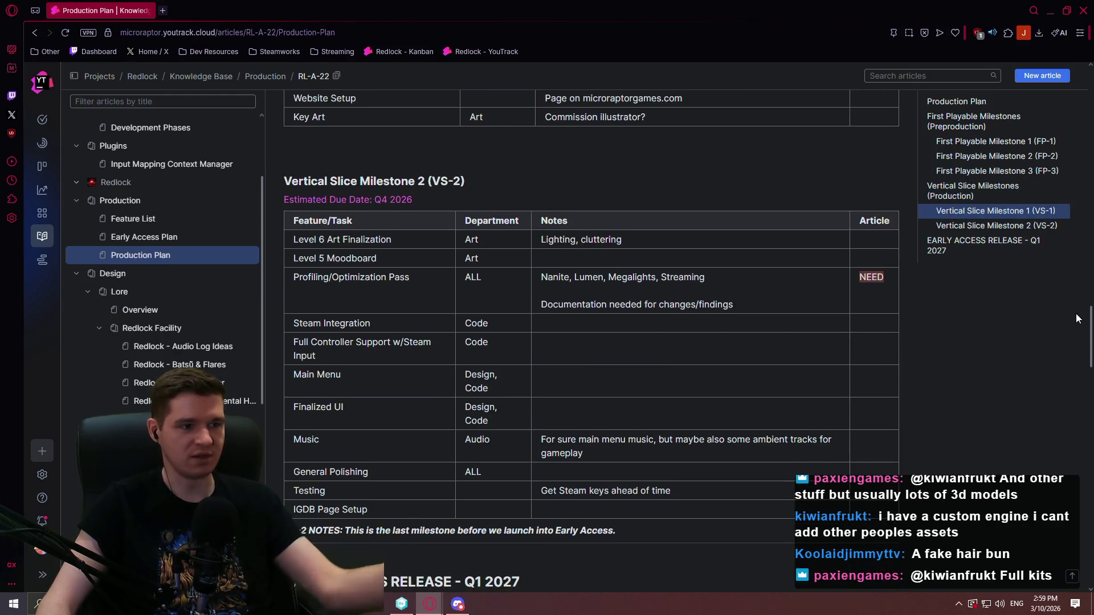
pyautogui.scroll(15, 1077, 285)
pyautogui.scroll(2, 1089, 225)
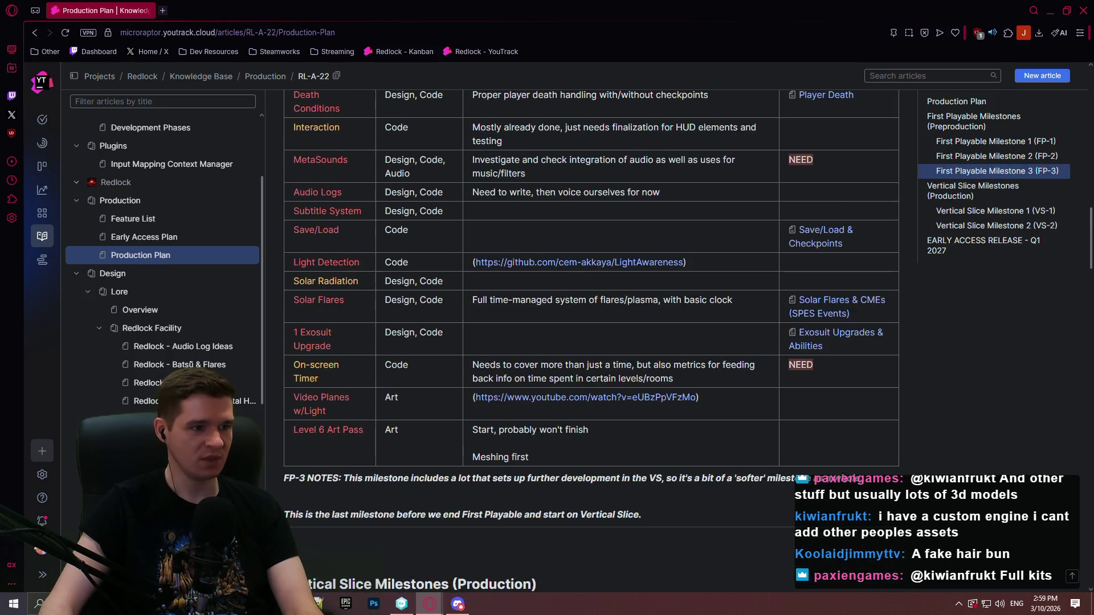
pyautogui.click(1083, 11)
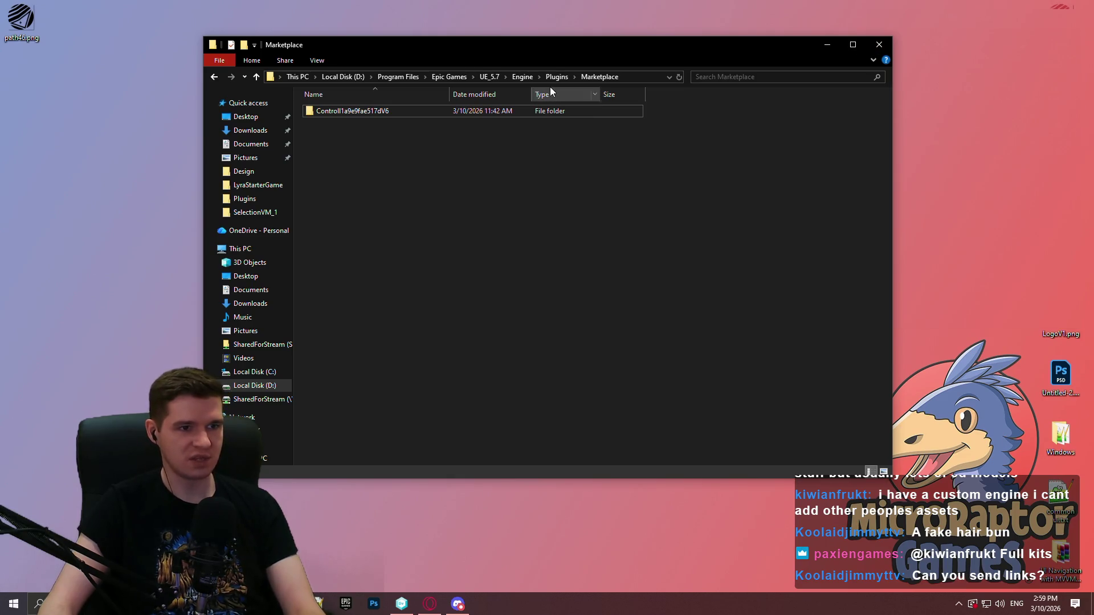
# Step: Close the Marketplace folder Explorer window
pyautogui.click(886, 43)
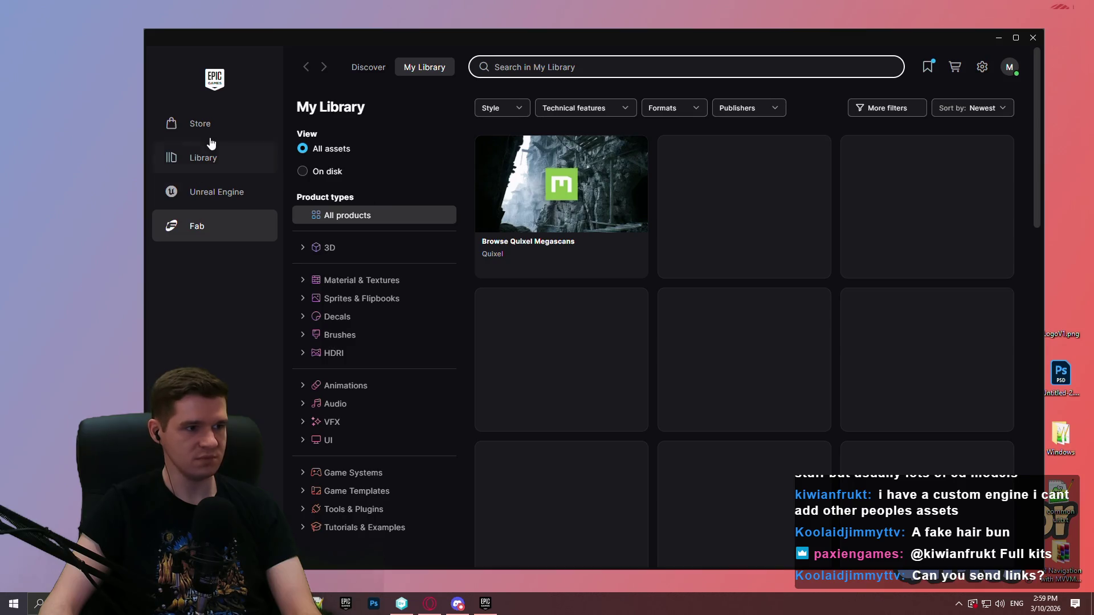
# Step: Go to the Library's Unreal Engine page and show the 5.7.3 Installed Plugins list
pyautogui.click(205, 158)
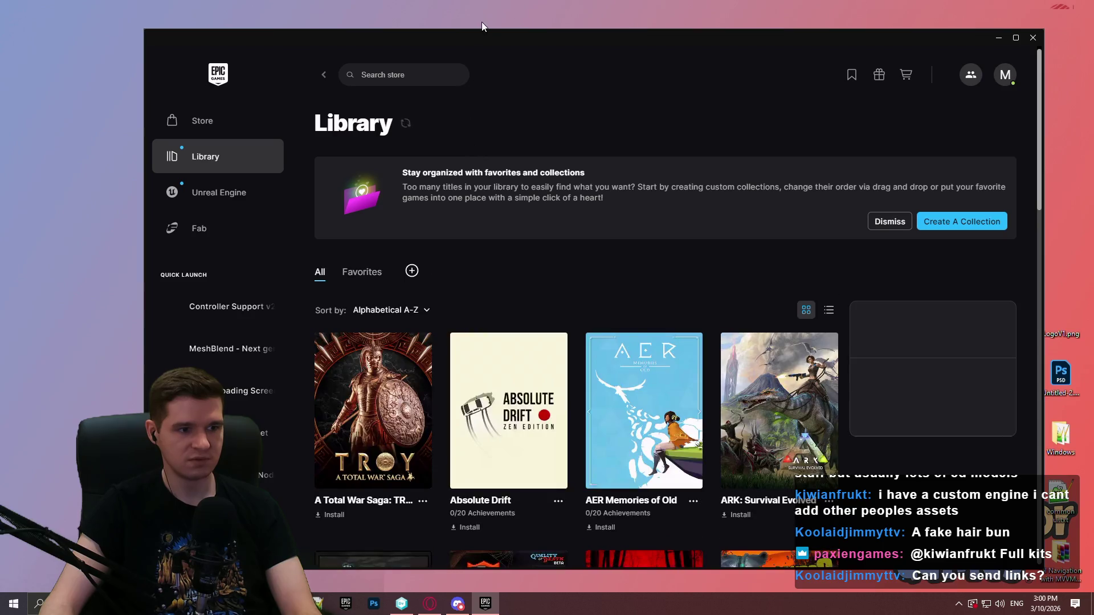
pyautogui.click(205, 194)
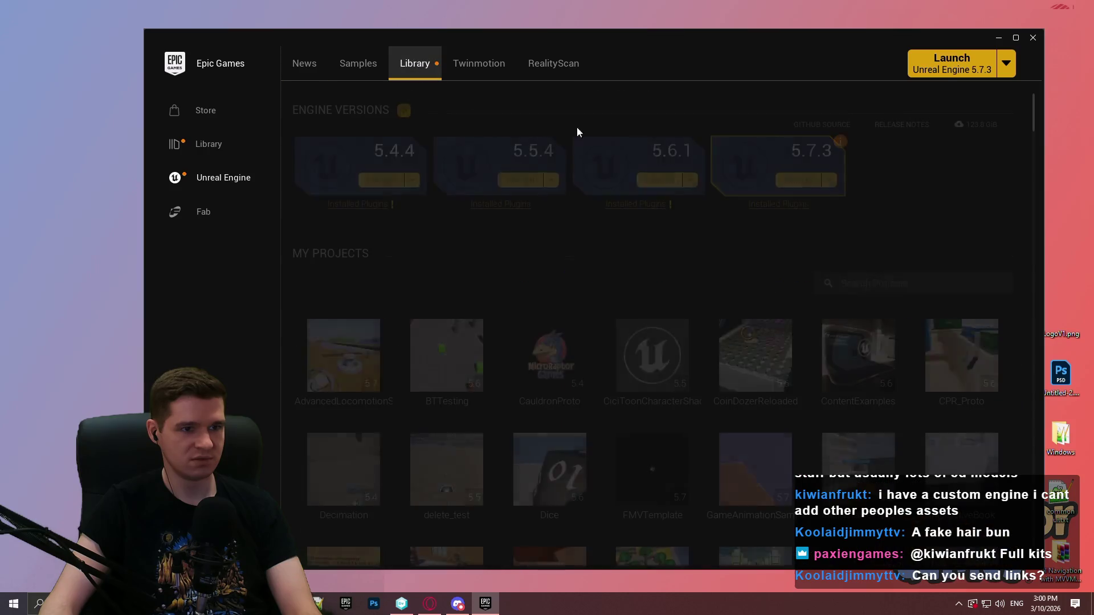
pyautogui.click(776, 203)
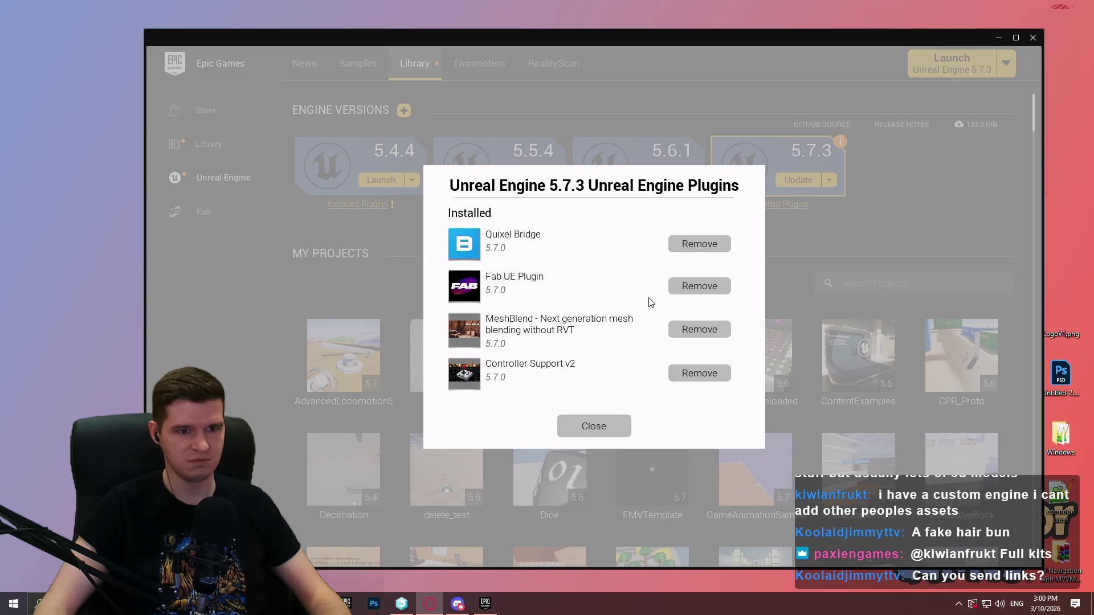
pyautogui.click(604, 423)
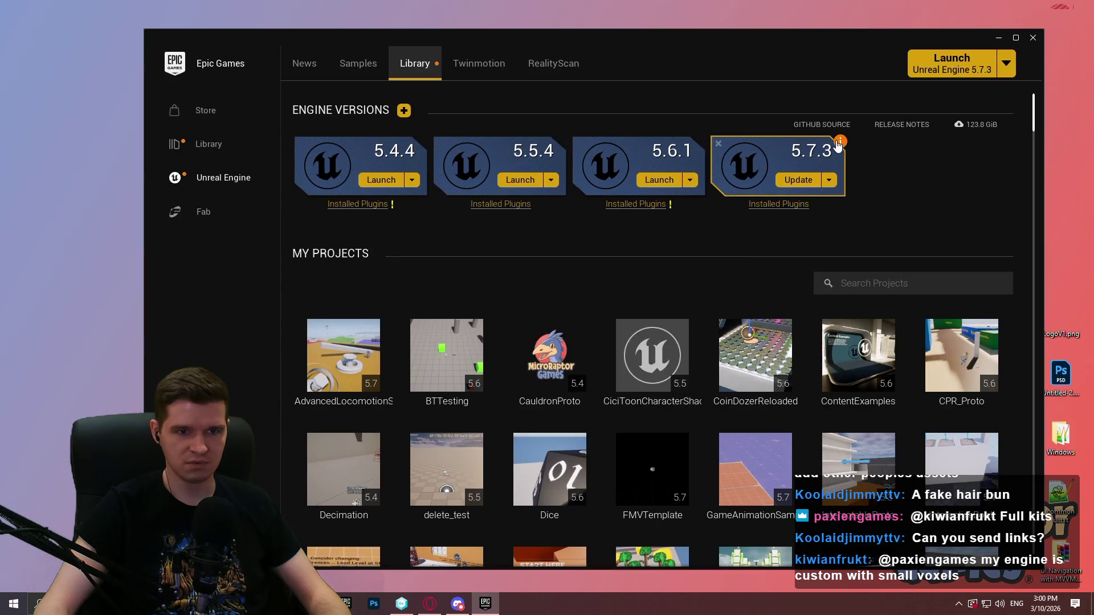
pyautogui.moveTo(839, 143)
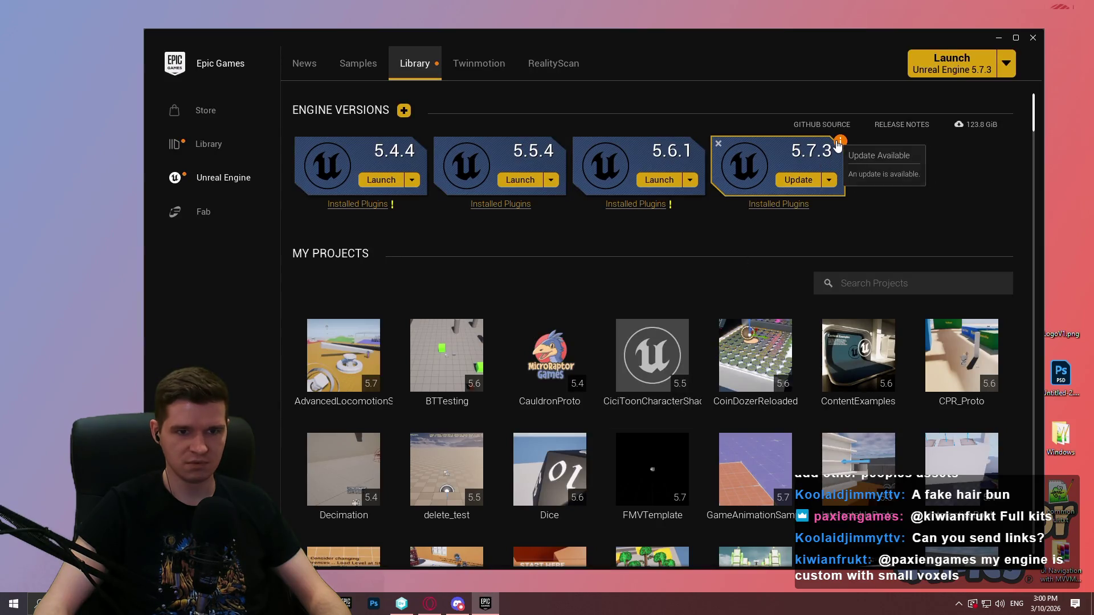
pyautogui.click(792, 206)
# Step: Review the Google results for ue 5.7.4
pyautogui.click(430, 603)
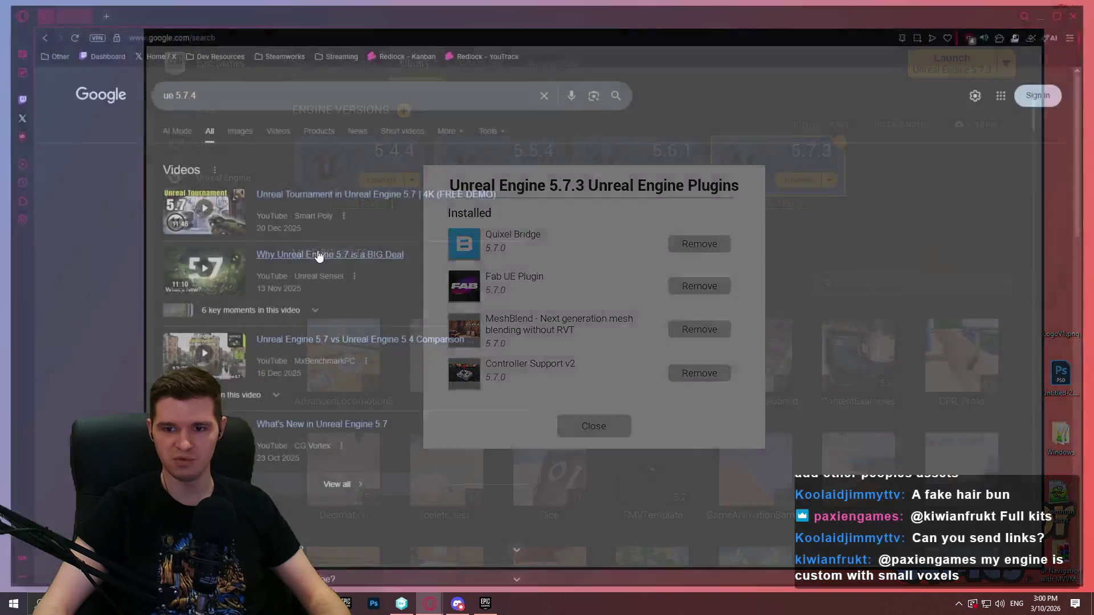
pyautogui.scroll(-4, 515, 259)
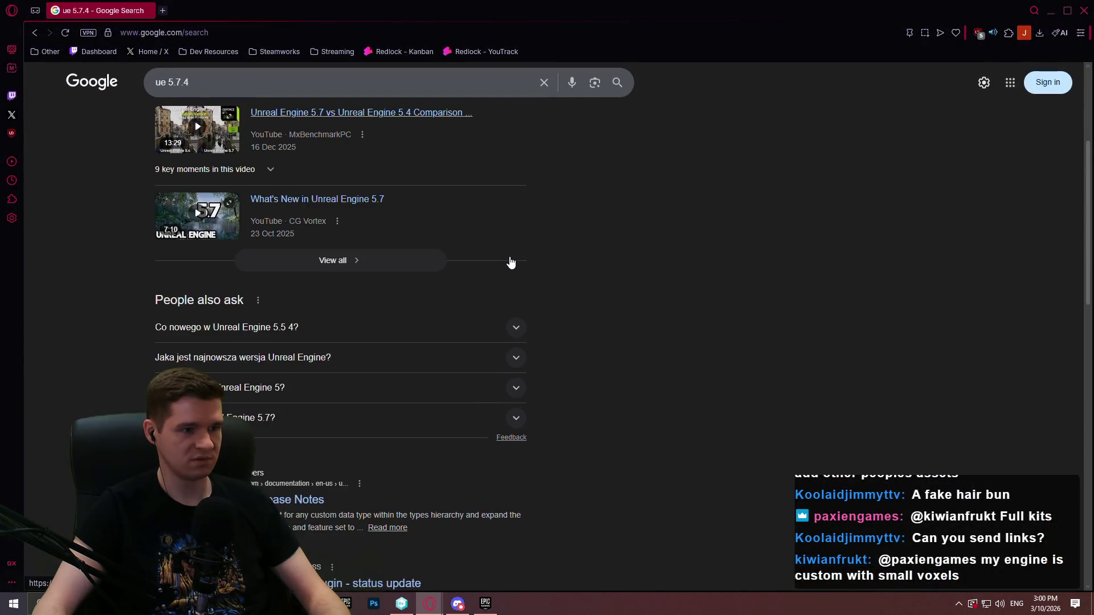
pyautogui.click(316, 78)
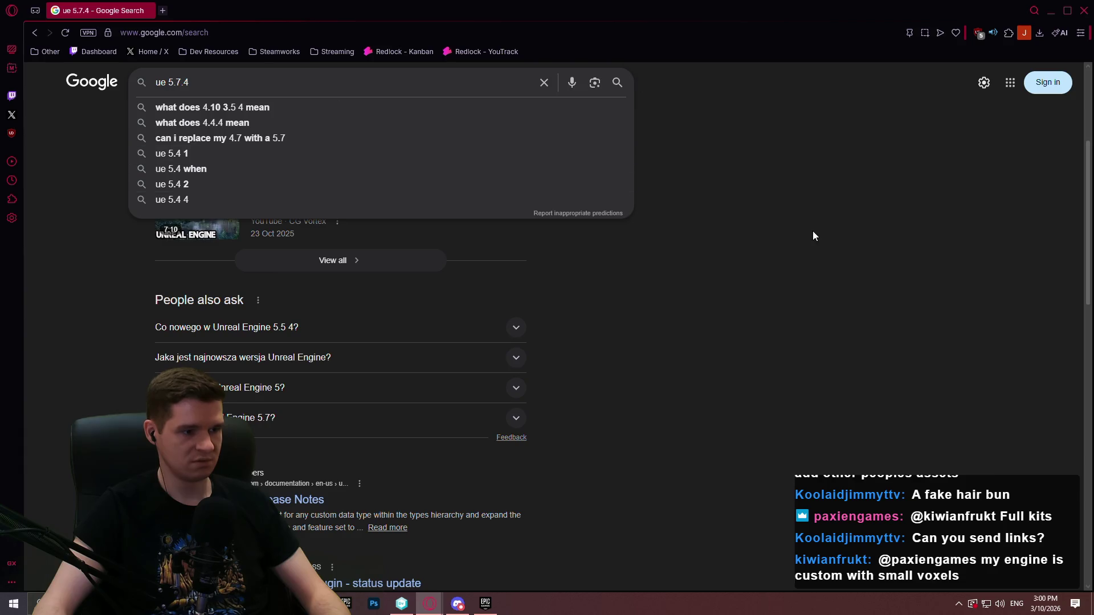
pyautogui.scroll(-8, 752, 236)
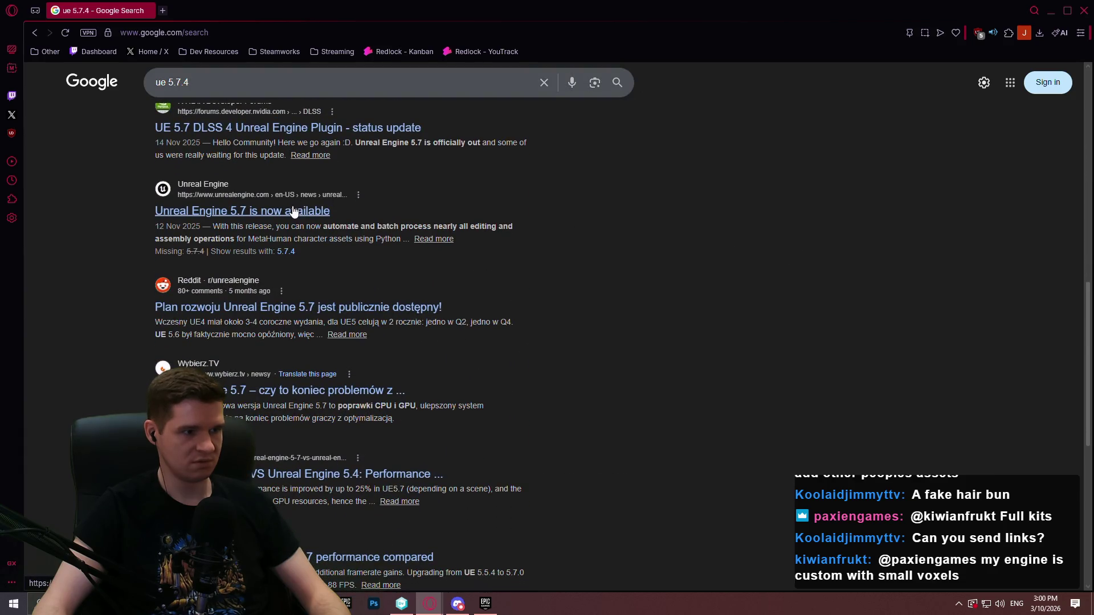
# Step: Browse the Unreal Engine news feed in a new tab, then refine the search to ue "5.7.4"
pyautogui.middleClick(294, 212)
pyautogui.click(211, 10)
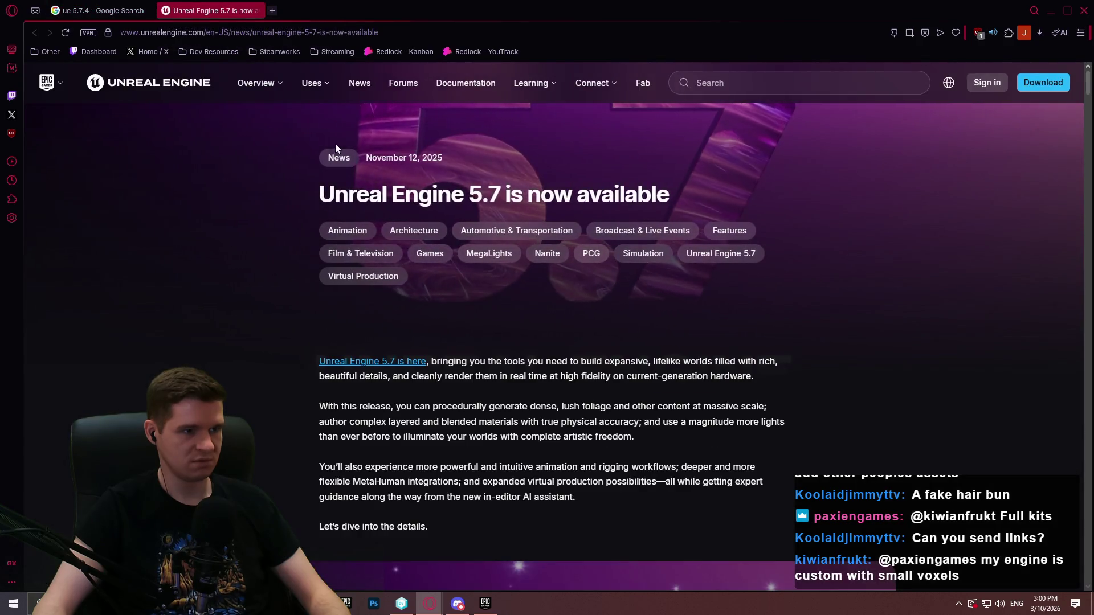
pyautogui.click(352, 160)
pyautogui.scroll(-5, 883, 205)
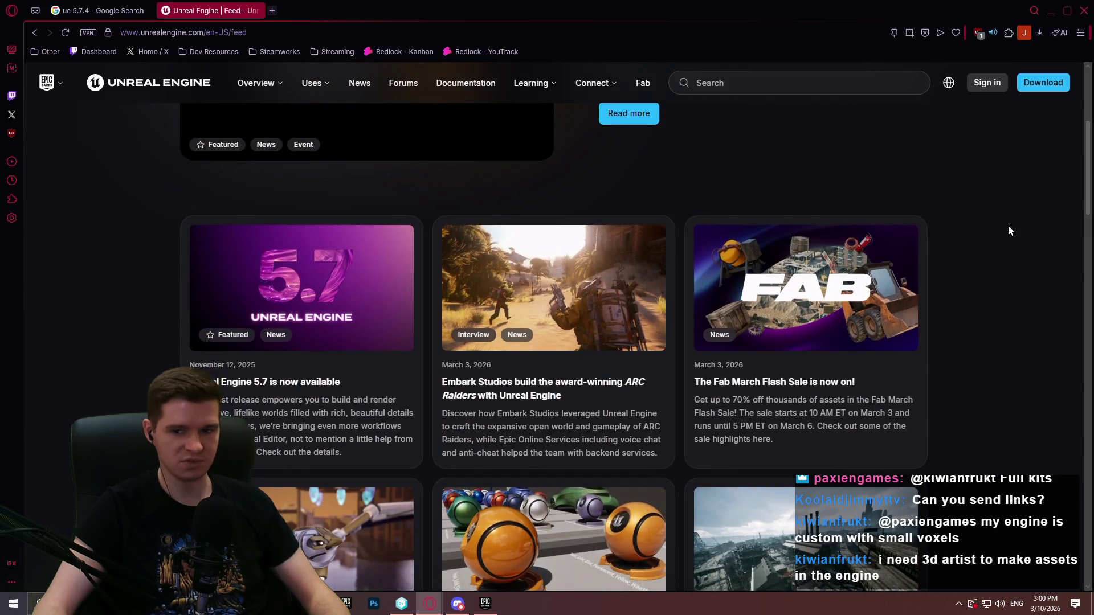
pyautogui.scroll(-5, 1007, 232)
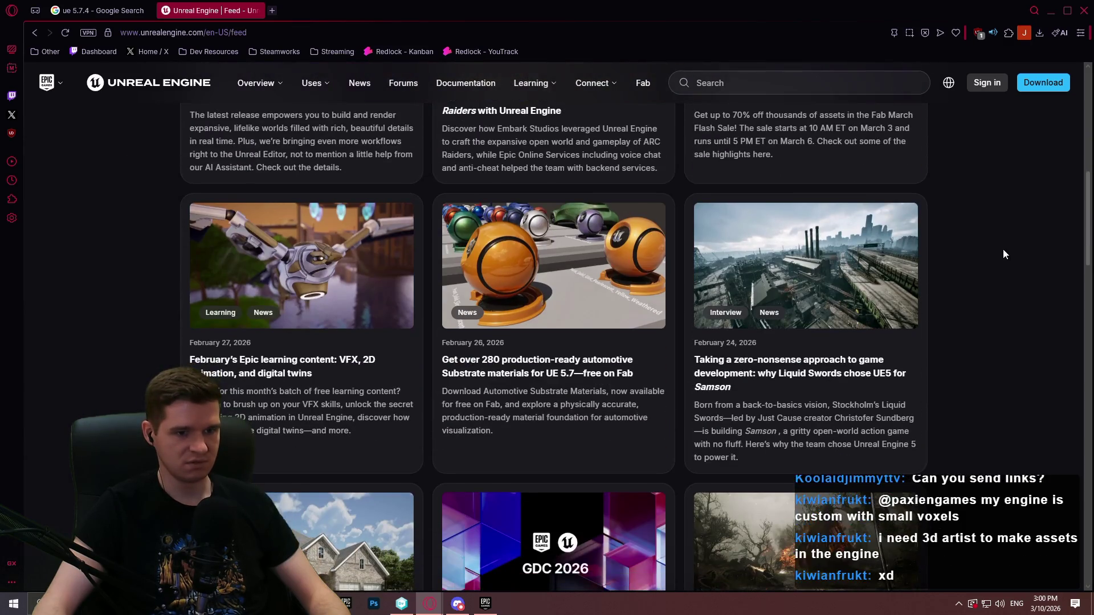
pyautogui.scroll(10, 1003, 248)
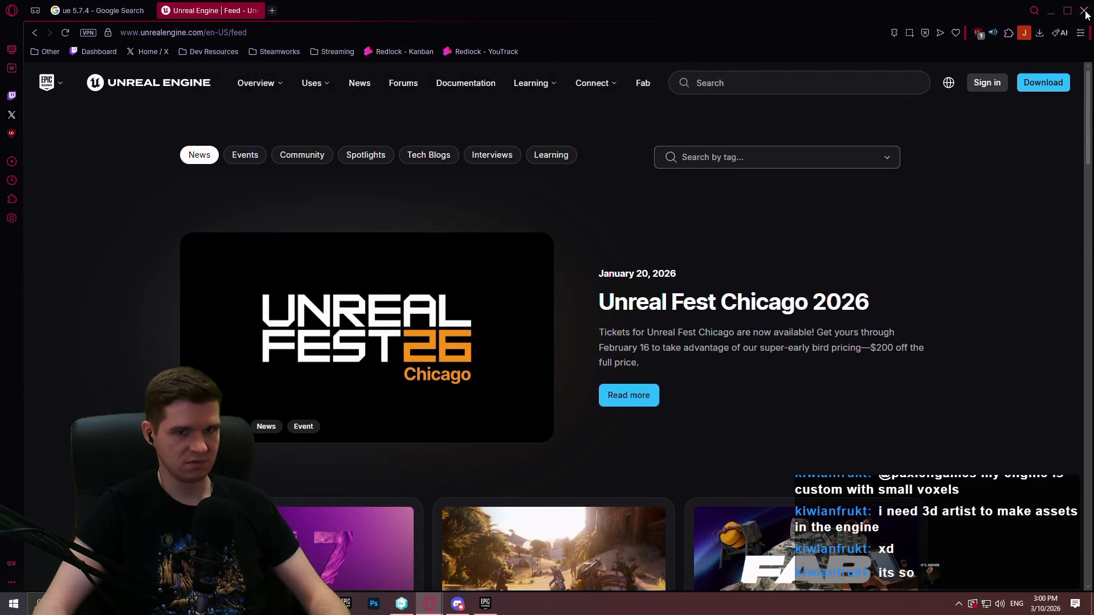
pyautogui.click(87, 12)
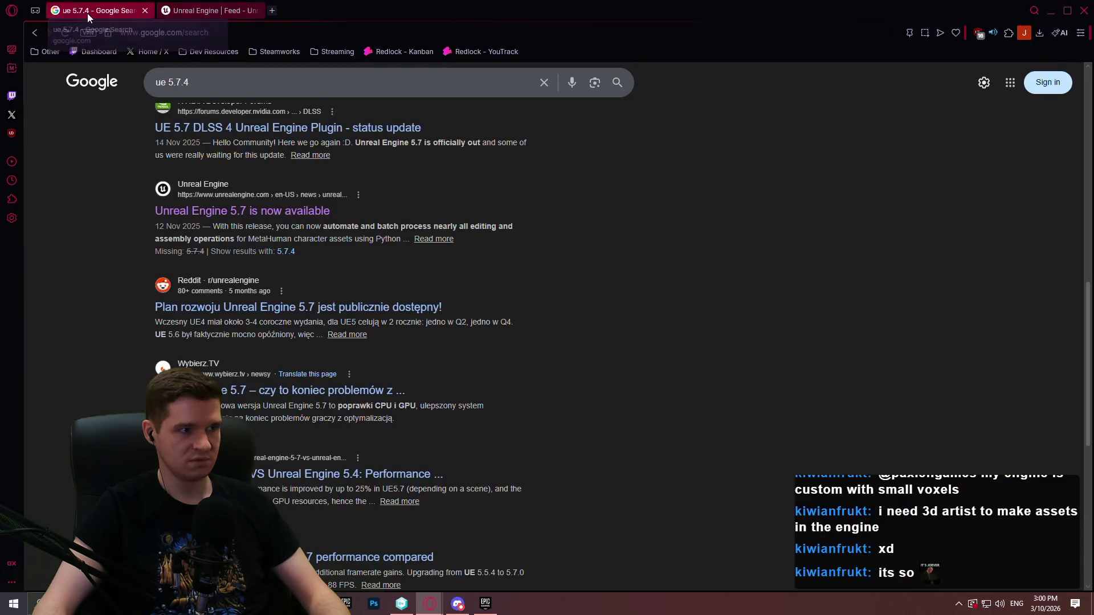
pyautogui.click(285, 251)
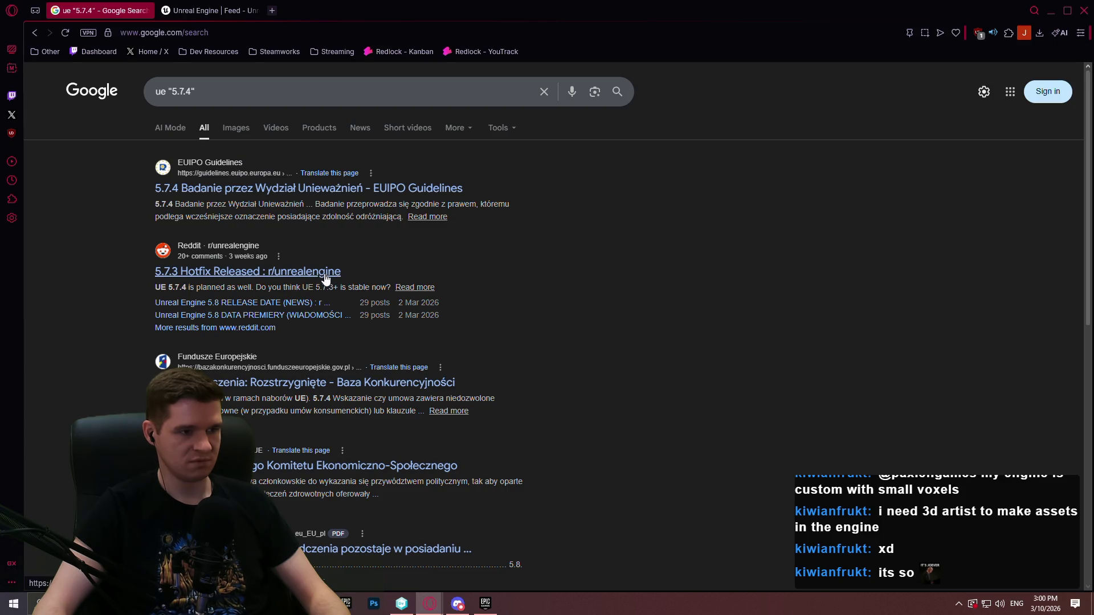
# Step: Remove the Controller Support v2 plugin from the Unreal Engine 5.7.3 installed plugins
pyautogui.click(485, 604)
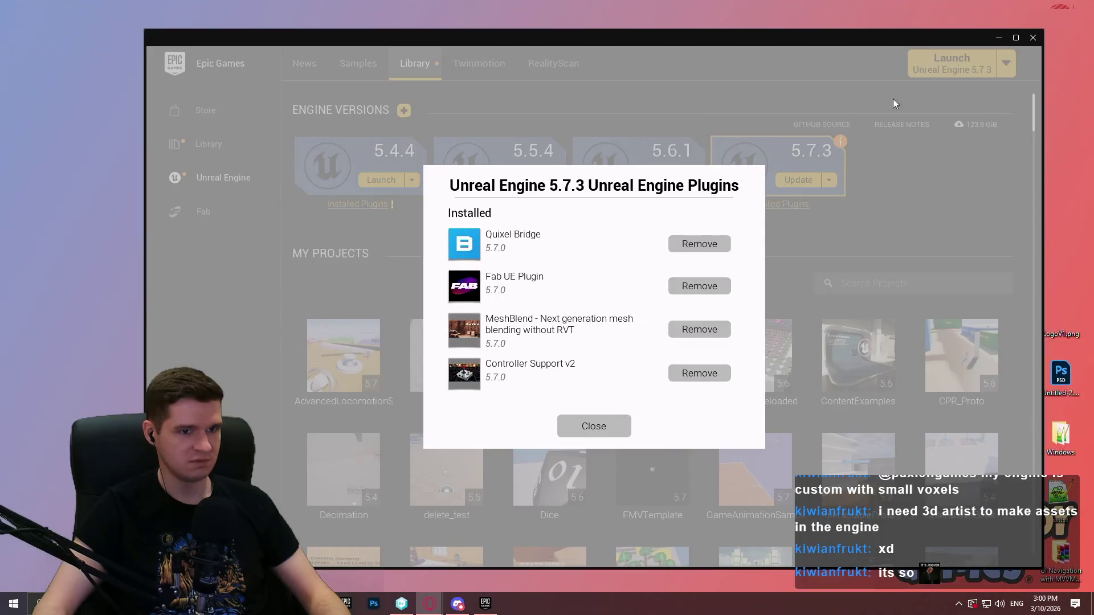
pyautogui.click(614, 421)
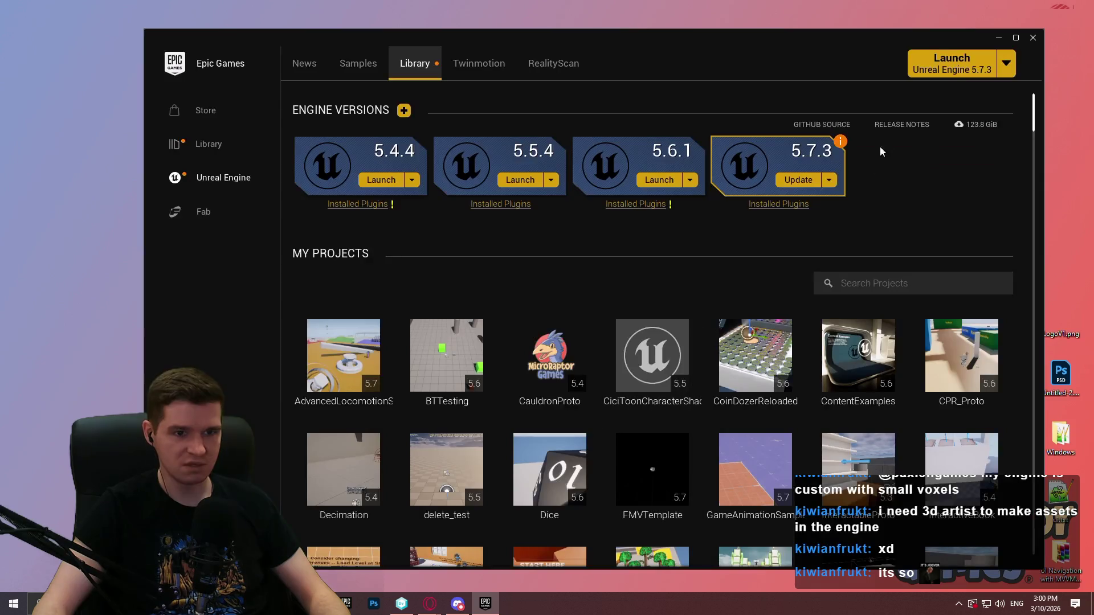
pyautogui.moveTo(841, 144)
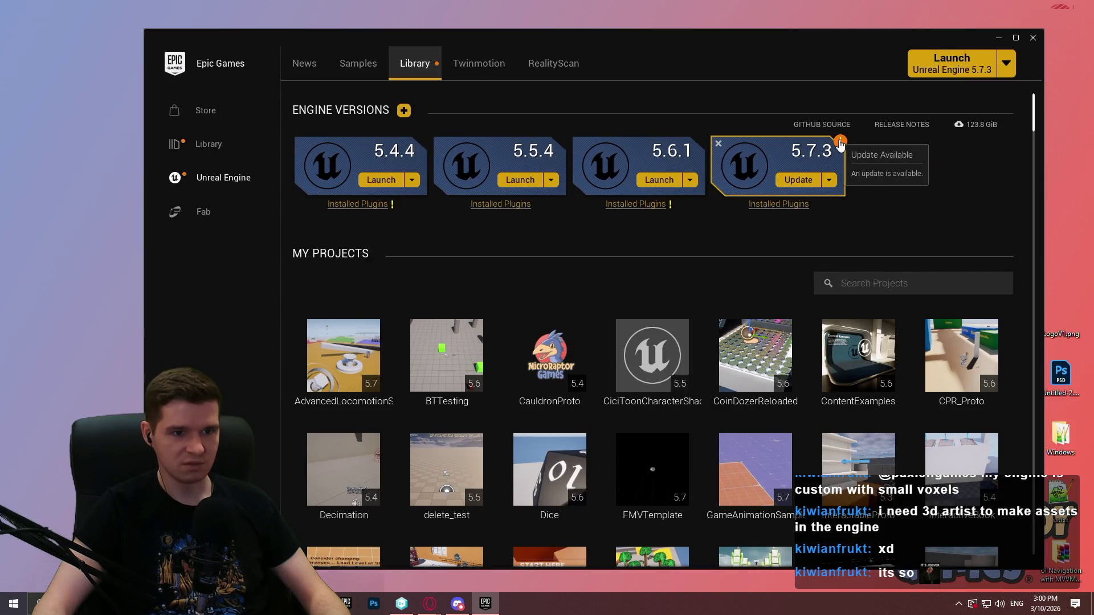
pyautogui.click(799, 205)
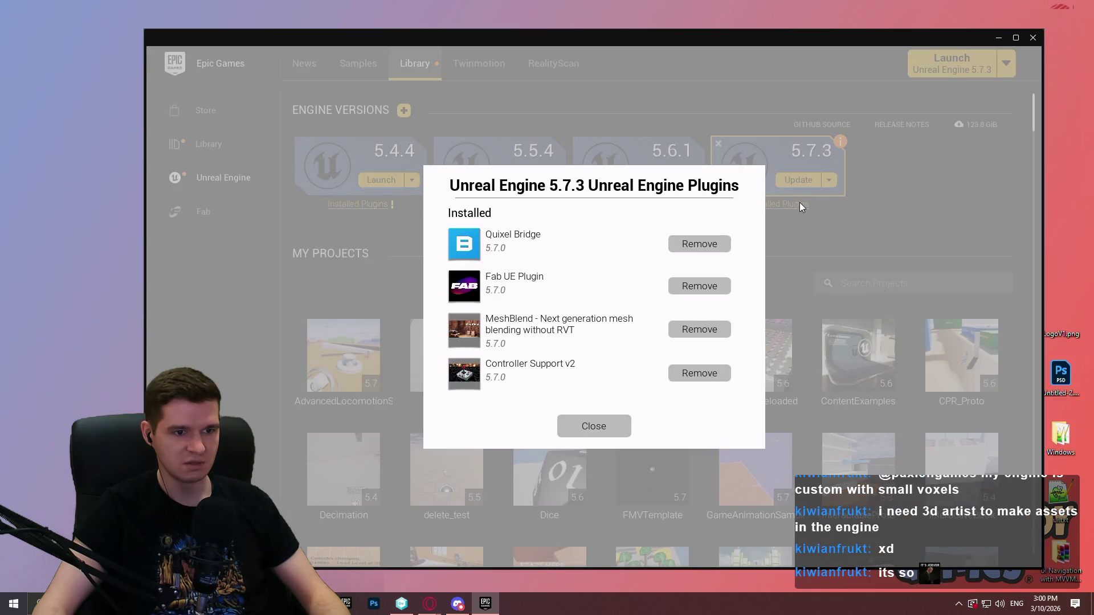
pyautogui.click(713, 373)
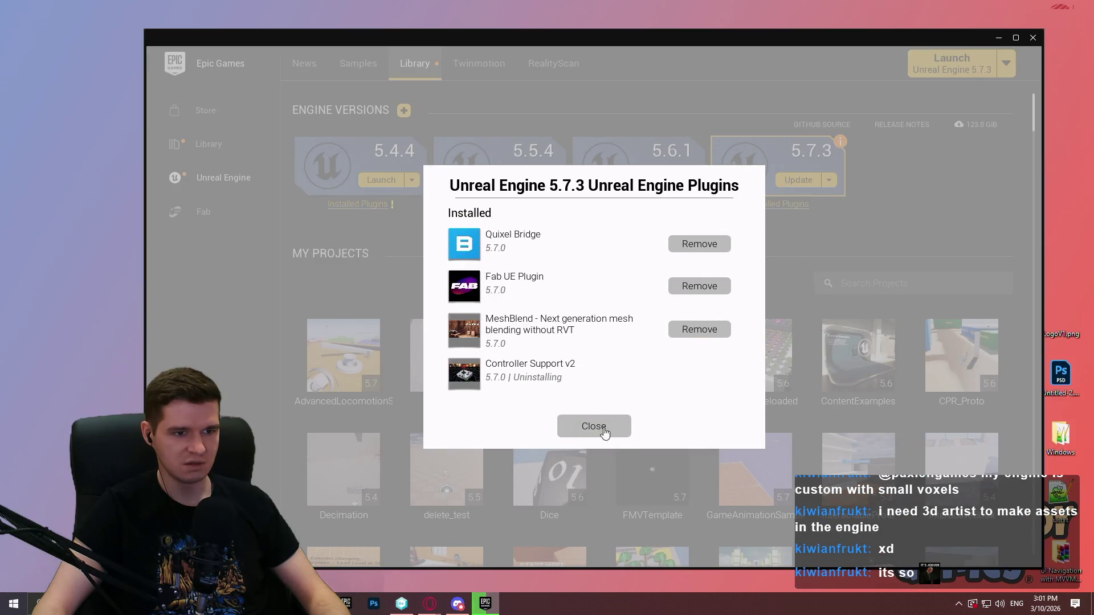
pyautogui.click(594, 434)
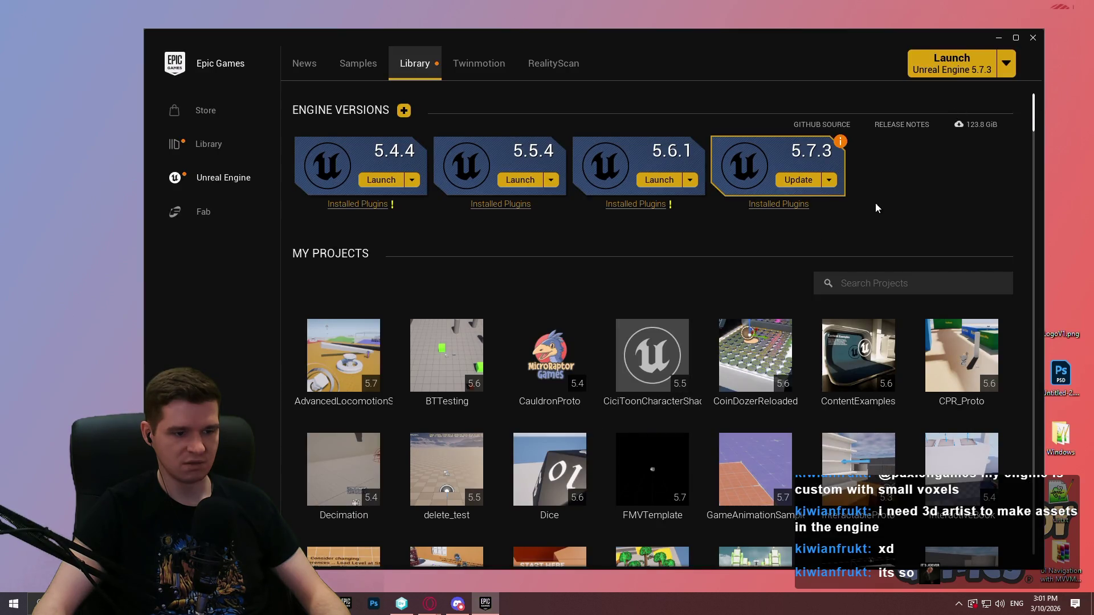
# Step: Open the Reddit '5.7.3 Hotfix Released' thread from the search results
pyautogui.moveTo(1034, 119)
pyautogui.mouseDown()
pyautogui.moveTo(1021, 302)
pyautogui.moveTo(1032, 108)
pyautogui.mouseUp()
pyautogui.moveTo(1093, 159)
pyautogui.mouseDown()
pyautogui.moveTo(775, 160)
pyautogui.moveTo(774, 4)
pyautogui.mouseUp()
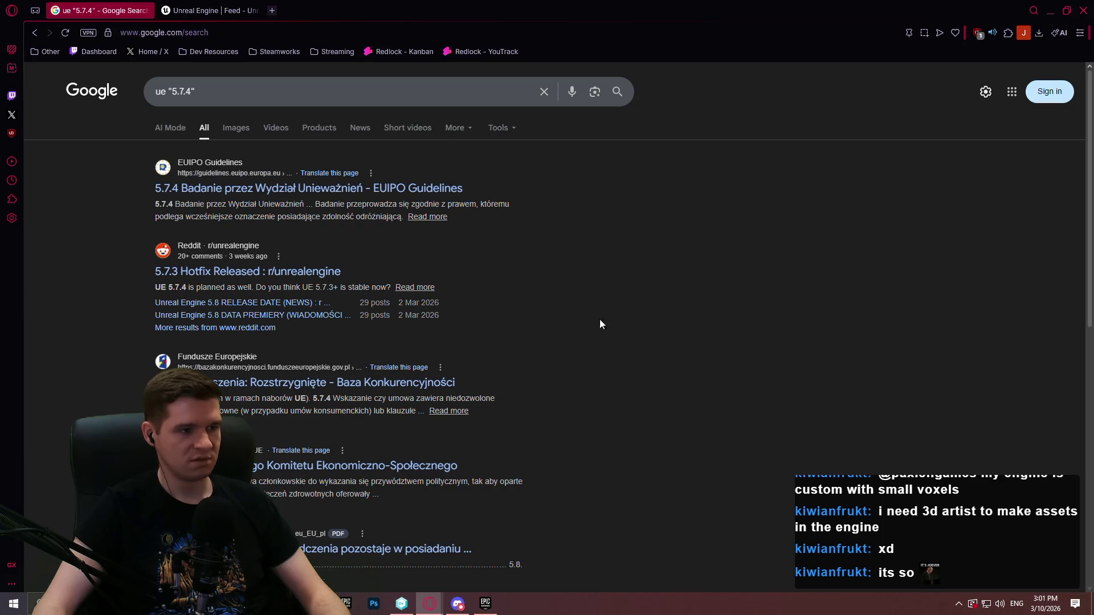
pyautogui.click(267, 277)
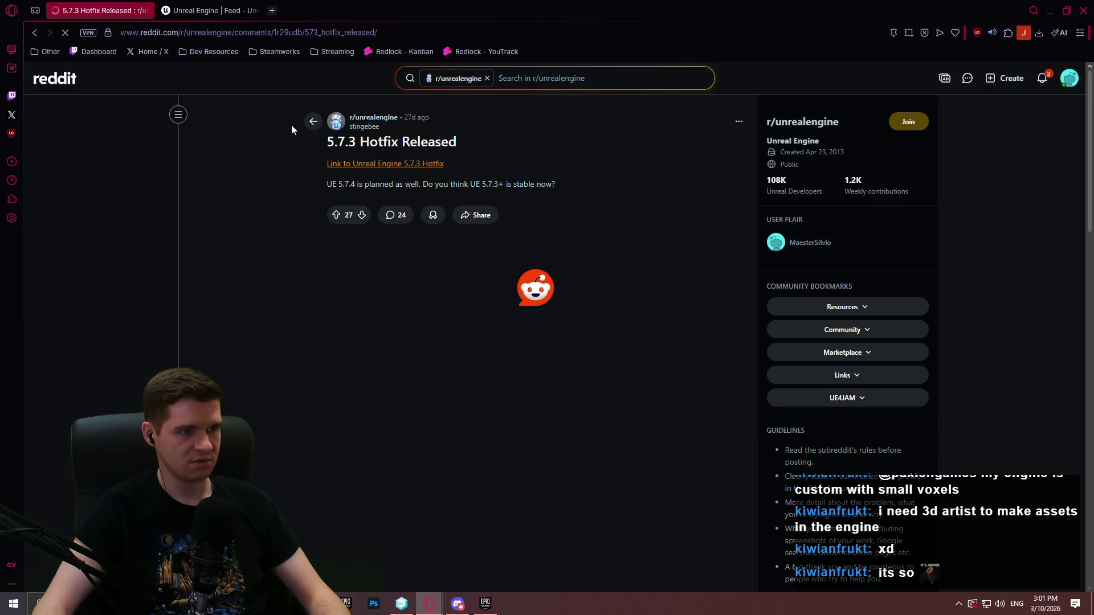
# Step: Dismiss the cookie prompt, sort r/unrealengine posts by New, then close the browser
pyautogui.click(1055, 360)
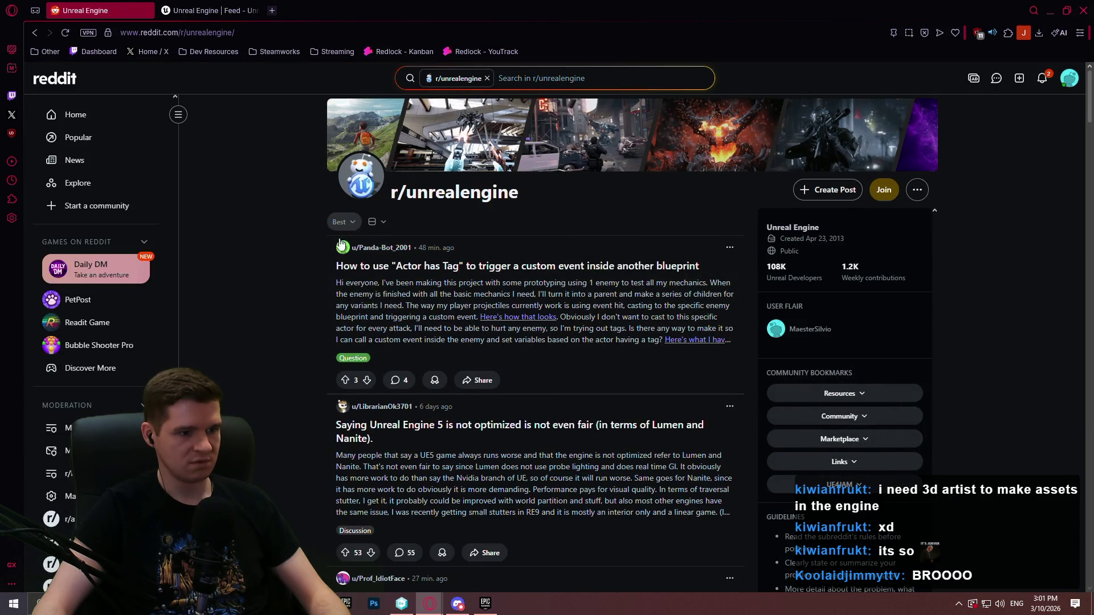
pyautogui.scroll(-4, 258, 277)
pyautogui.scroll(4, 262, 268)
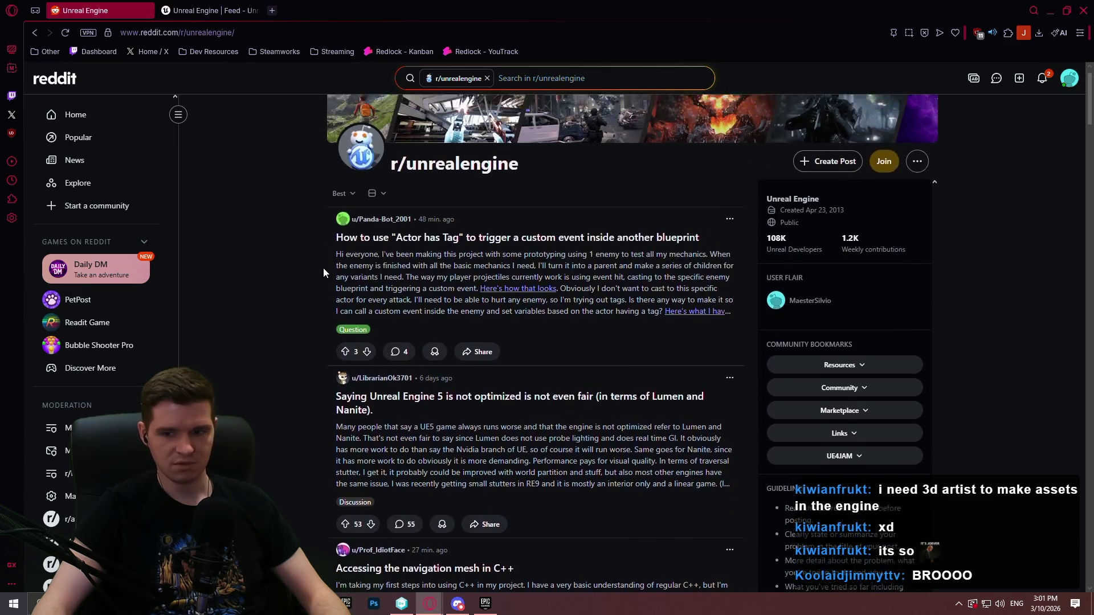
pyautogui.click(347, 221)
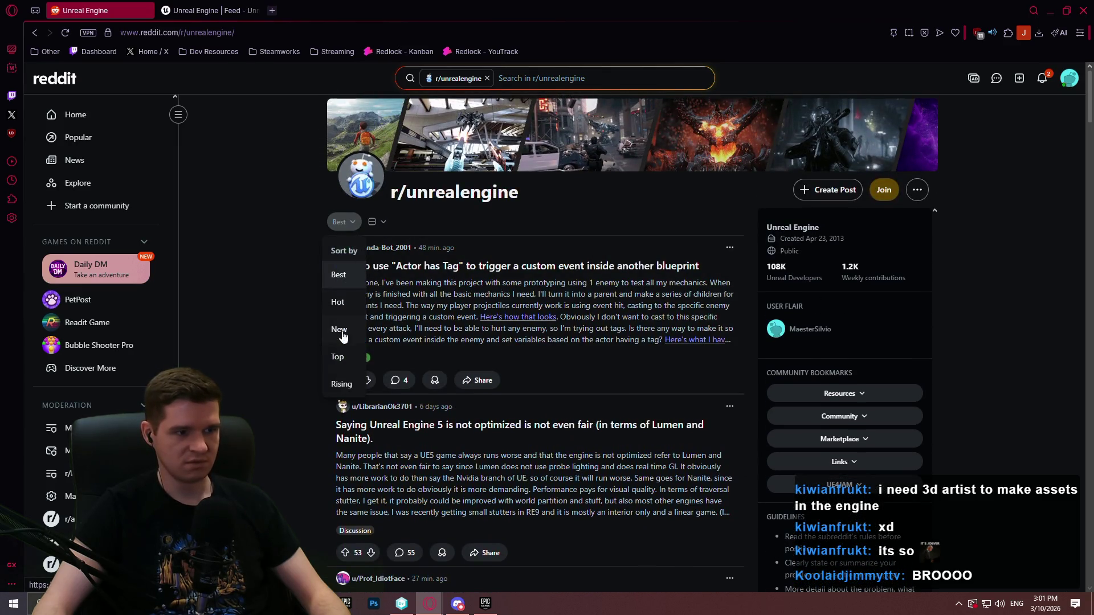
pyautogui.click(341, 332)
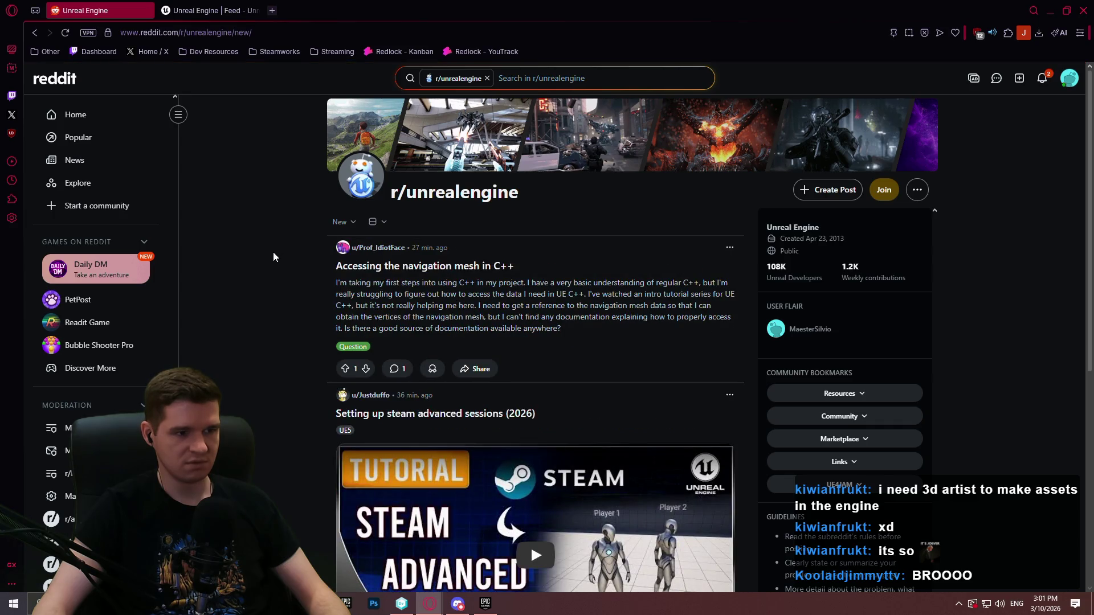
pyautogui.scroll(-9, 272, 256)
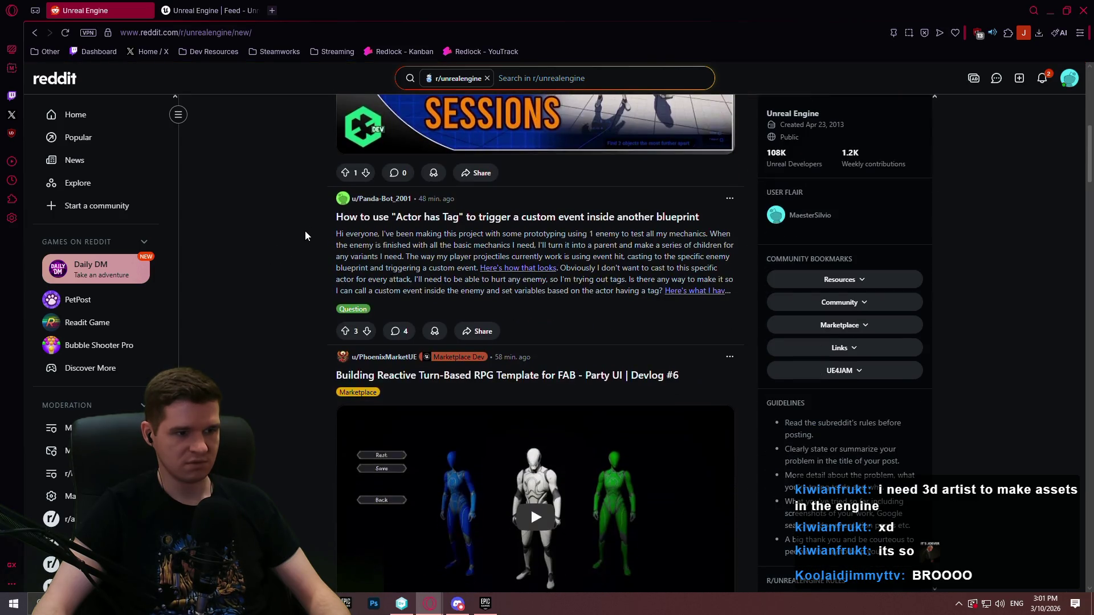
pyautogui.click(1083, 10)
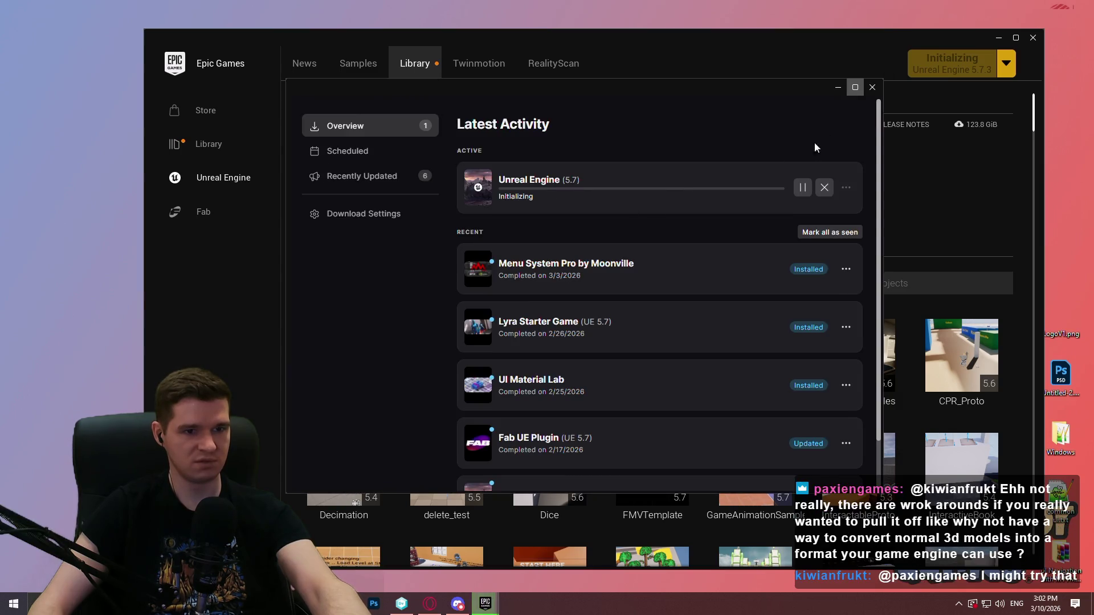
# Step: Close the Latest Activity downloads window once the 5.7.3 update is initializing
pyautogui.click(870, 89)
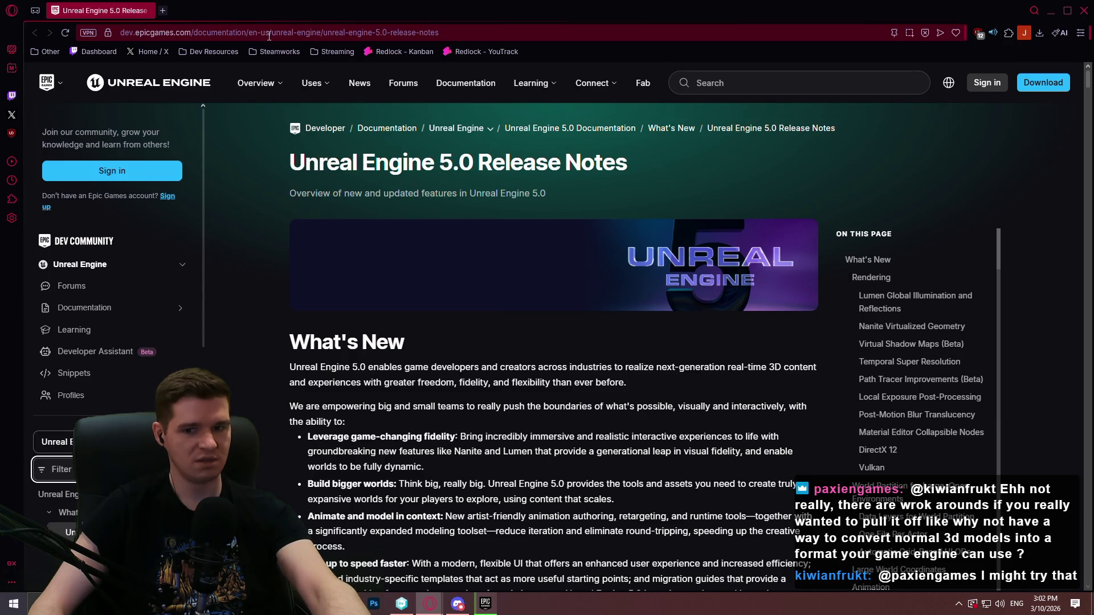
# Step: Browse the Unreal Engine news feed on the website
pyautogui.click(360, 83)
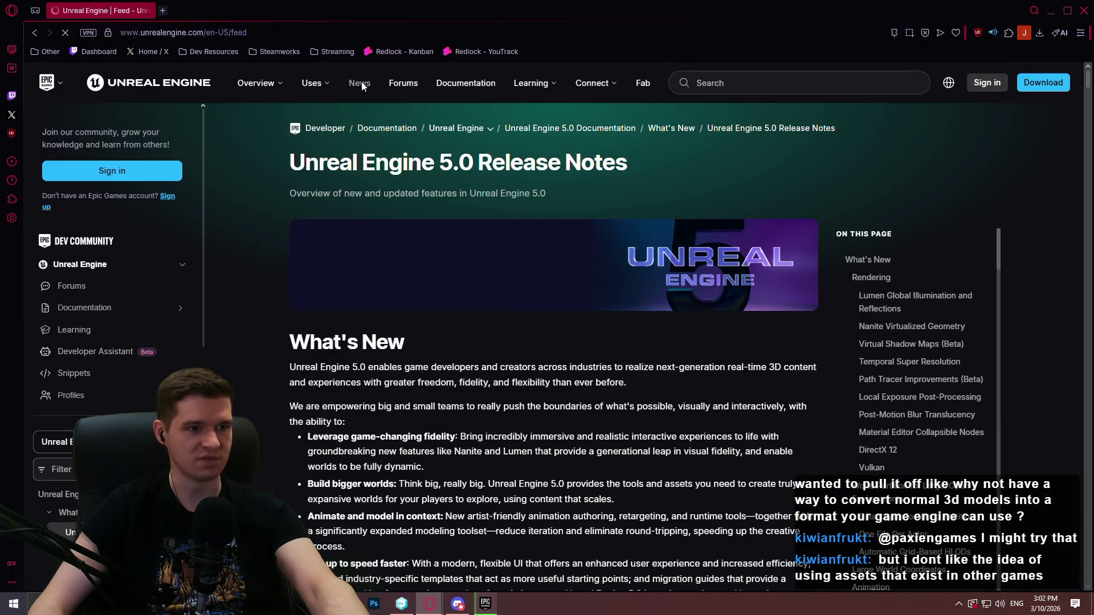
pyautogui.scroll(-3, 844, 245)
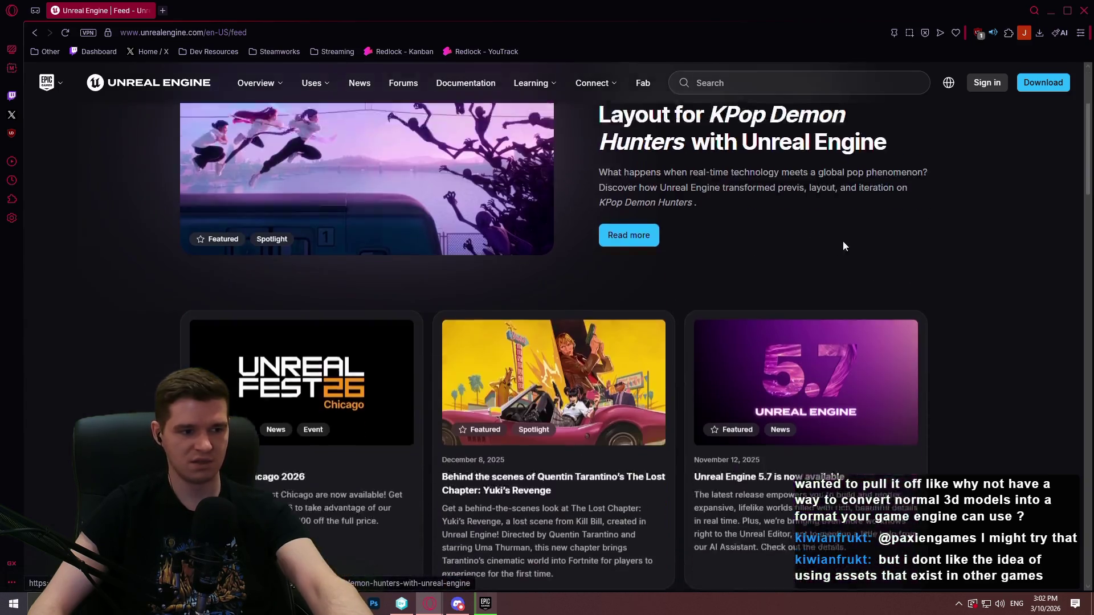
pyautogui.scroll(-3, 901, 257)
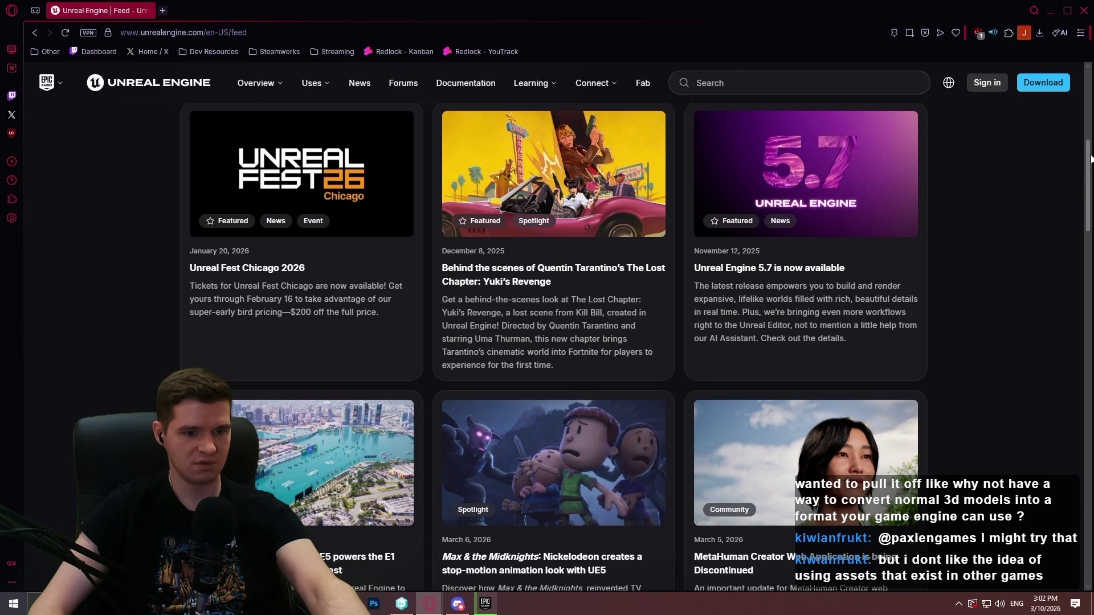
pyautogui.moveTo(1090, 158)
pyautogui.mouseDown()
pyautogui.moveTo(1062, 435)
pyautogui.moveTo(1020, 210)
pyautogui.moveTo(780, 37)
pyautogui.mouseUp()
# Step: Search Google for 'ue 5.7.3', open the 5.7.3 Hotfix forum post, and list Announcements topics
pyautogui.click(780, 38)
pyautogui.write('ue 5.')
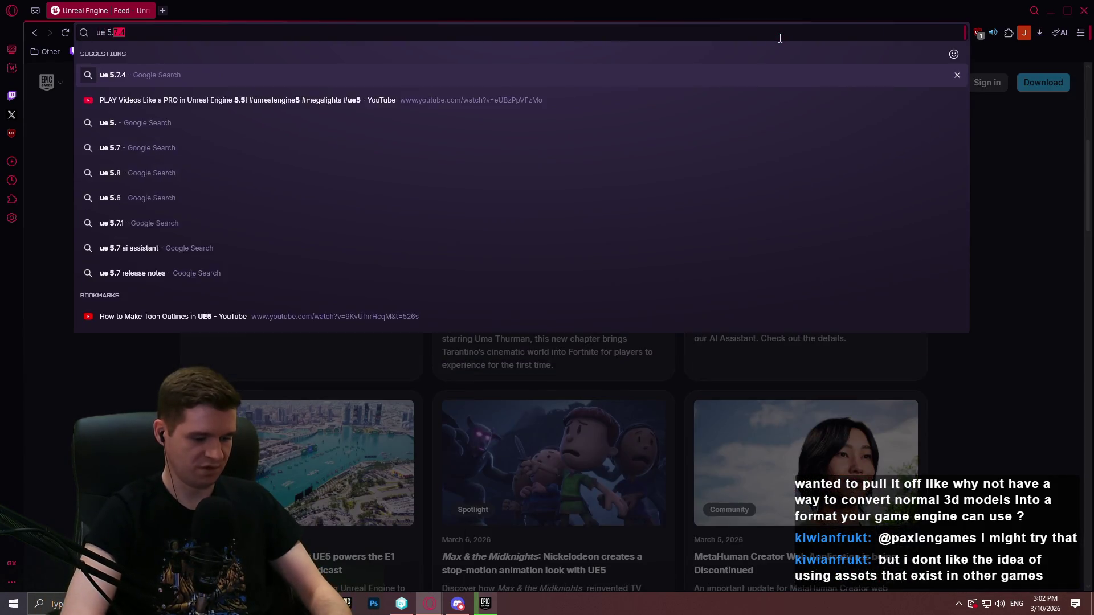
pyautogui.write('7.3')
pyautogui.press('Return')
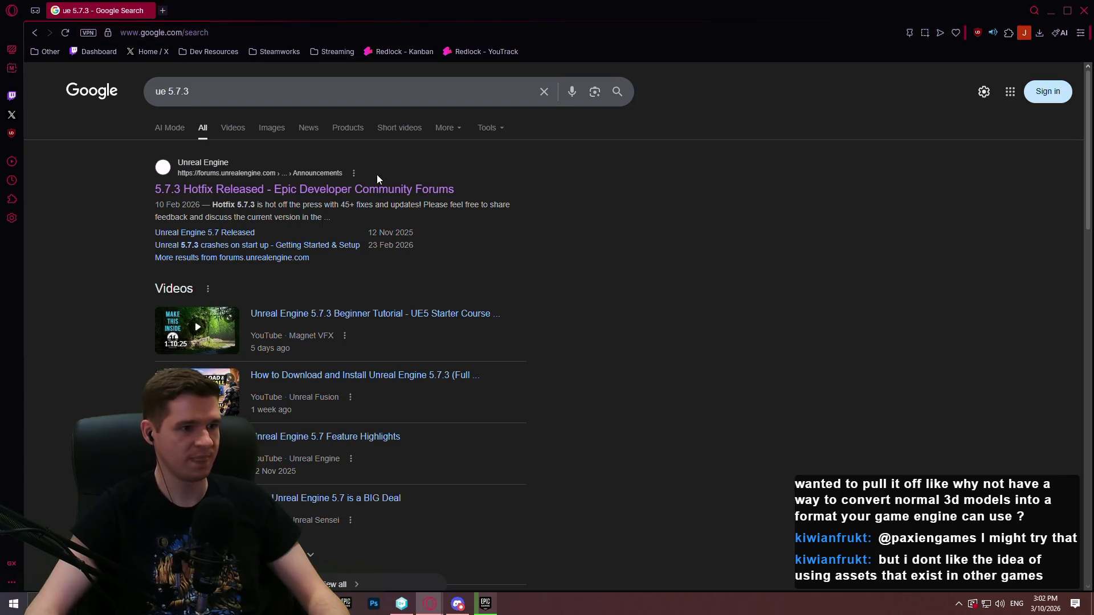
pyautogui.click(379, 189)
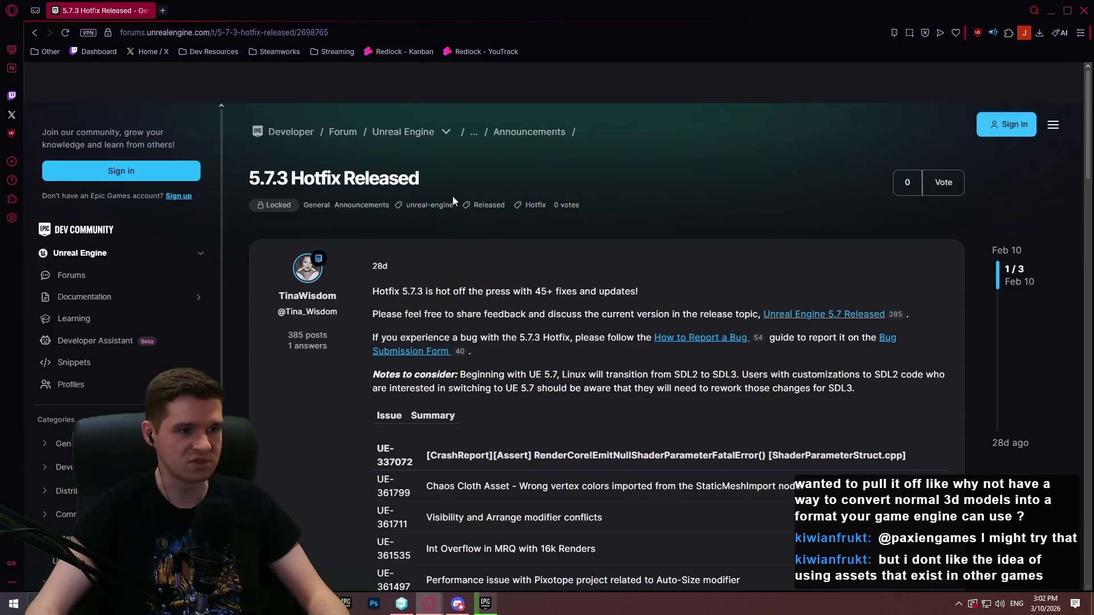
pyautogui.click(378, 206)
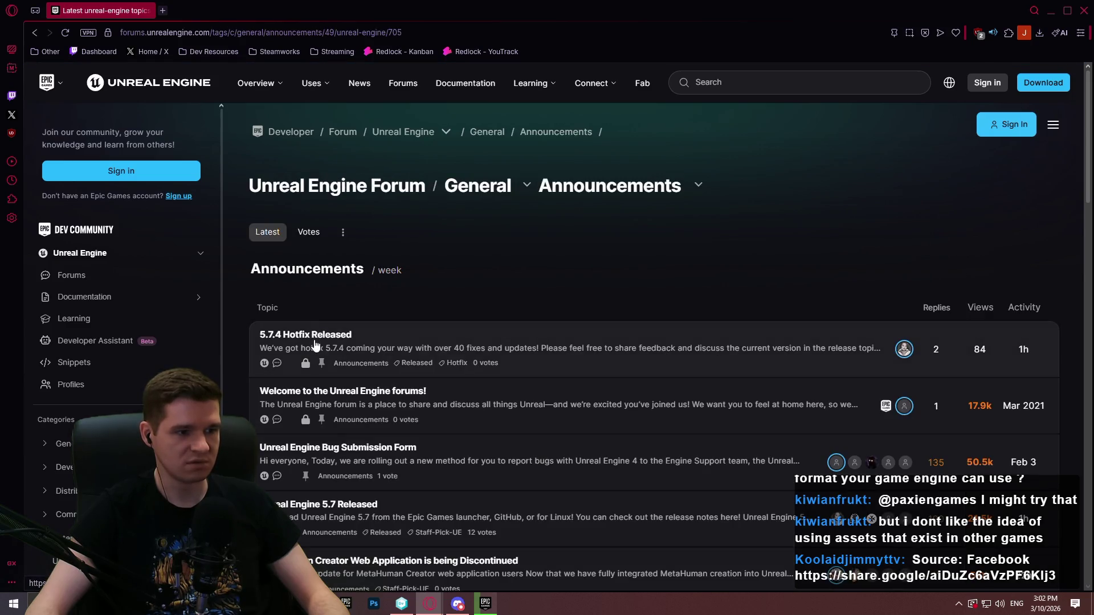
# Step: Open the 5.7.4 Hotfix Released announcement and read down through its fixed-issues table
pyautogui.click(315, 344)
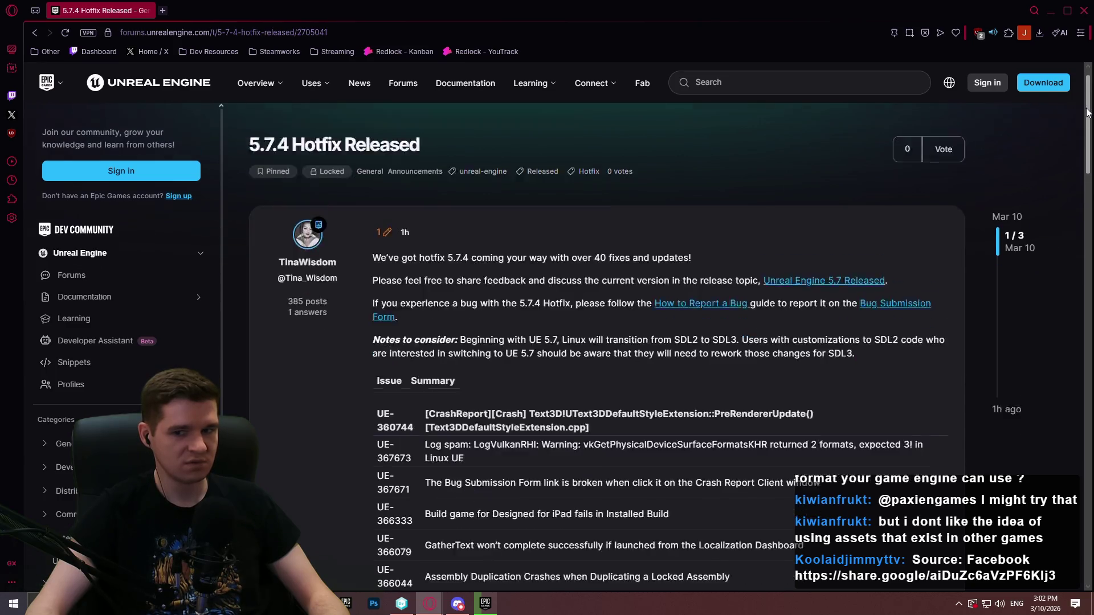
pyautogui.moveTo(1083, 100); pyautogui.dragTo(1088, 142)
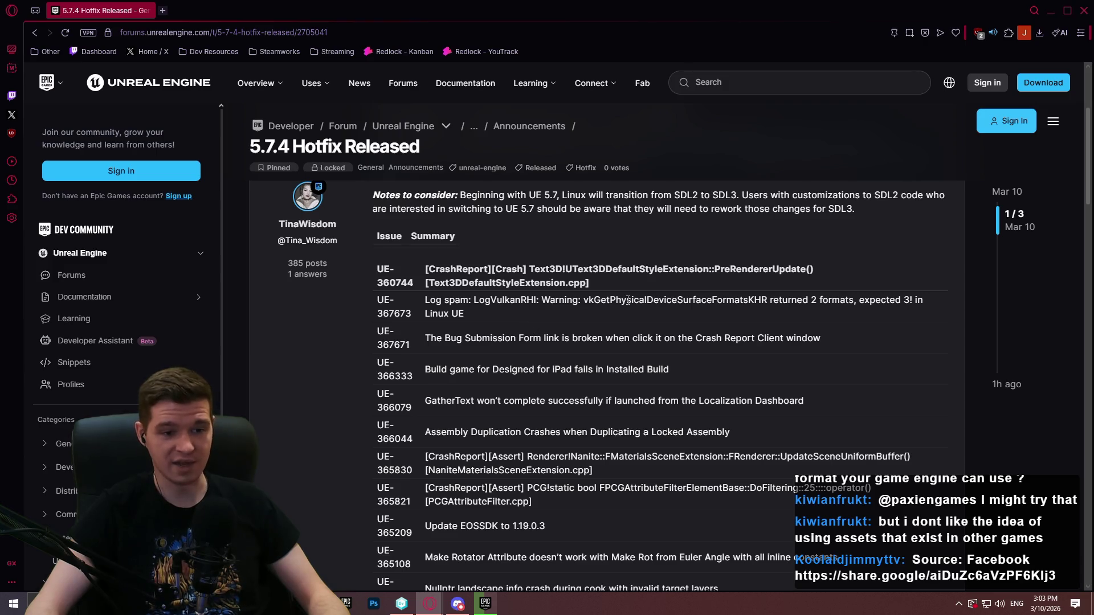
pyautogui.scroll(-2, 681, 397)
pyautogui.scroll(-1, 681, 397)
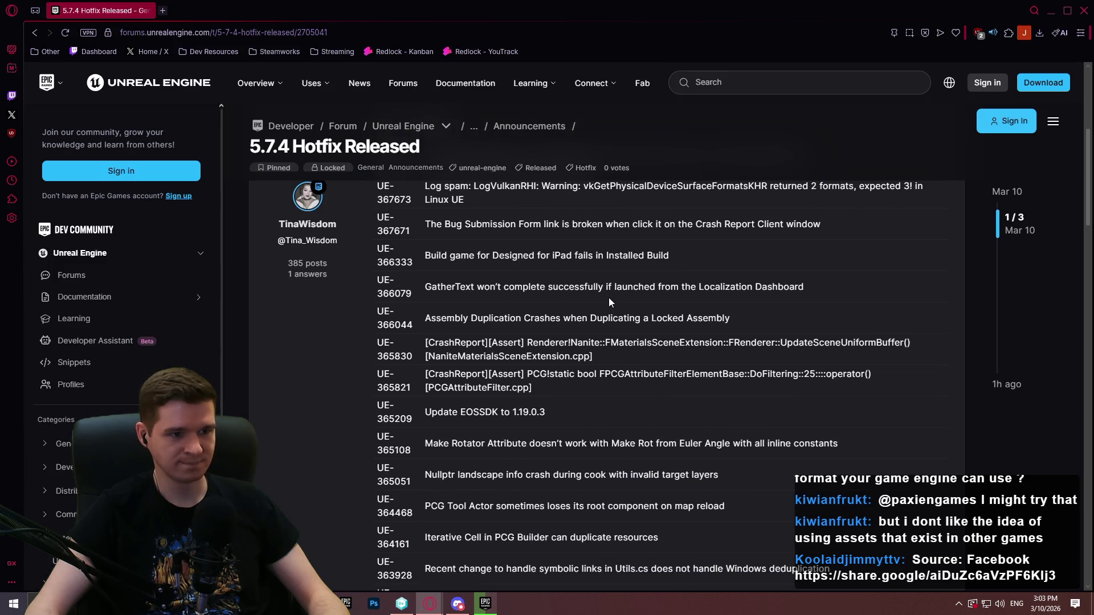
pyautogui.scroll(-5, 642, 279)
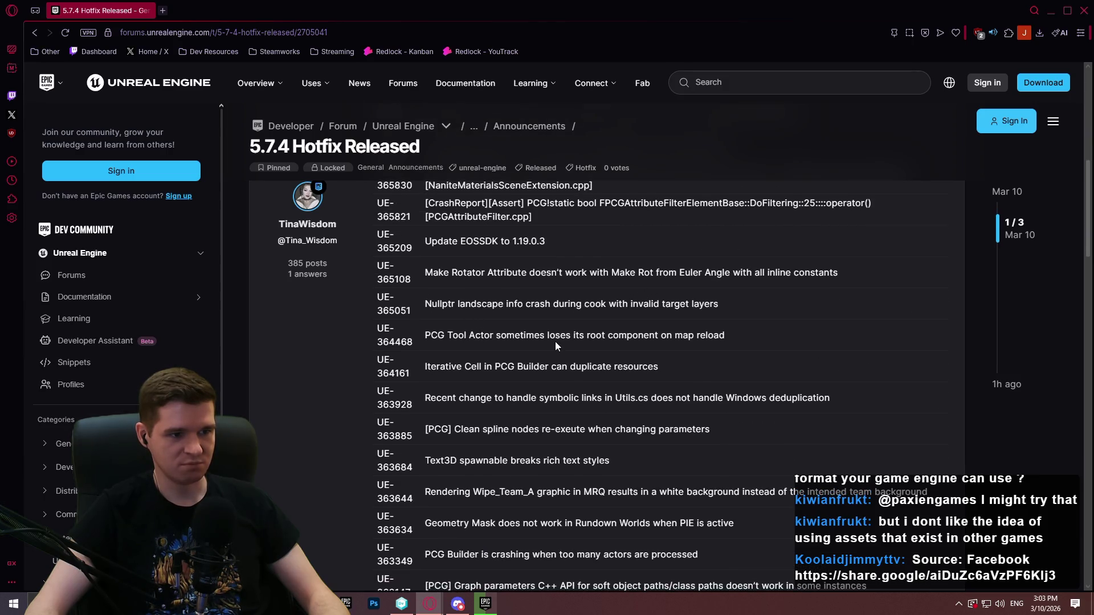
pyautogui.scroll(-3, 549, 347)
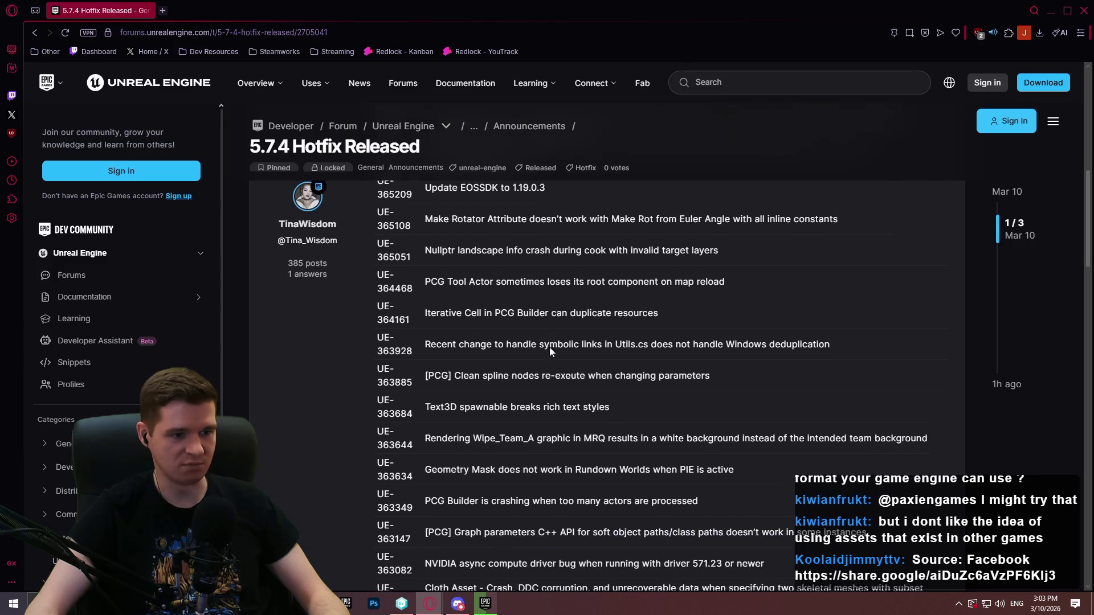
pyautogui.scroll(-4, 556, 340)
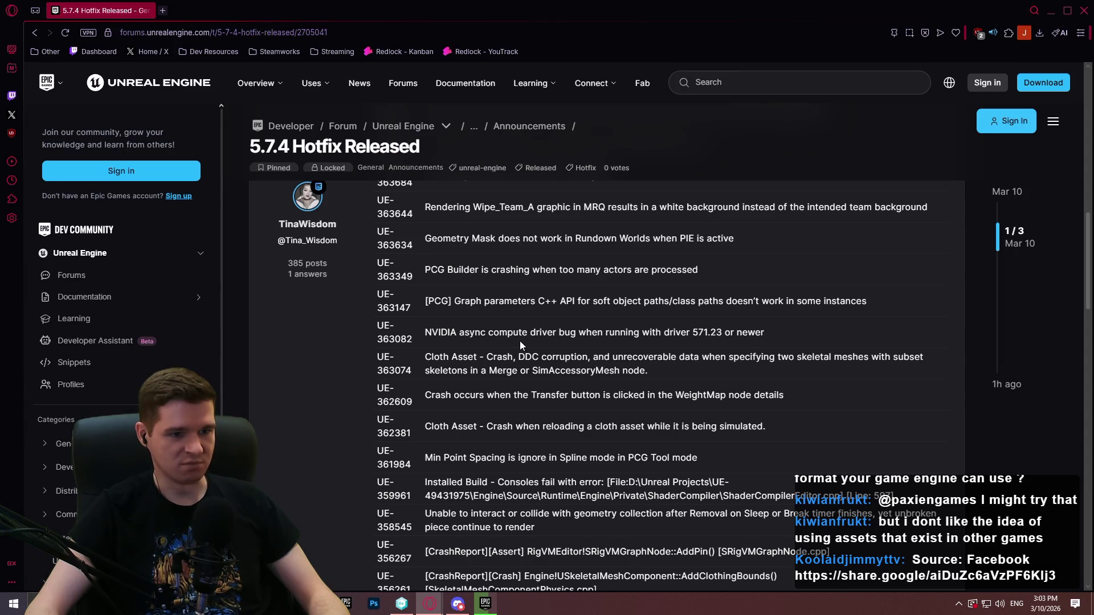
pyautogui.scroll(-2, 784, 264)
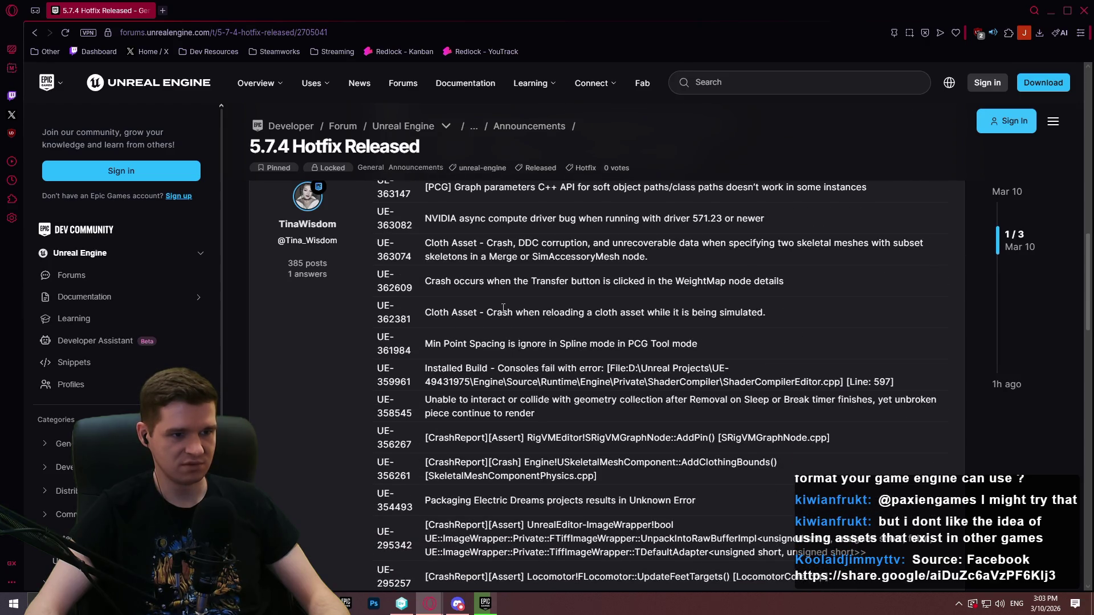
pyautogui.scroll(-4, 501, 296)
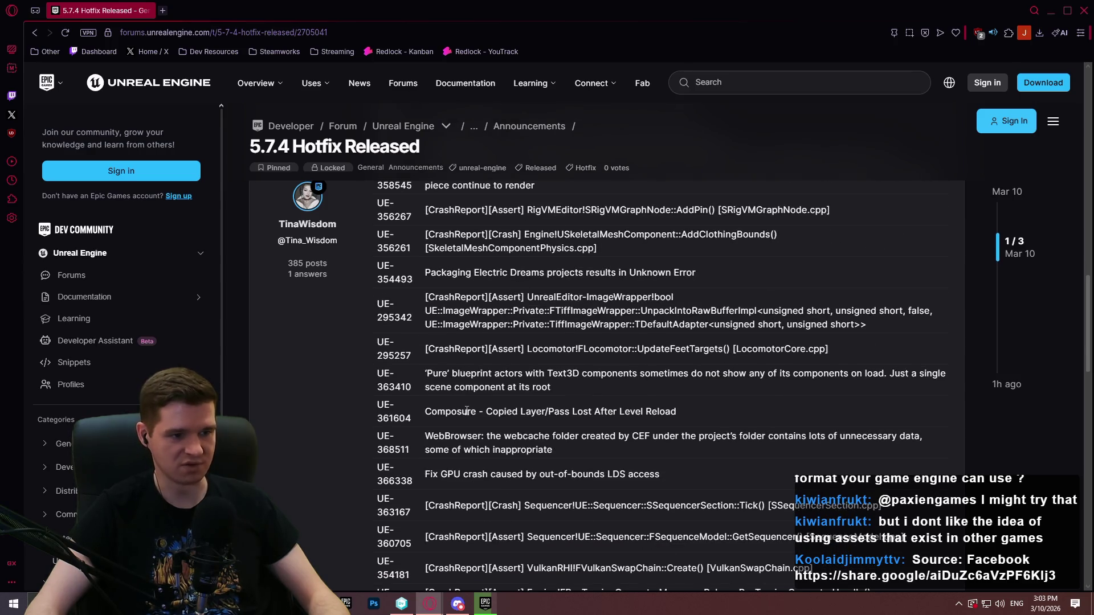
pyautogui.scroll(-2, 628, 260)
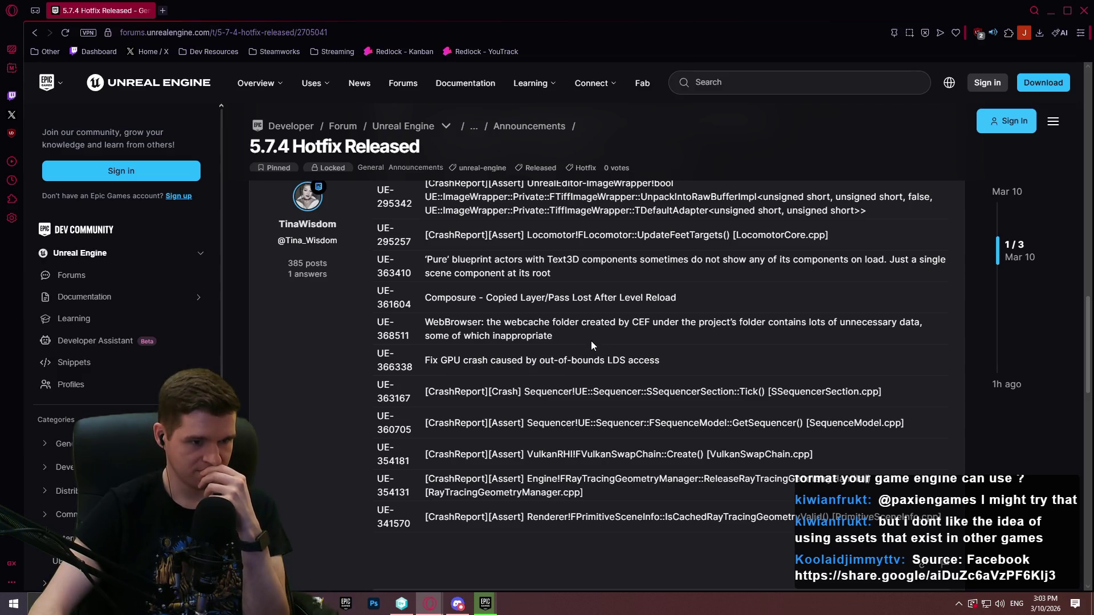
# Step: Return to the top of the 5.7.4 Hotfix post and close the Opera browser
pyautogui.scroll(2, 590, 340)
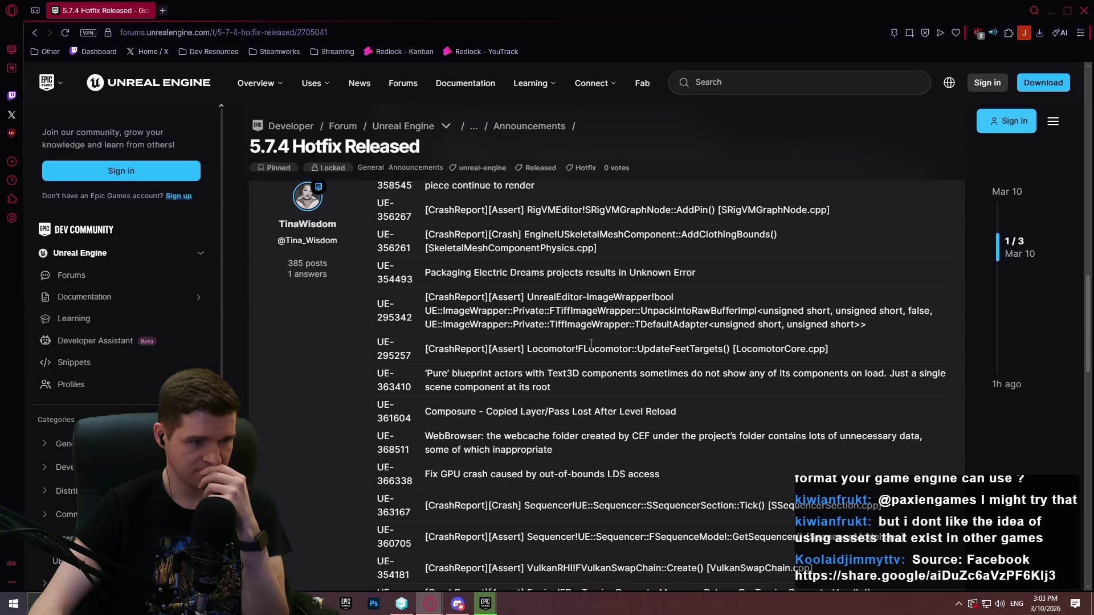
pyautogui.scroll(1, 591, 343)
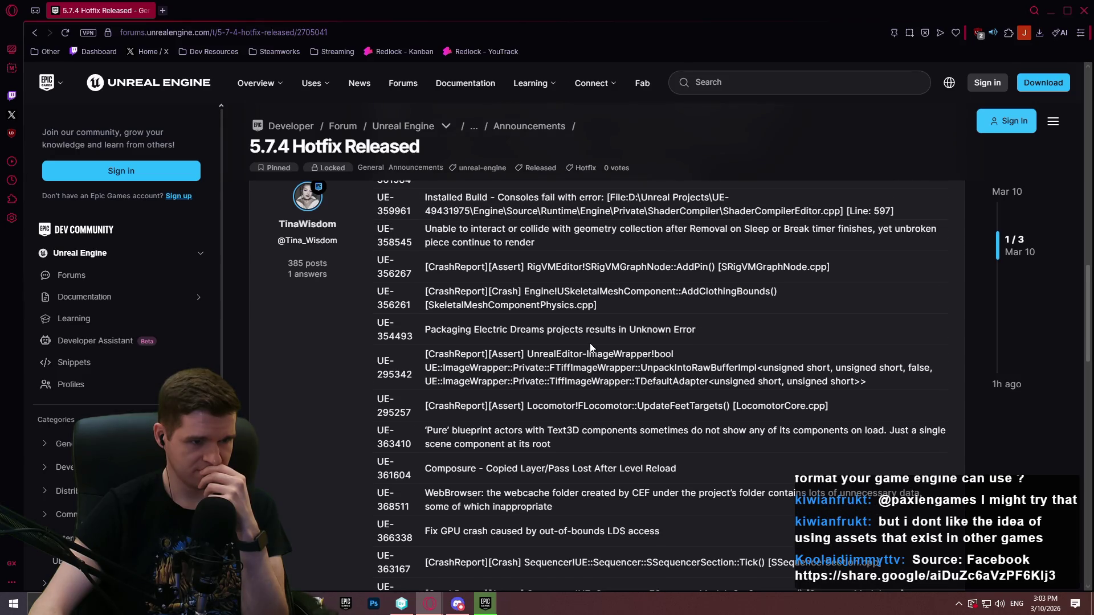
pyautogui.scroll(2, 590, 343)
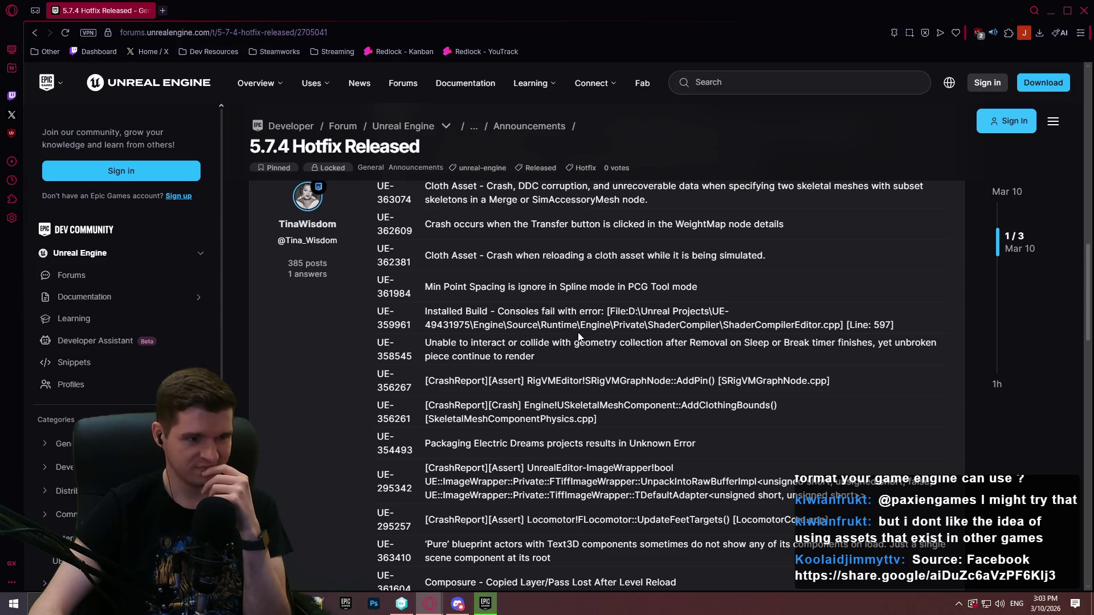
pyautogui.scroll(8, 505, 389)
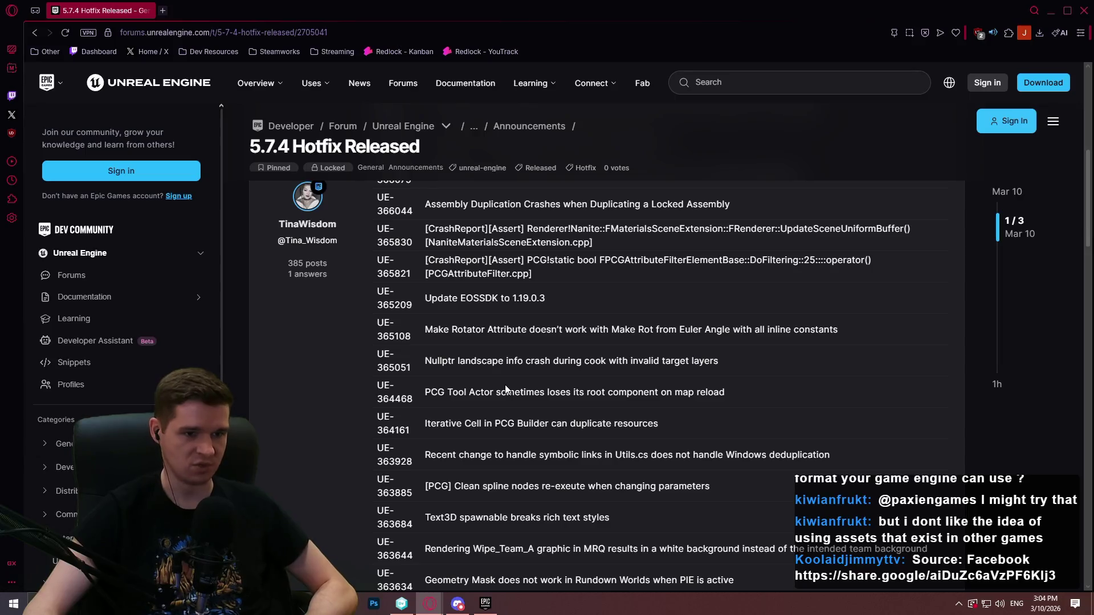
pyautogui.scroll(2, 506, 385)
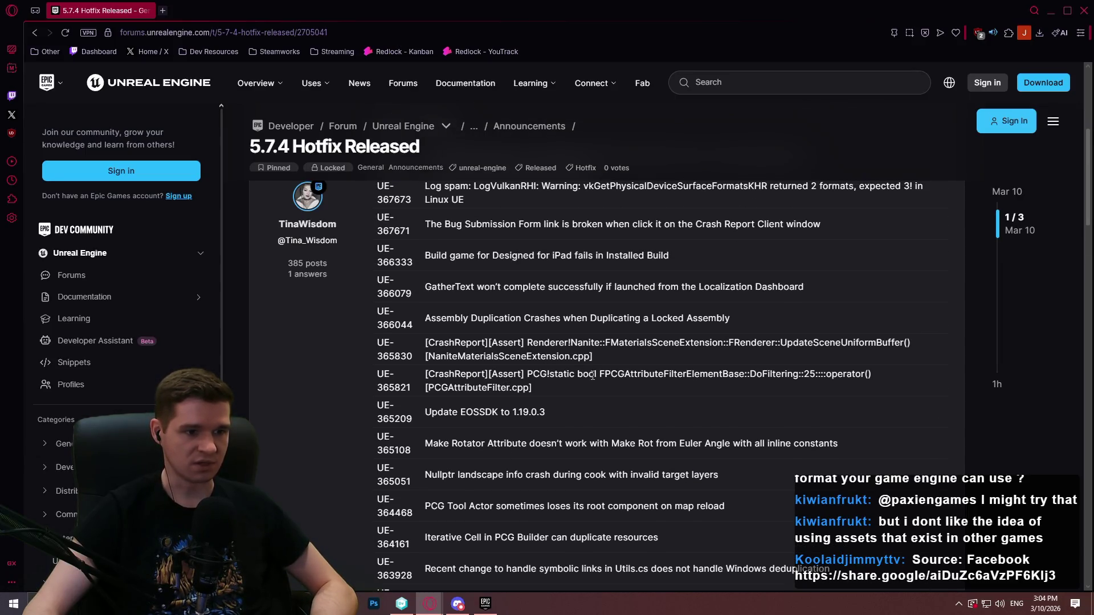
pyautogui.scroll(2, 593, 375)
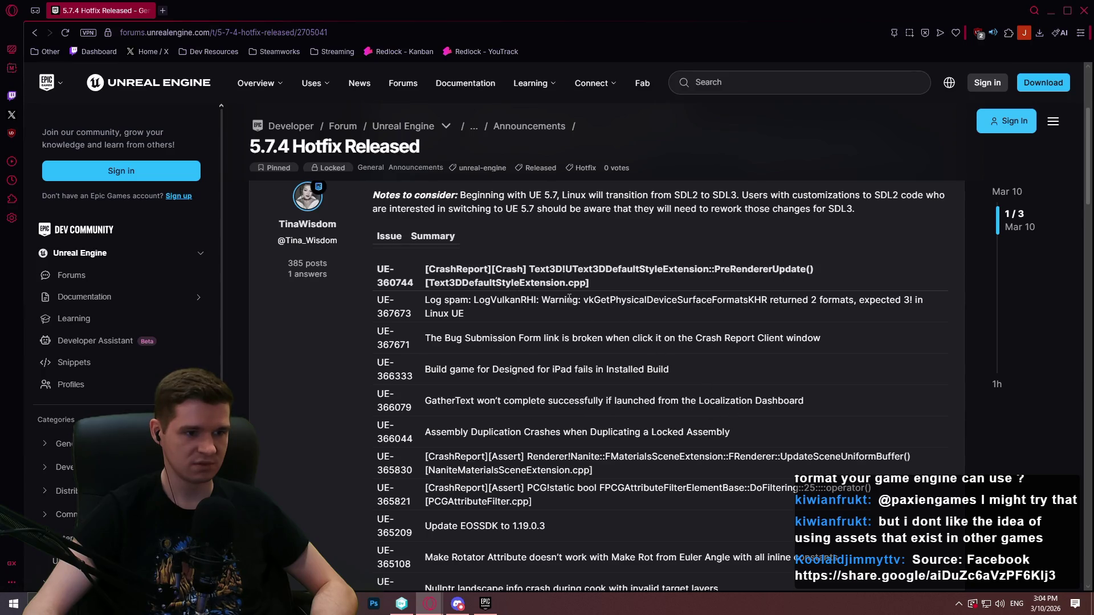
pyautogui.scroll(1, 651, 322)
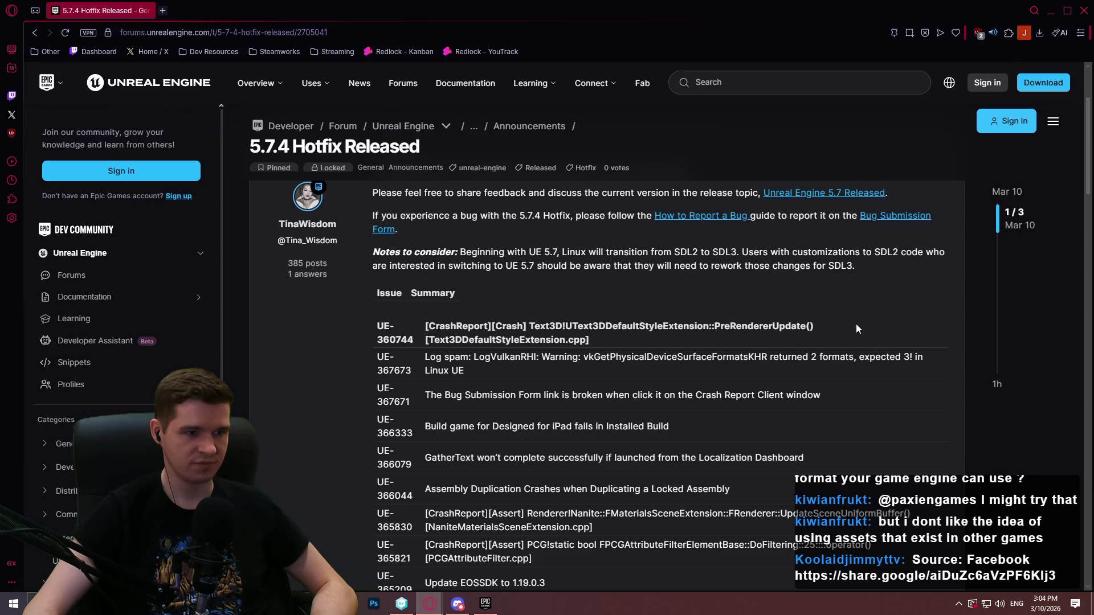
pyautogui.scroll(2, 826, 323)
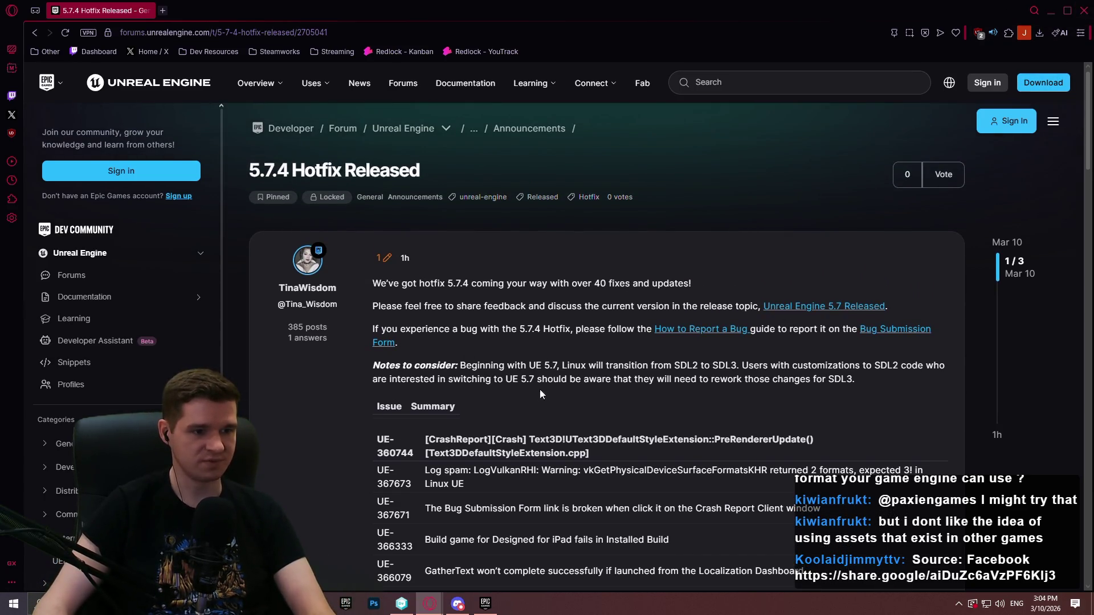
pyautogui.click(1084, 9)
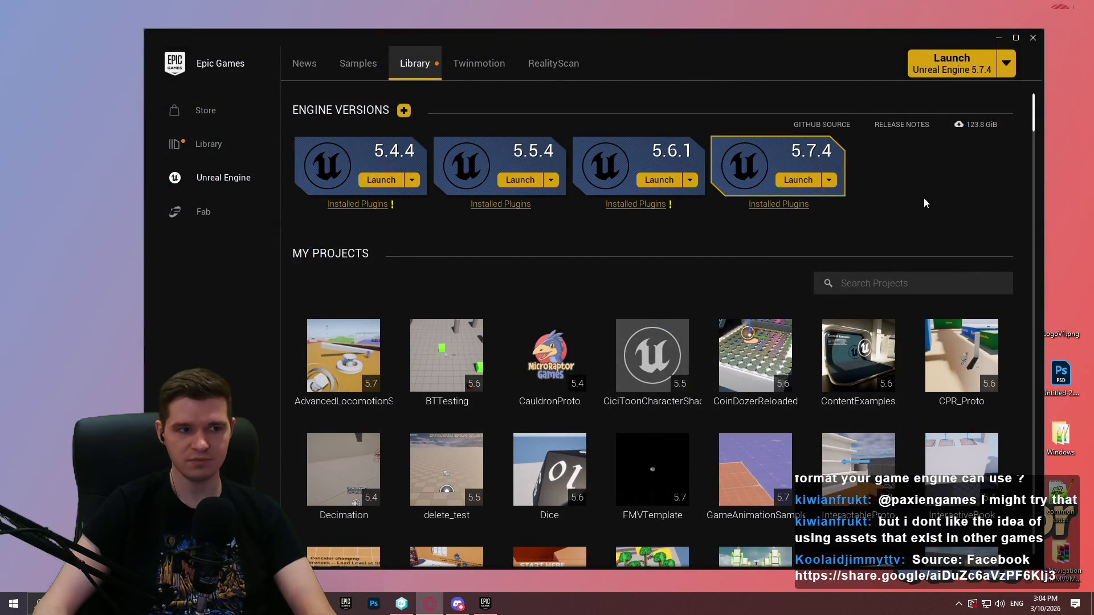
# Step: In Unity DevOps Version Control, check Pending Changes is empty and select Redlock in Workspace Explorer
pyautogui.click(401, 604)
pyautogui.click(35, 64)
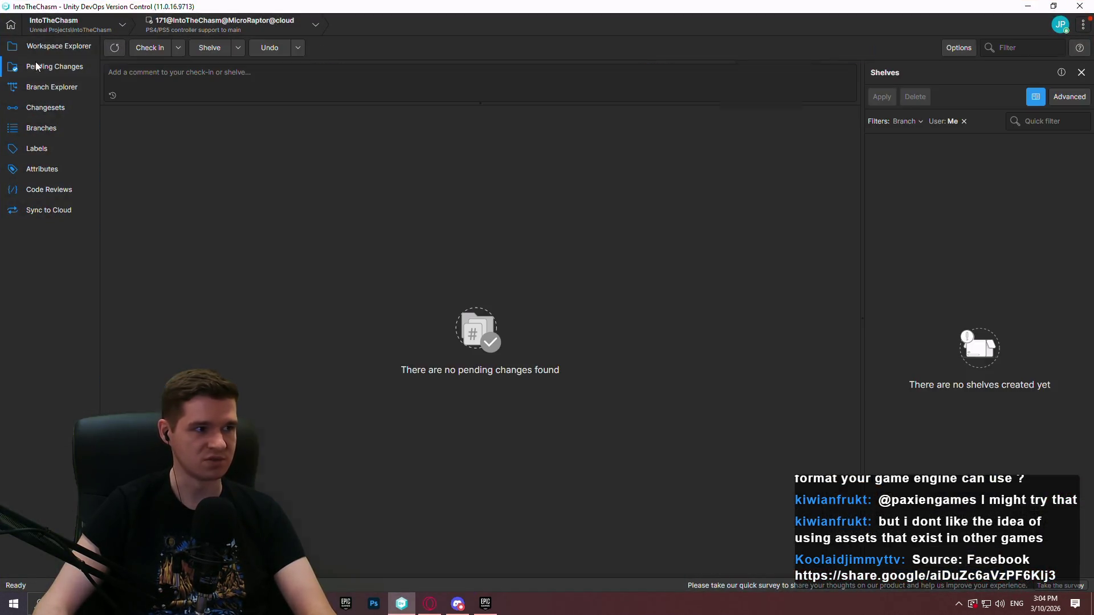
pyautogui.click(57, 48)
pyautogui.click(151, 381)
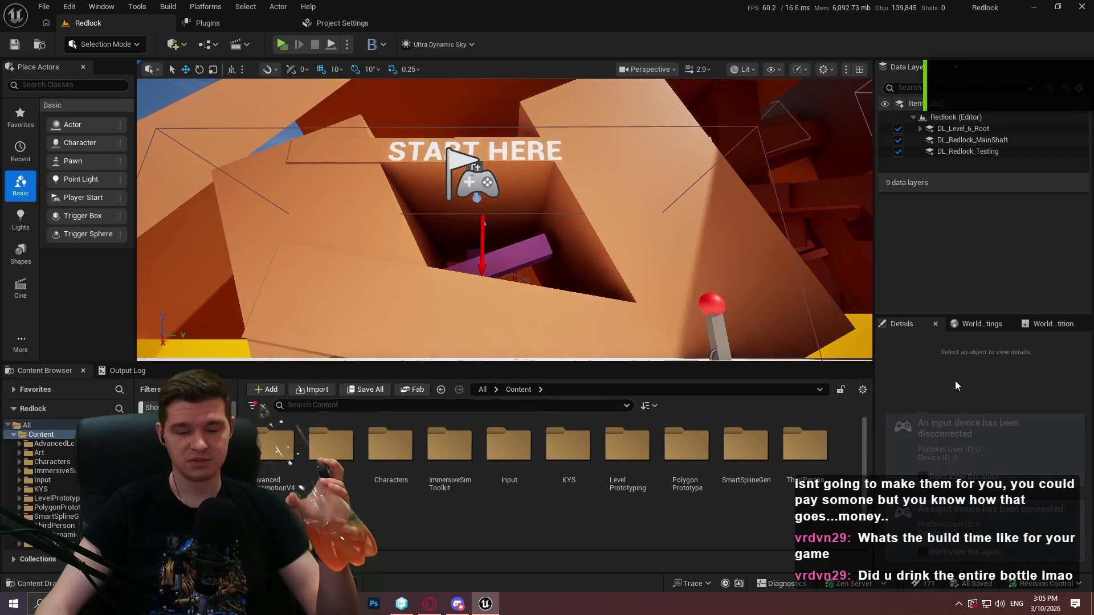
# Step: Show the Output Log in a taller bottom panel and scroll through Redlock's startup messages
pyautogui.click(128, 371)
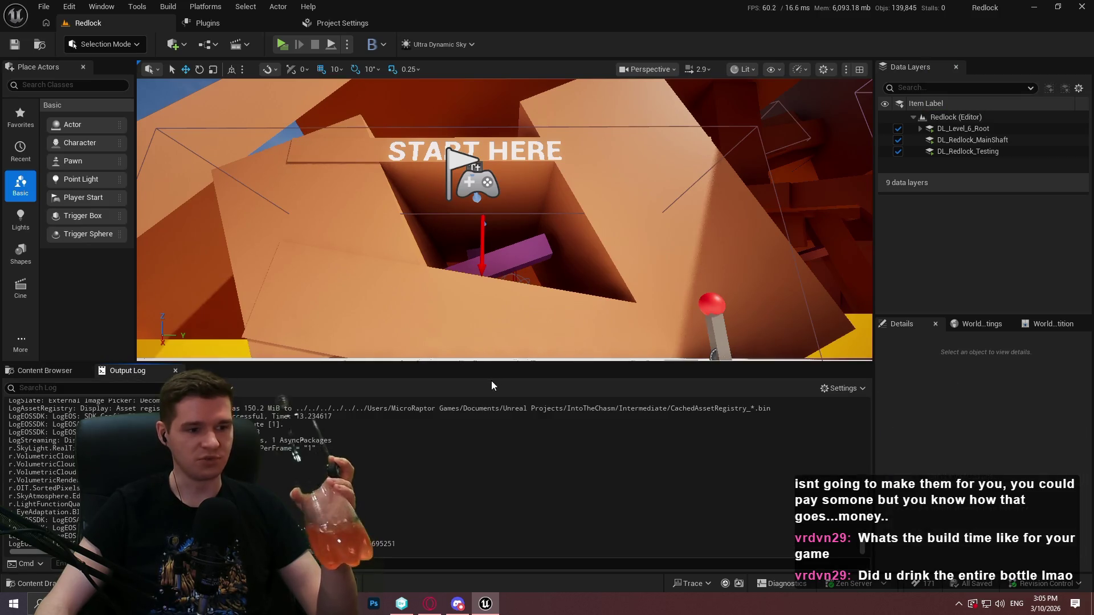
pyautogui.moveTo(467, 363); pyautogui.dragTo(467, 325)
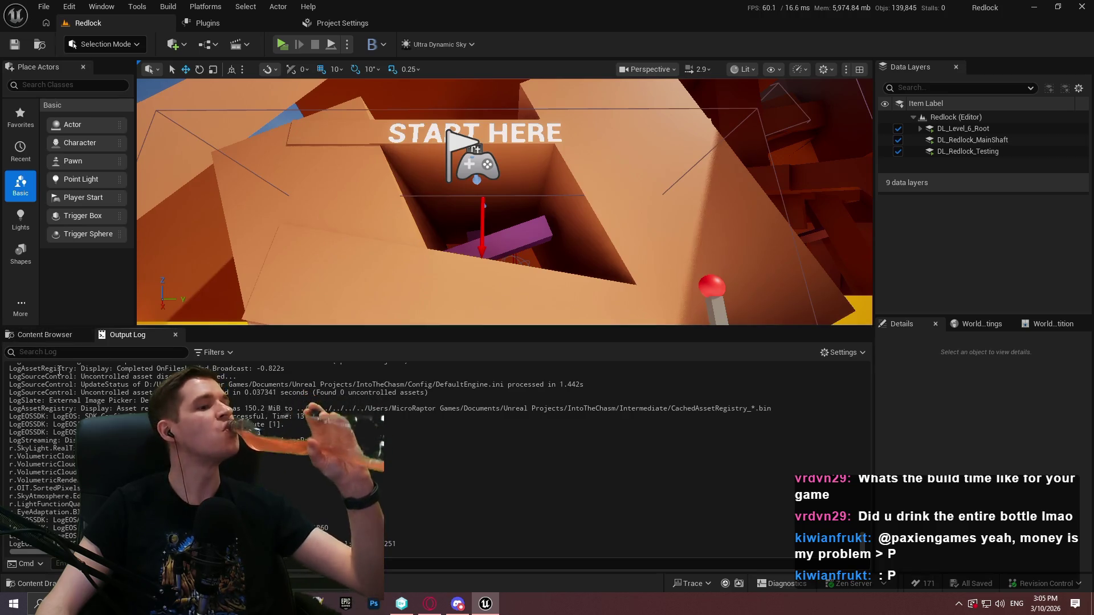
pyautogui.click(43, 337)
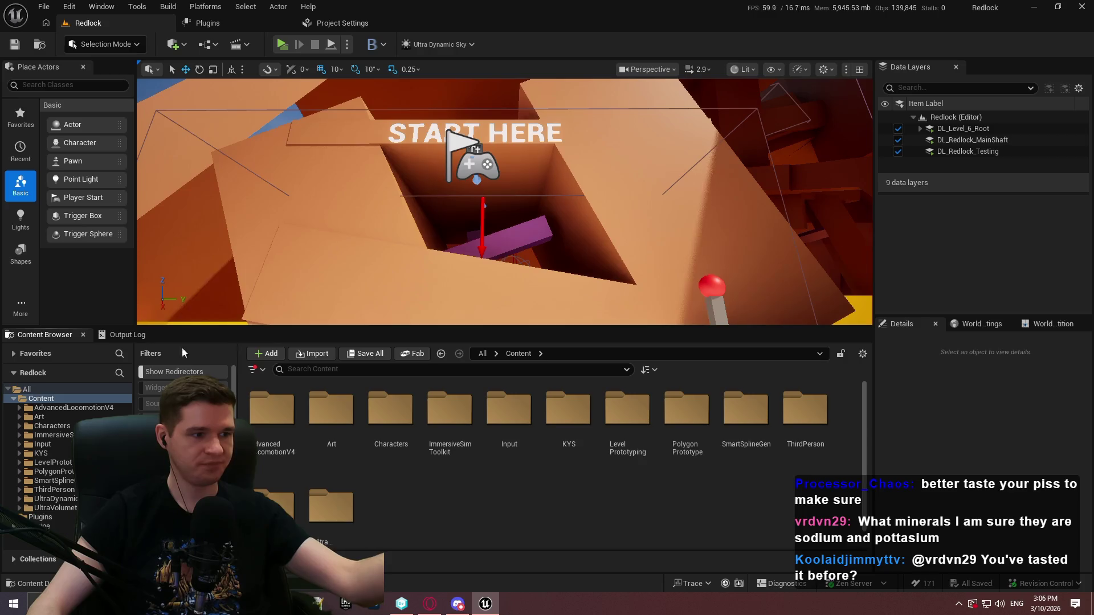
pyautogui.click(127, 336)
pyautogui.moveTo(863, 548)
pyautogui.mouseDown()
pyautogui.moveTo(858, 390)
pyautogui.moveTo(866, 570)
pyautogui.mouseUp()
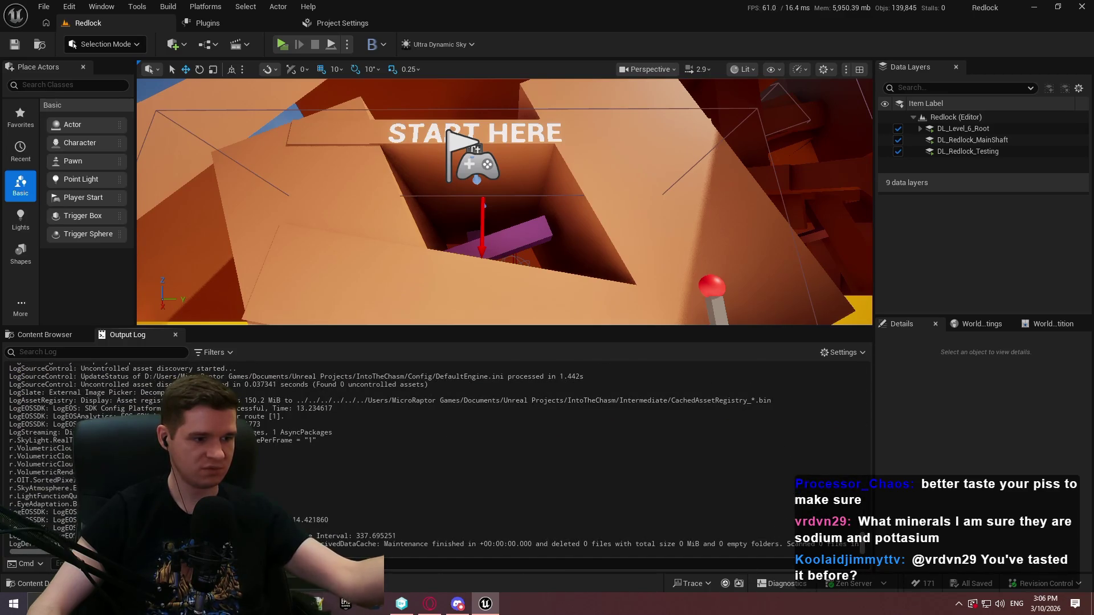
# Step: Launch a standalone Redlock preview with Alt+P and toggle the pause menu a few times
pyautogui.hotkey('alt', 'p')
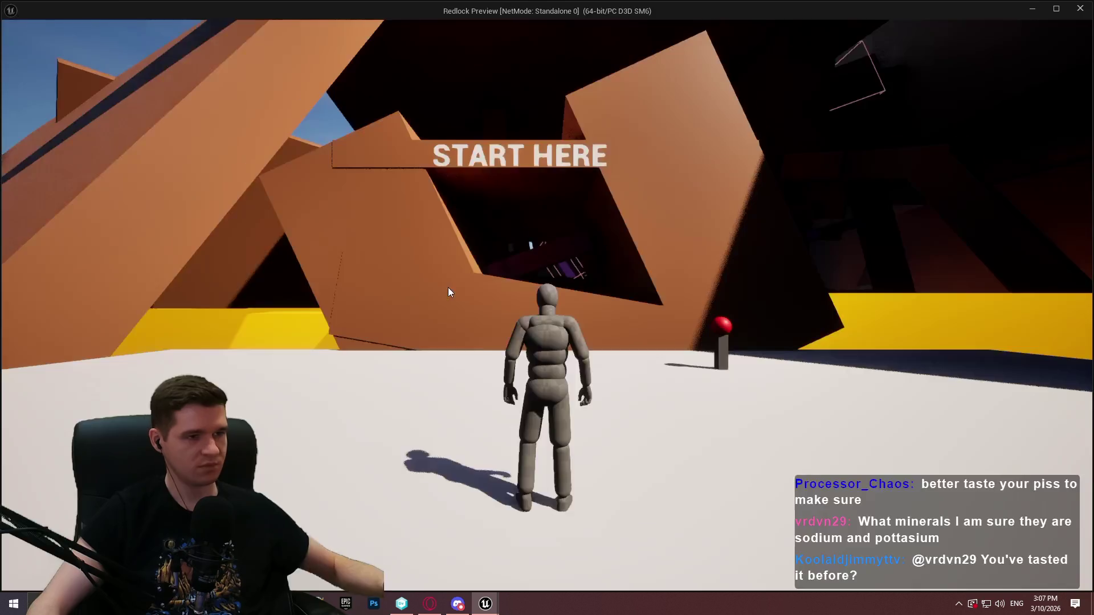
pyautogui.press('Escape')
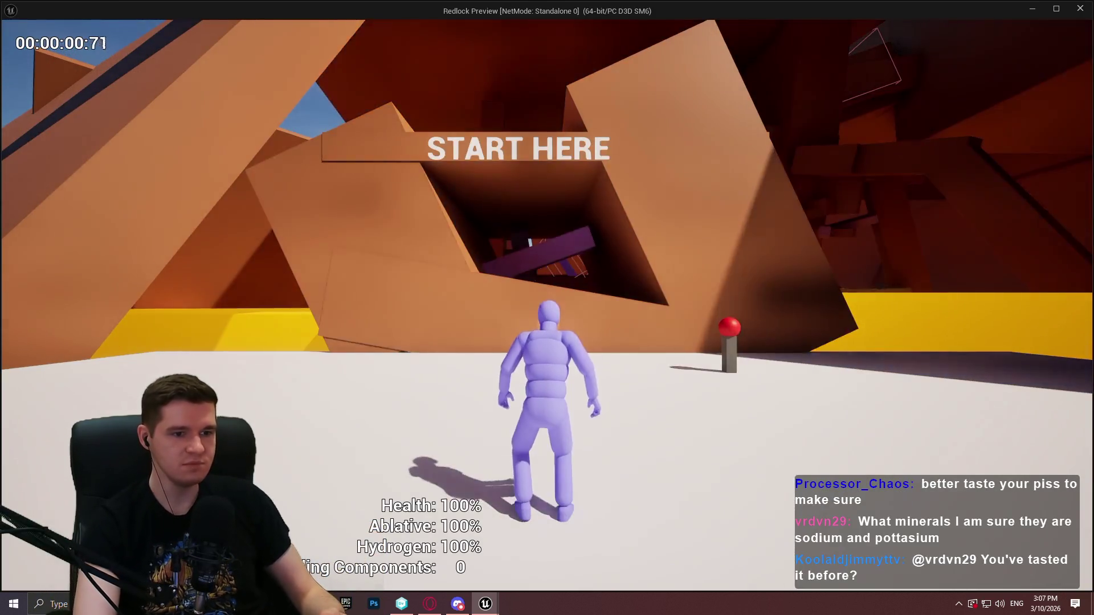
pyautogui.press('w')
pyautogui.press('Escape')
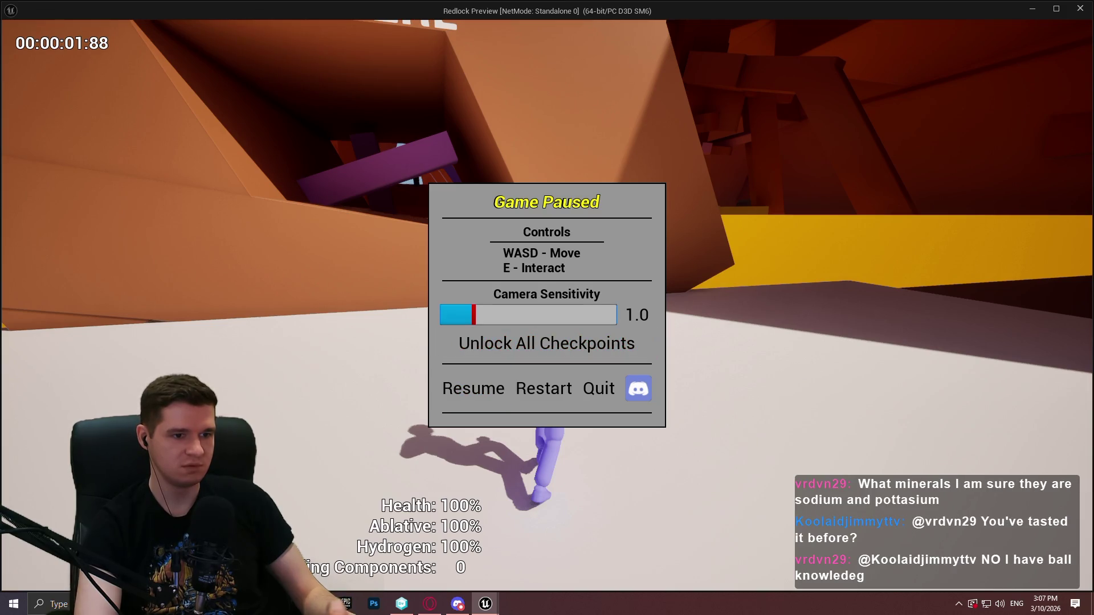
pyautogui.press('Escape')
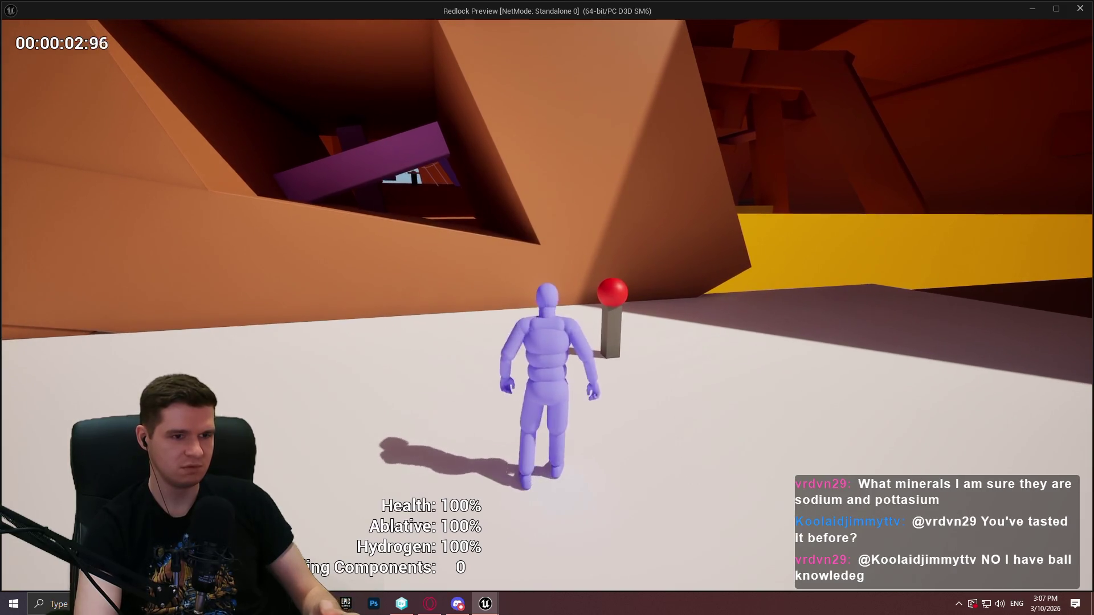
pyautogui.press('Escape')
pyautogui.press('Escape')
pyautogui.press('Escape')
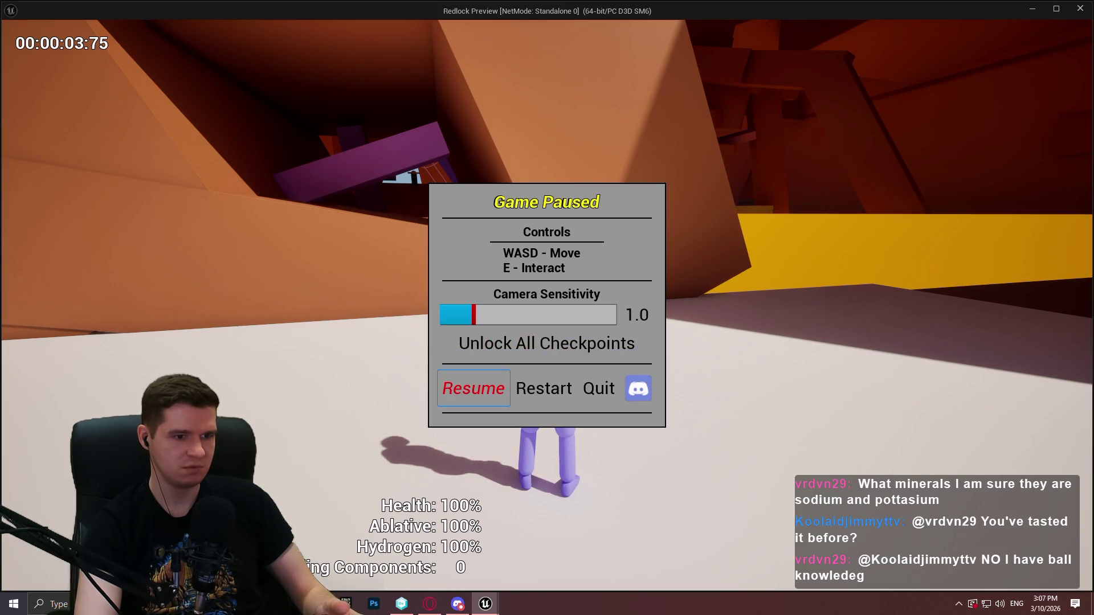
pyautogui.press('Escape')
pyautogui.press('Escape')
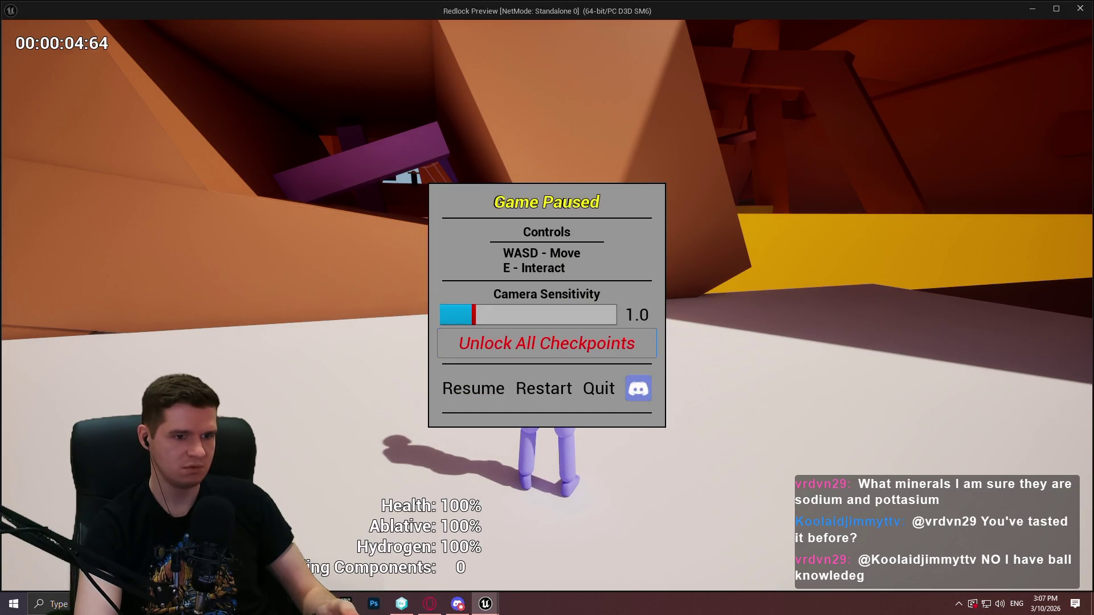
pyautogui.press('Escape')
# Step: Walk to the Level 6 Top checkpoint and bring up its teleport list
pyautogui.press('w')
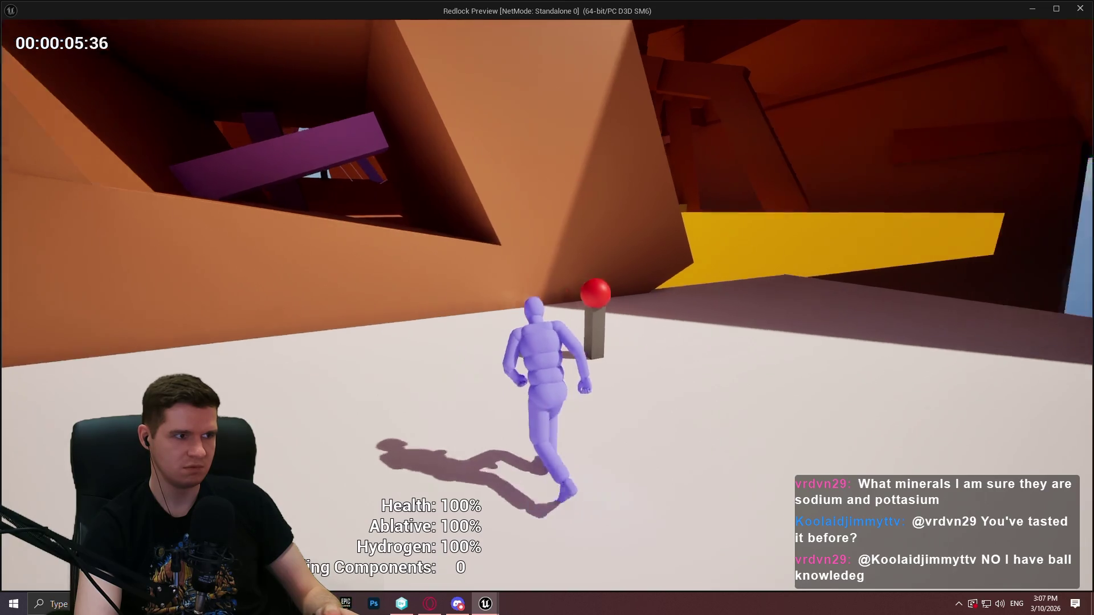
pyautogui.press('e')
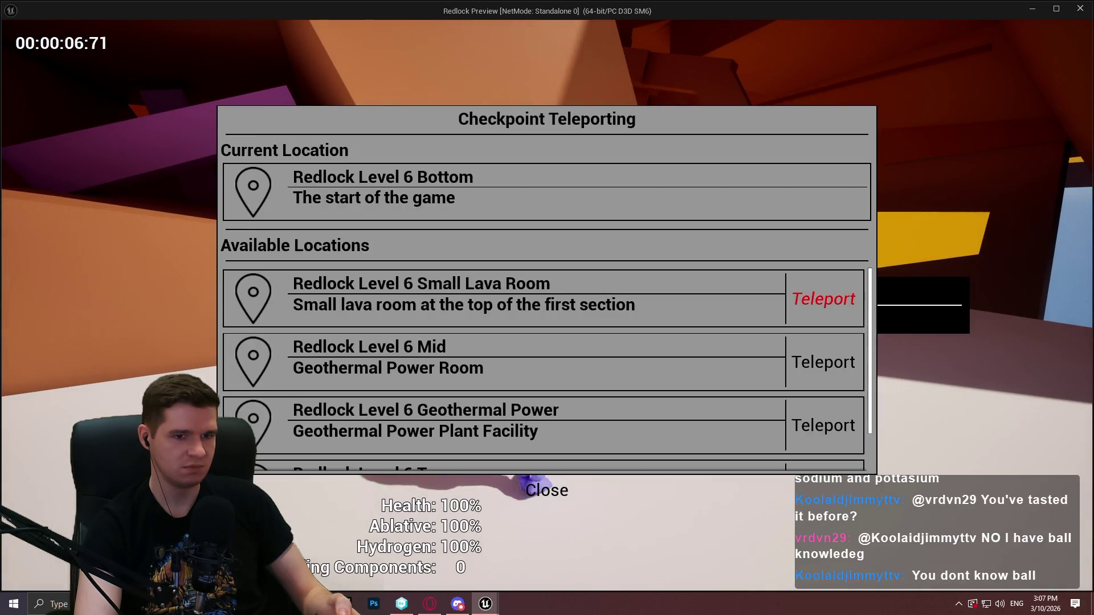
pyautogui.press('Return')
pyautogui.press('w')
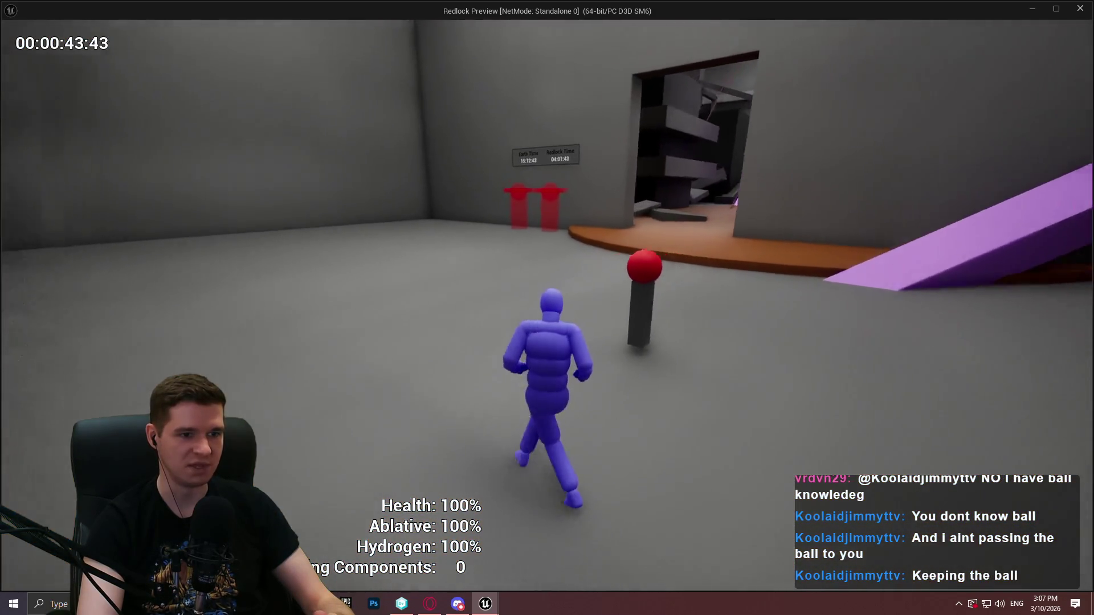
# Step: Teleport to the Small Lava Room and jump onto the raised yellow-edged blocks
pyautogui.press('e')
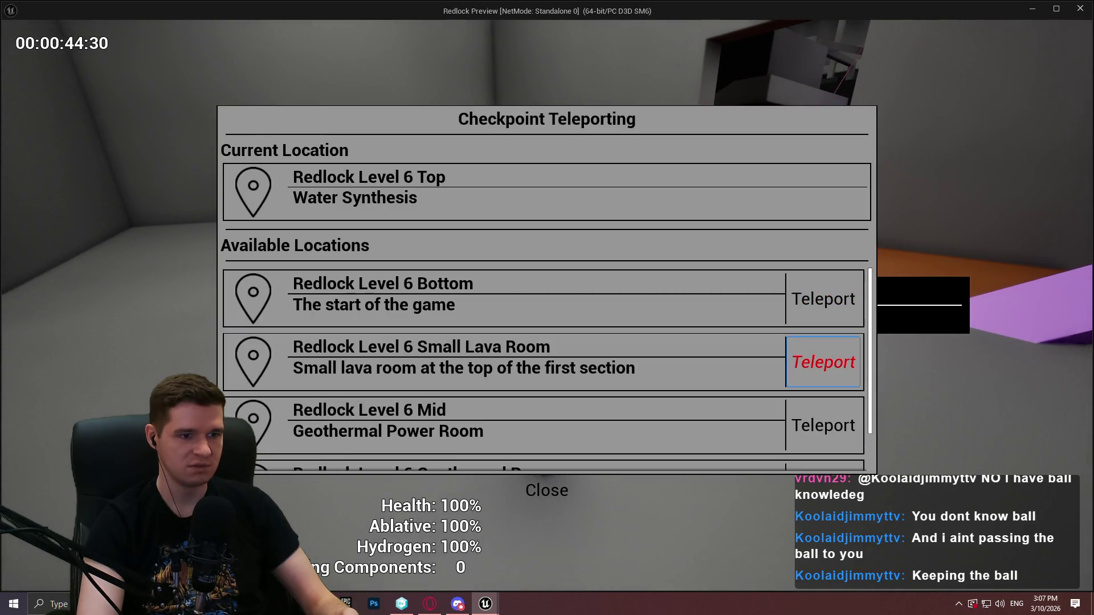
pyautogui.click(823, 362)
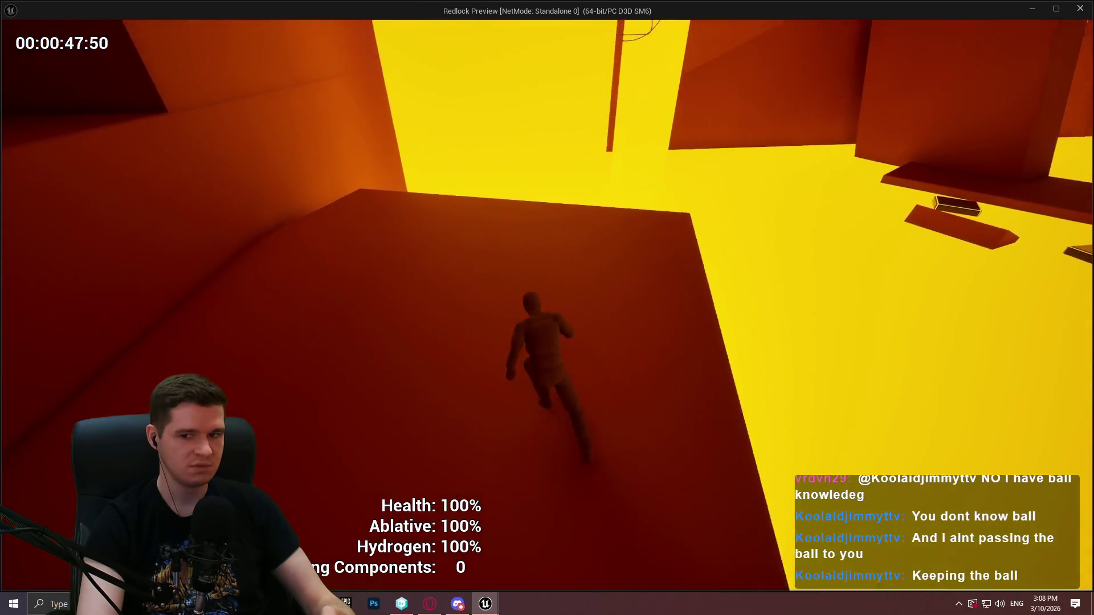
pyautogui.press('space')
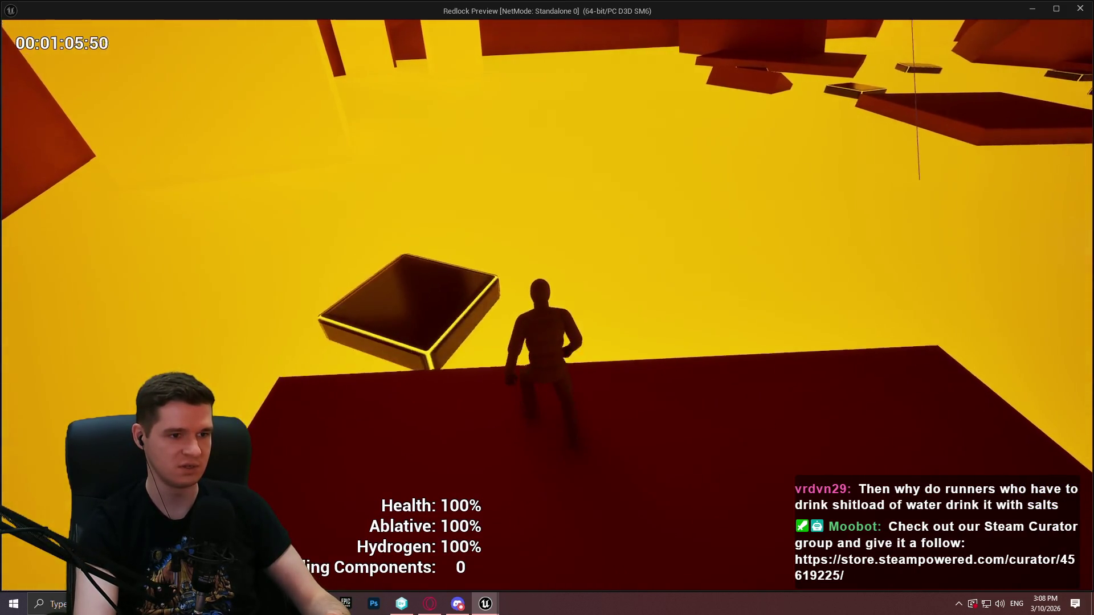
pyautogui.press('space')
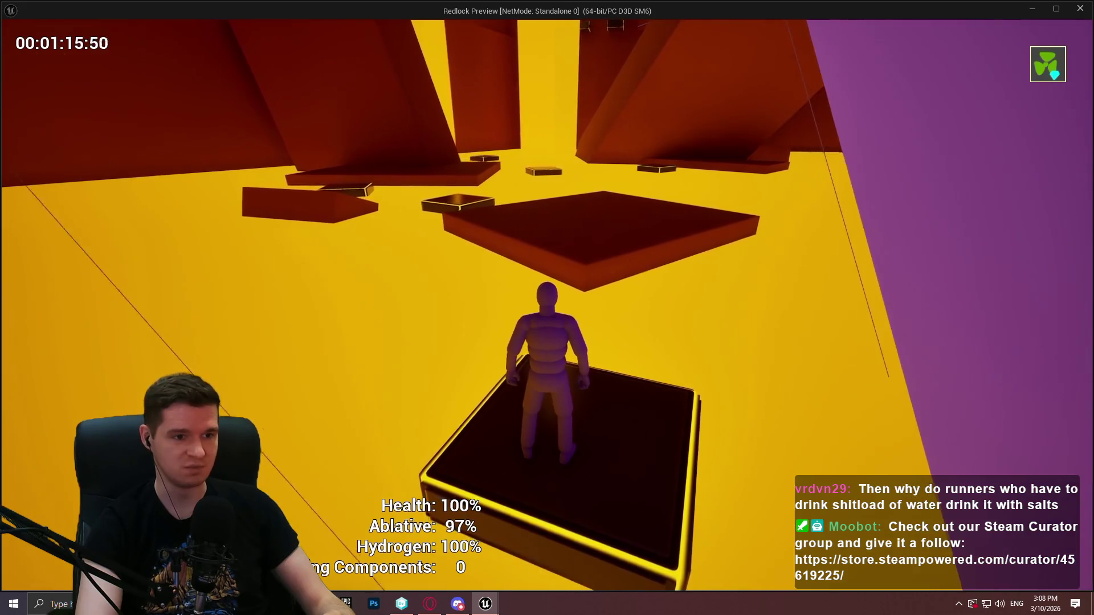
pyautogui.press('w')
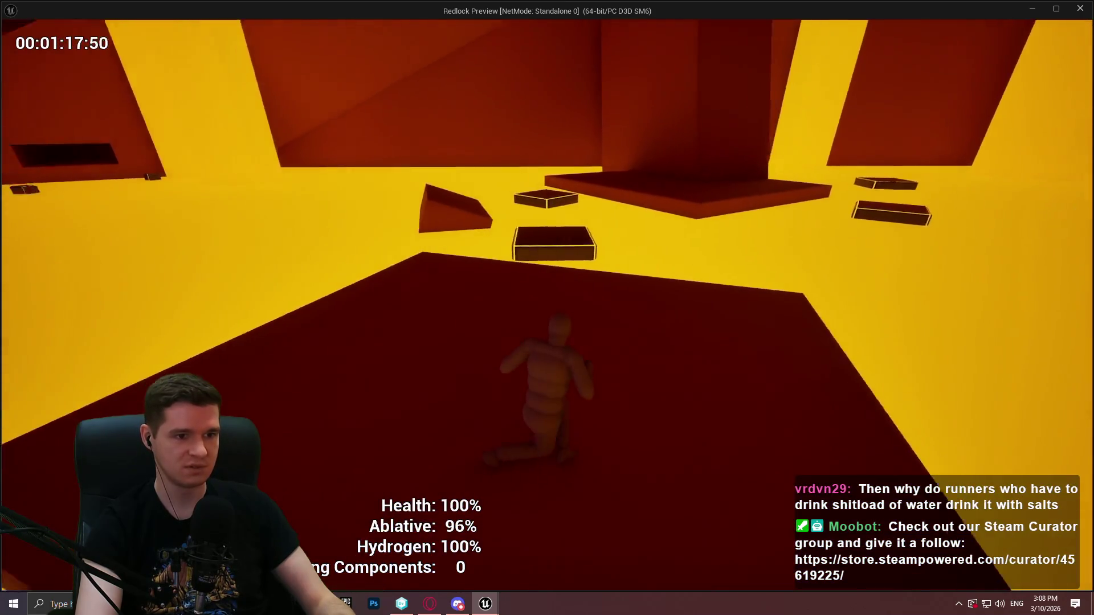
# Step: Leap across the floating platforms to the dark platform, fall, and respawn at Level 6 Top
pyautogui.press('space')
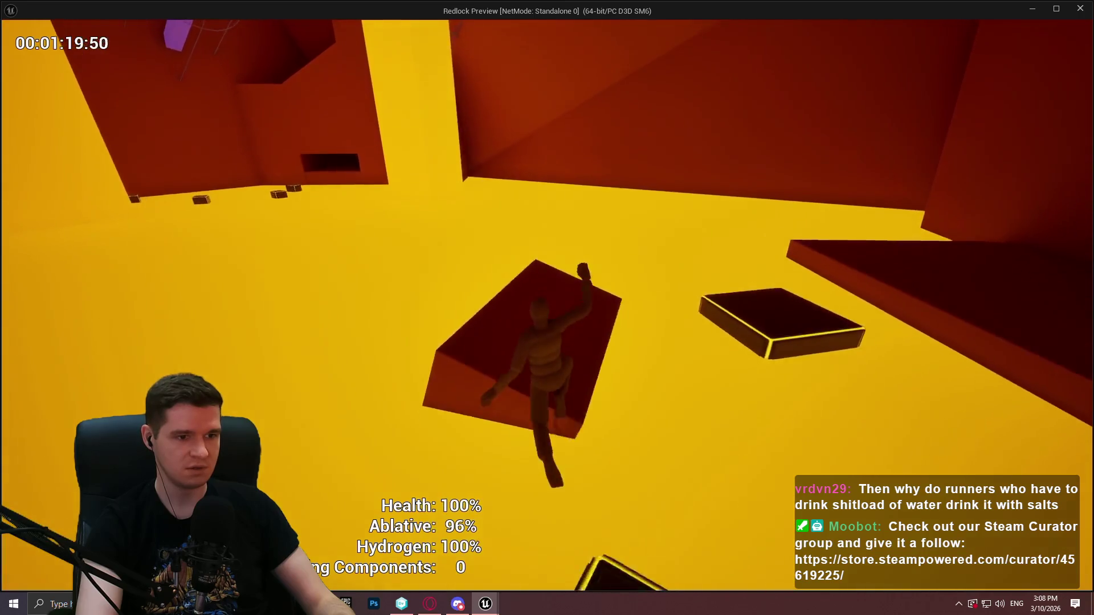
pyautogui.press('w')
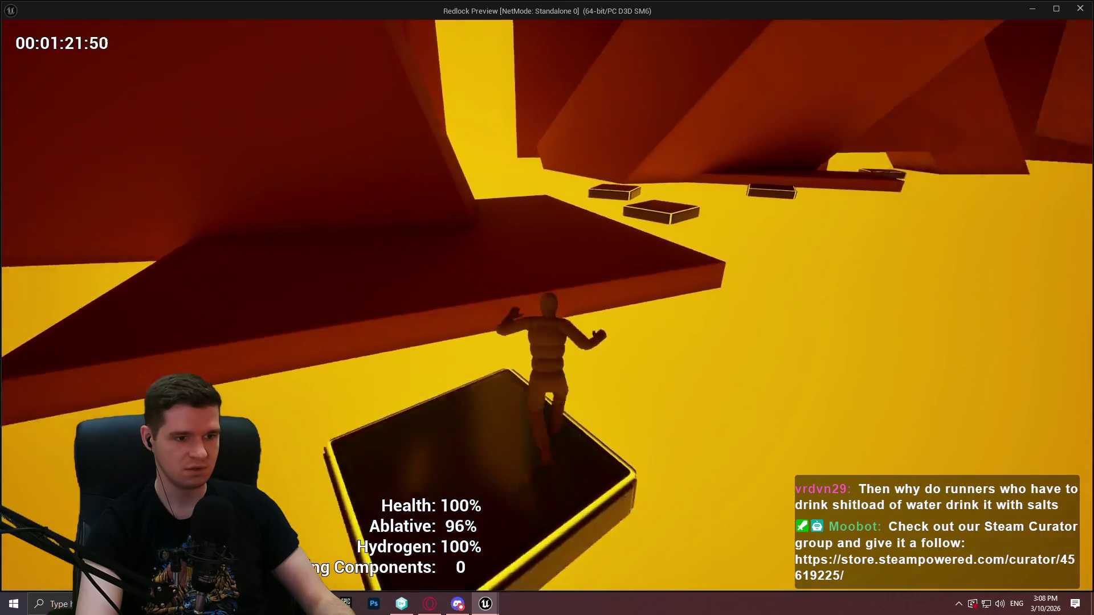
pyautogui.press('space')
pyautogui.press('space')
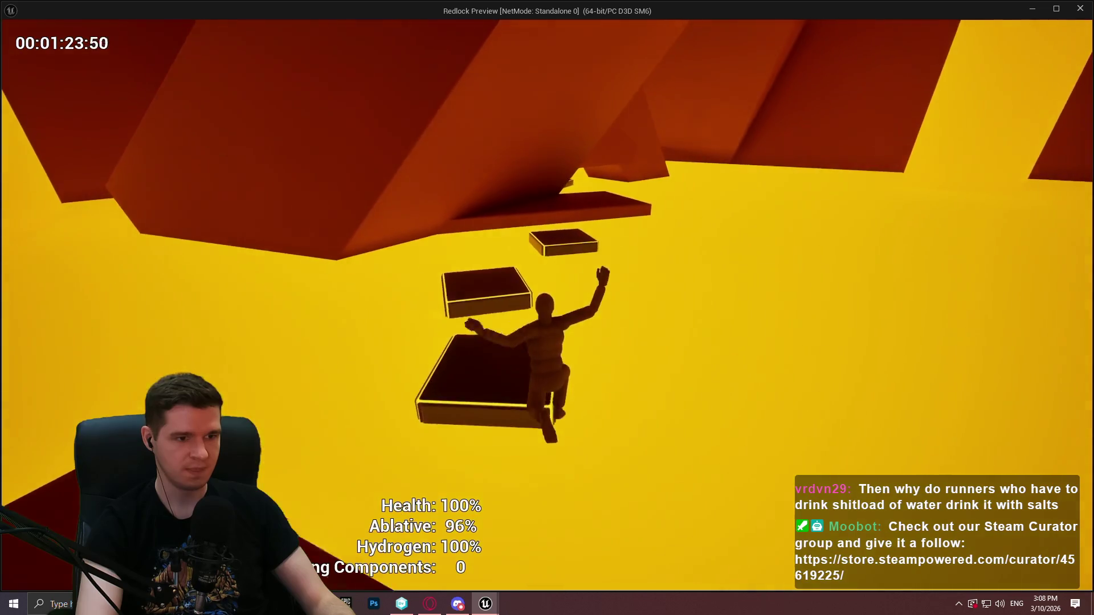
pyautogui.press('space')
pyautogui.press('space')
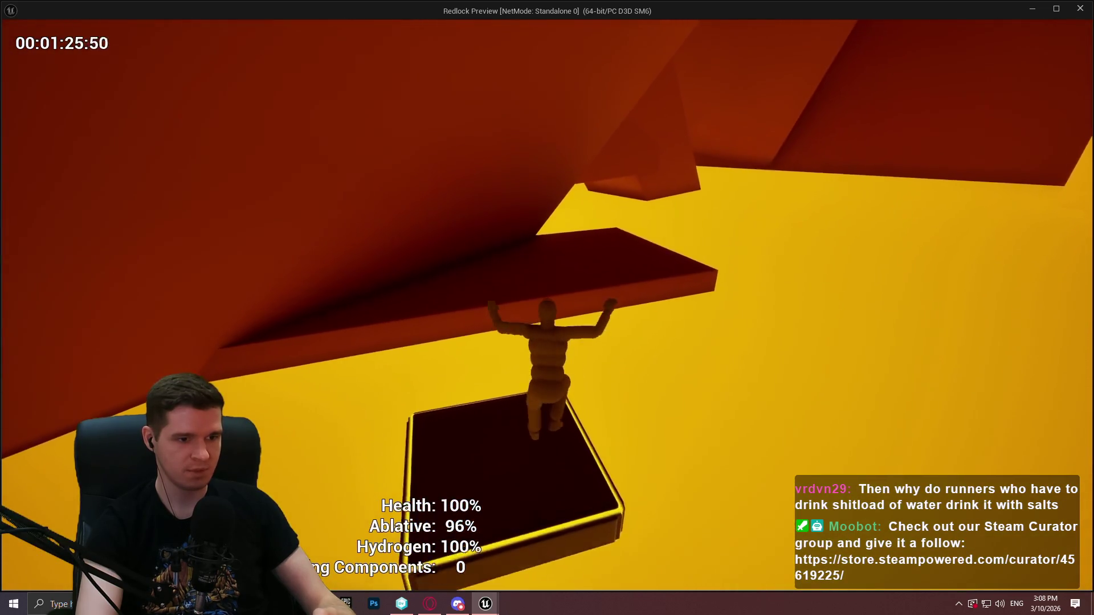
pyautogui.press('space')
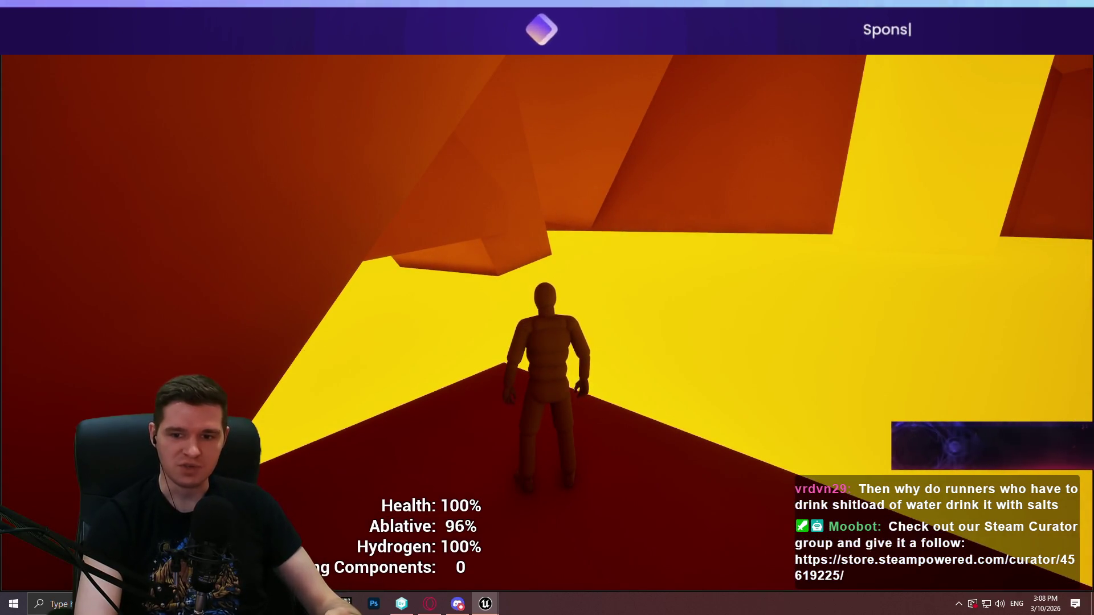
pyautogui.press('w')
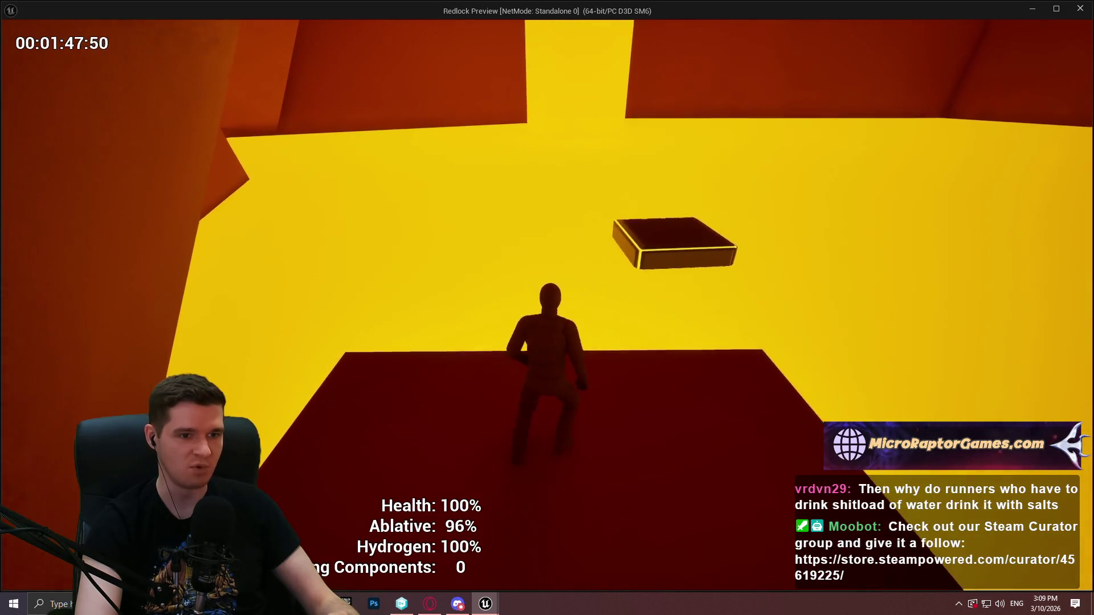
pyautogui.press('space')
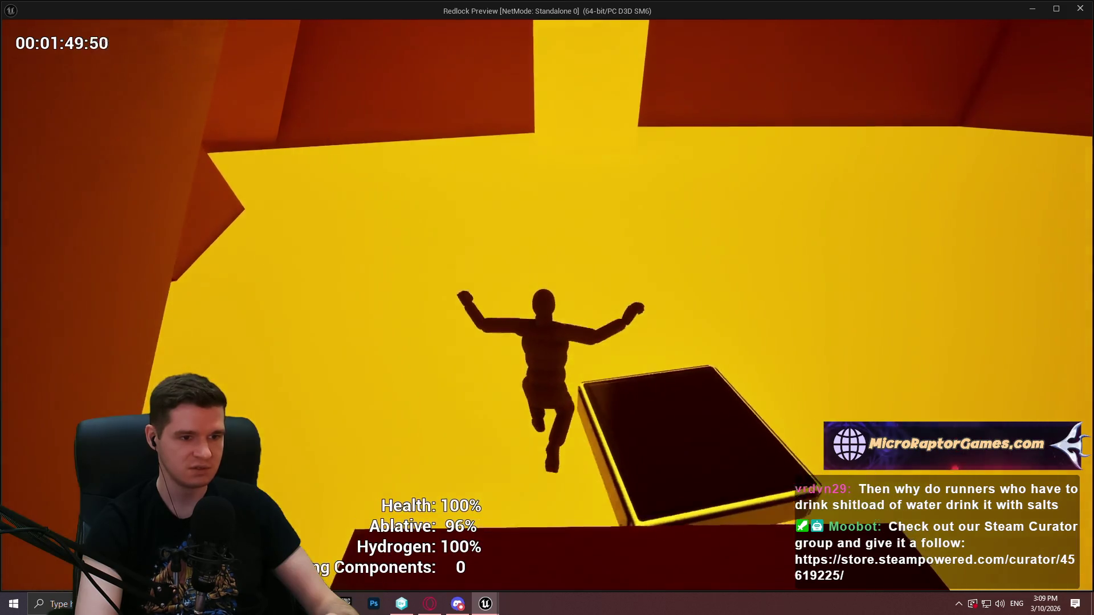
pyautogui.press('c')
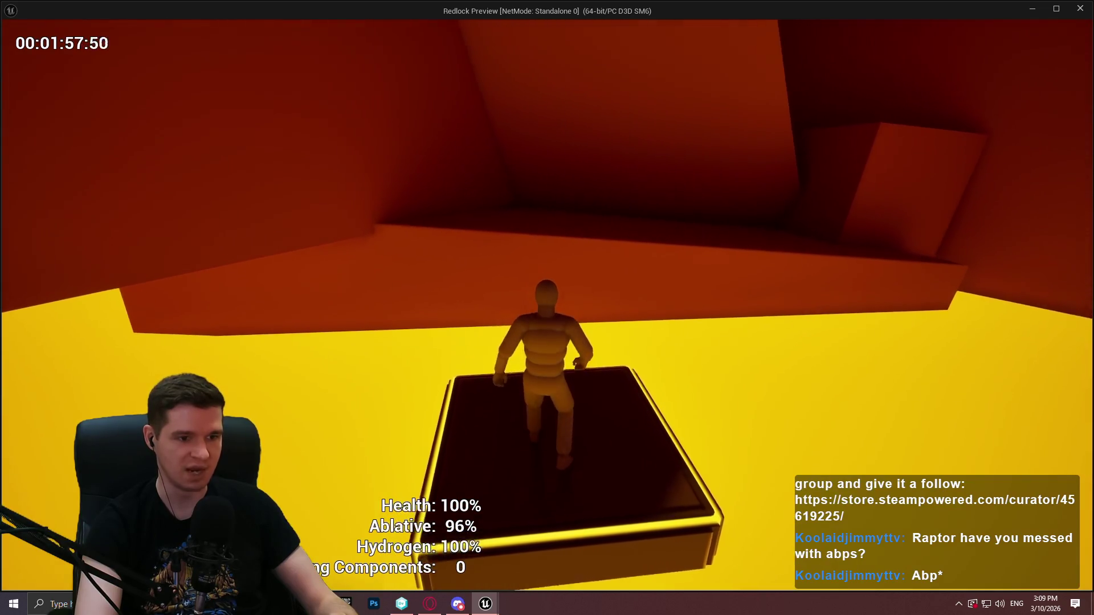
pyautogui.press('space')
pyautogui.press('w')
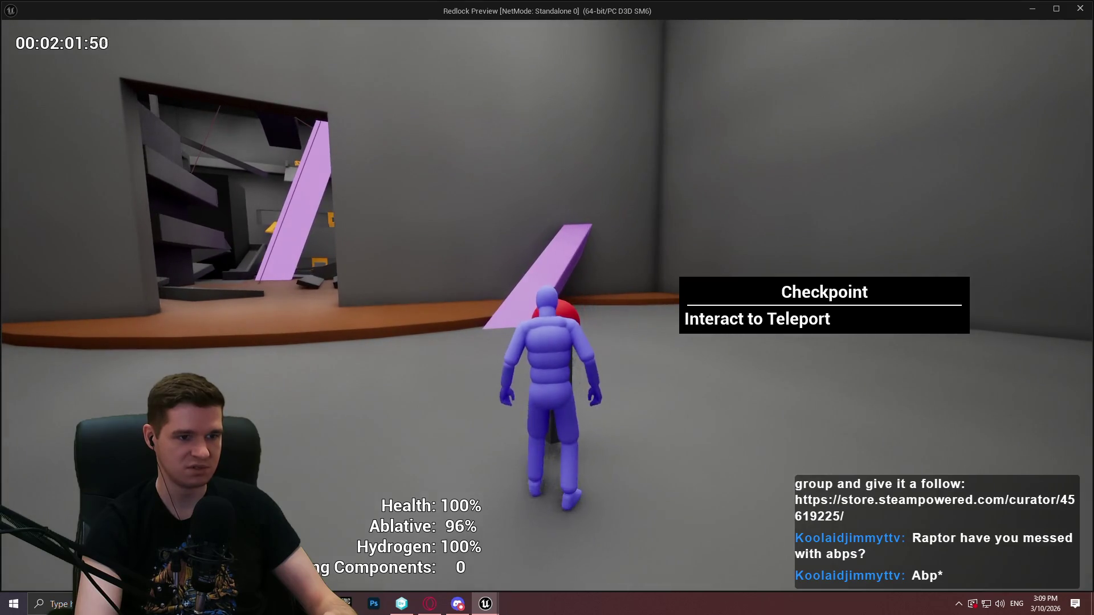
# Step: Teleport to the Small Lava Room, rerun the parkour, and reopen the Level 6 Top teleport list
pyautogui.press('e')
pyautogui.click(824, 362)
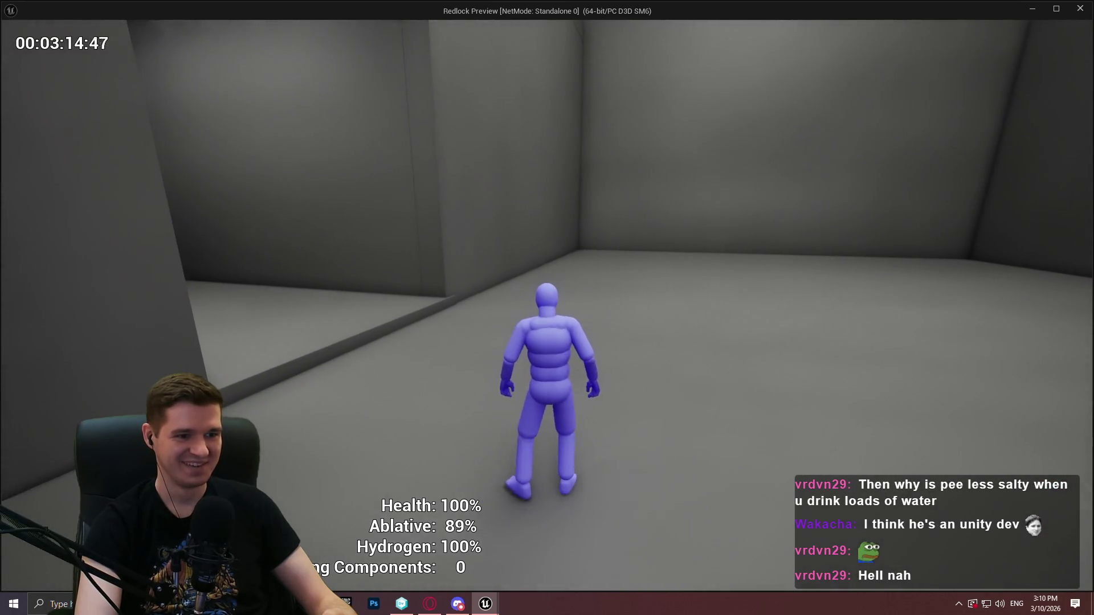
pyautogui.press('e')
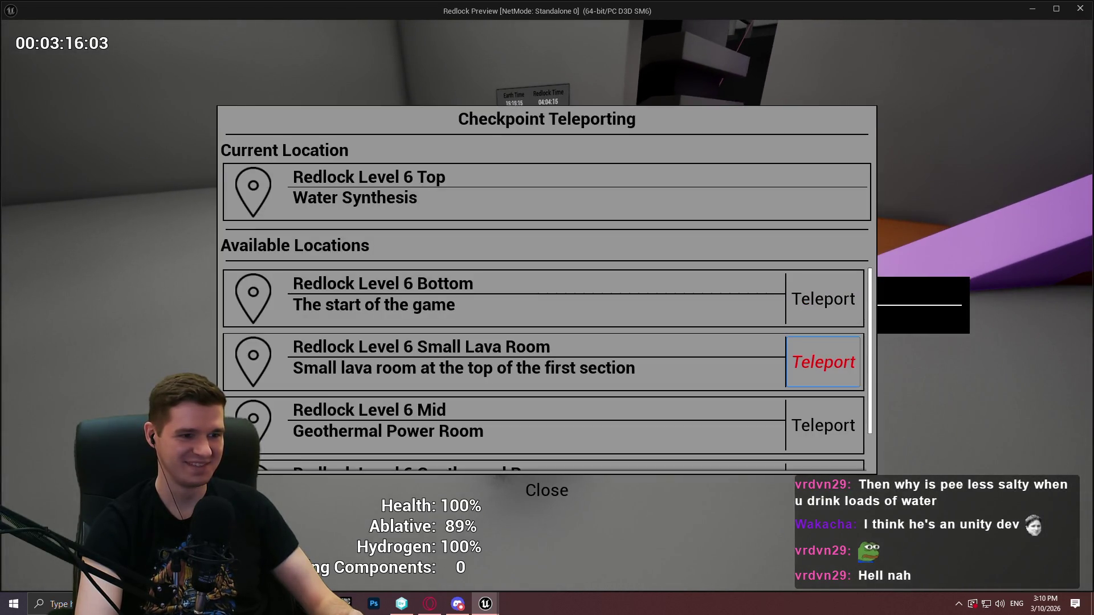
# Step: Teleport to the Geothermal Power Room, build both restoration stations, and wall-run onto the lava platforms
pyautogui.click(824, 425)
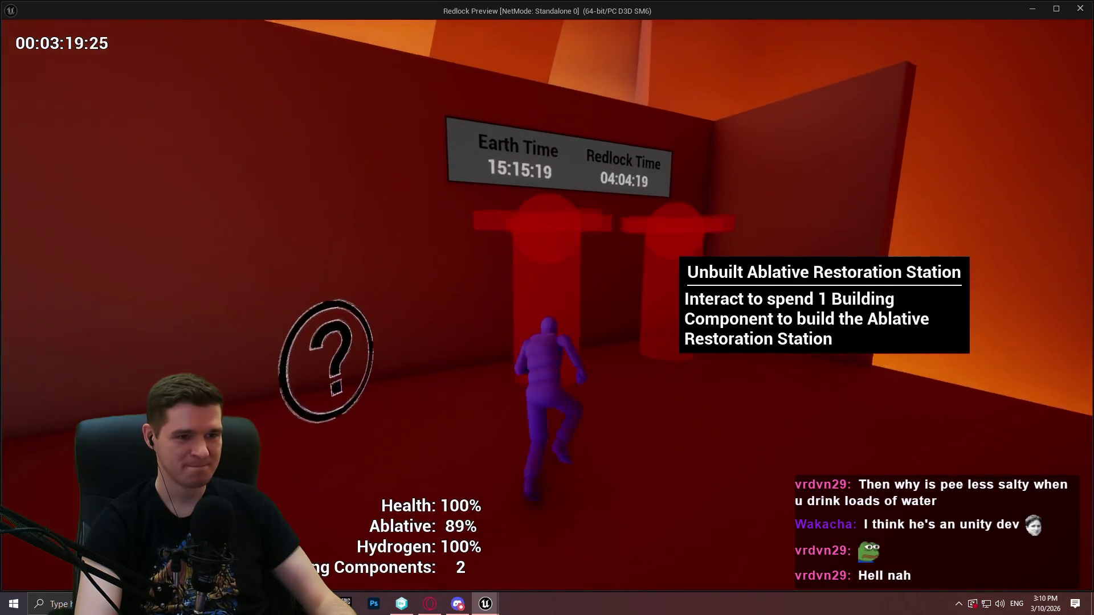
pyautogui.press('e')
pyautogui.press('e')
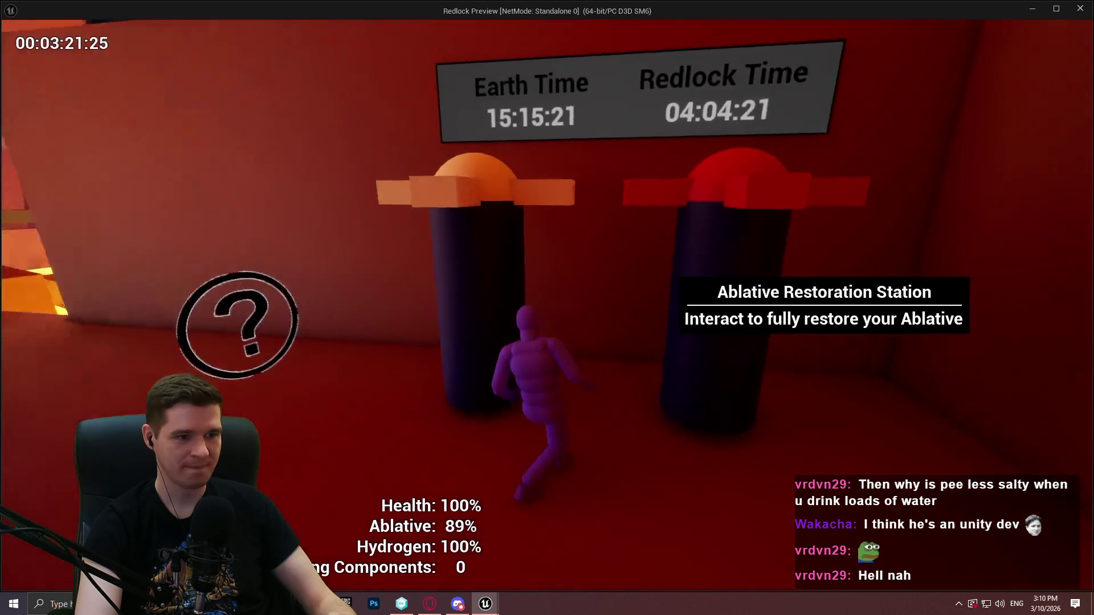
pyautogui.press('e')
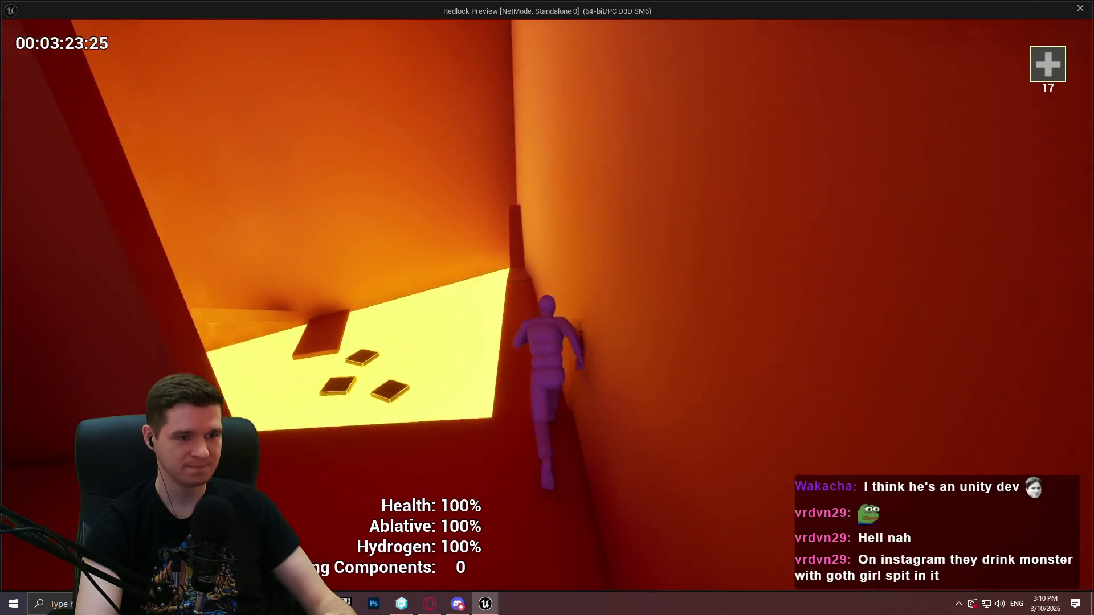
pyautogui.press('w')
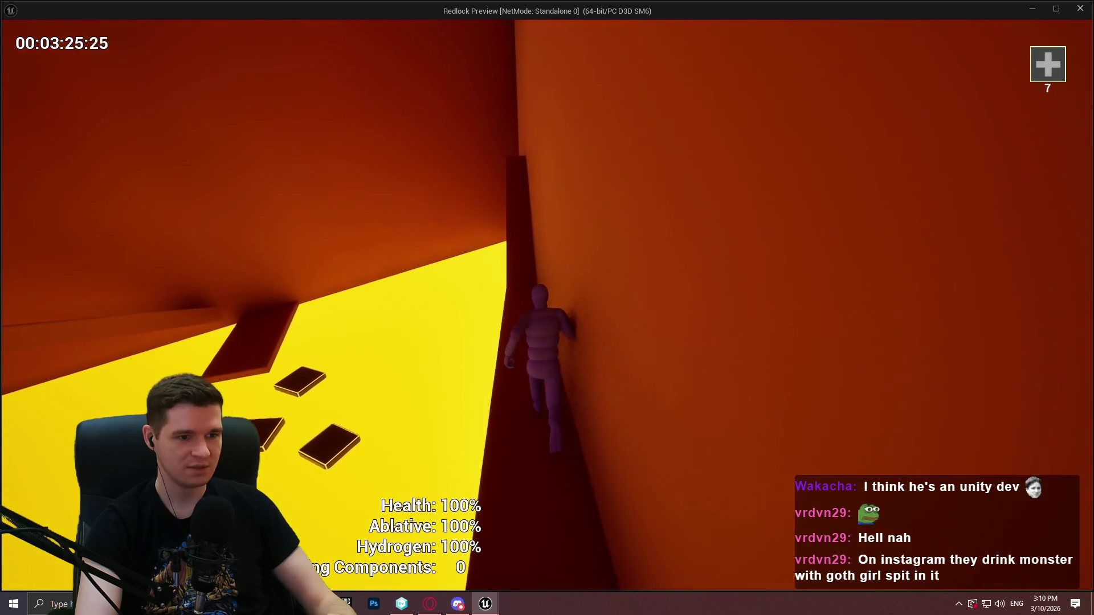
pyautogui.press('space')
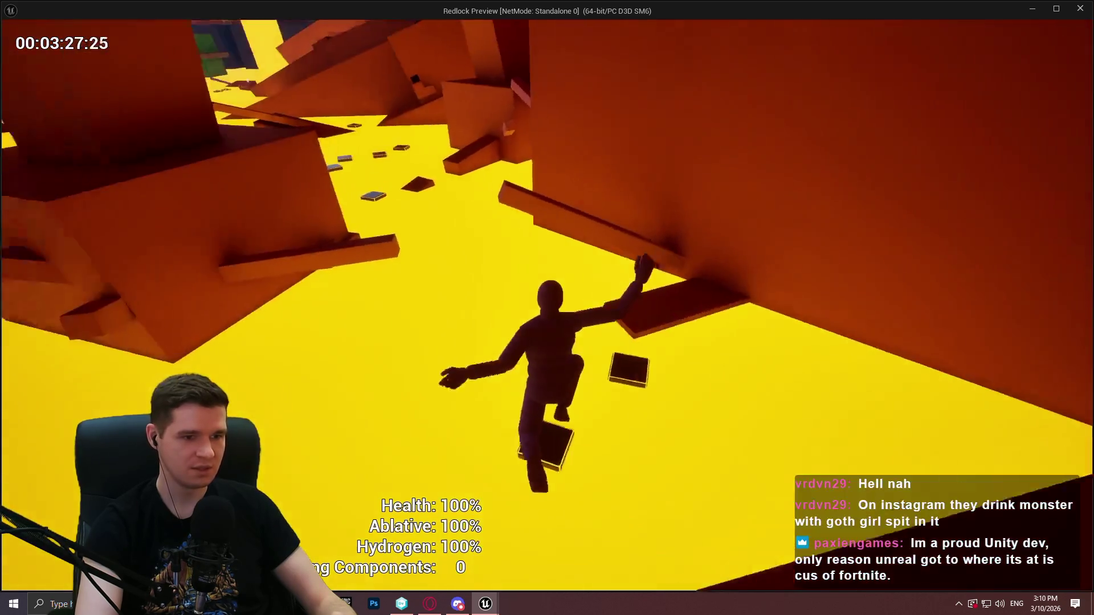
pyautogui.press('w')
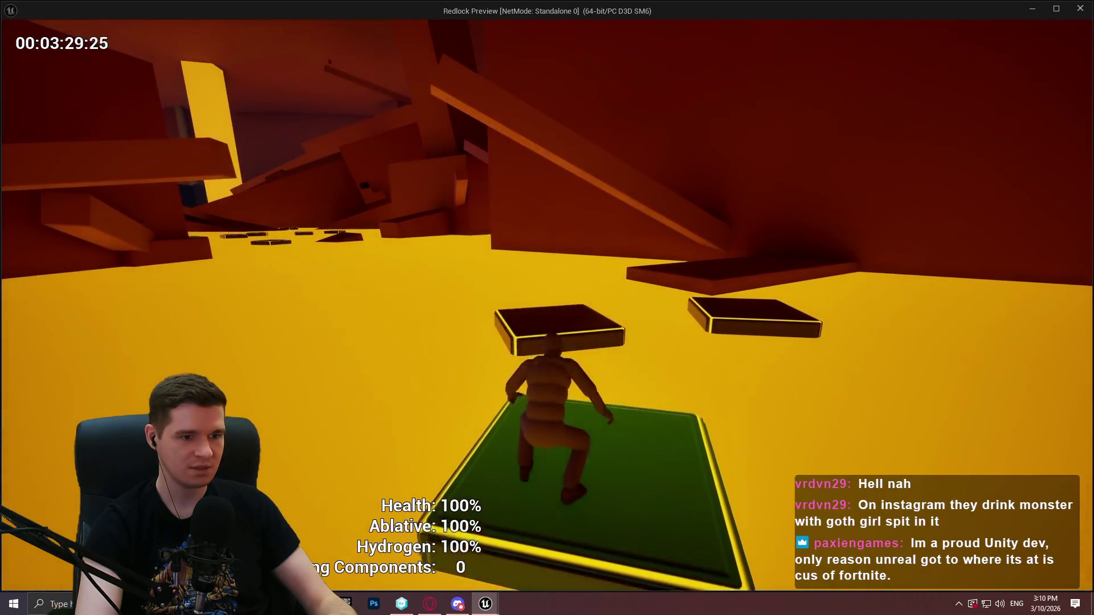
# Step: Grab the higher ledge, climb the sloped beam, and mantle onto the overhanging block and beam
pyautogui.press('space')
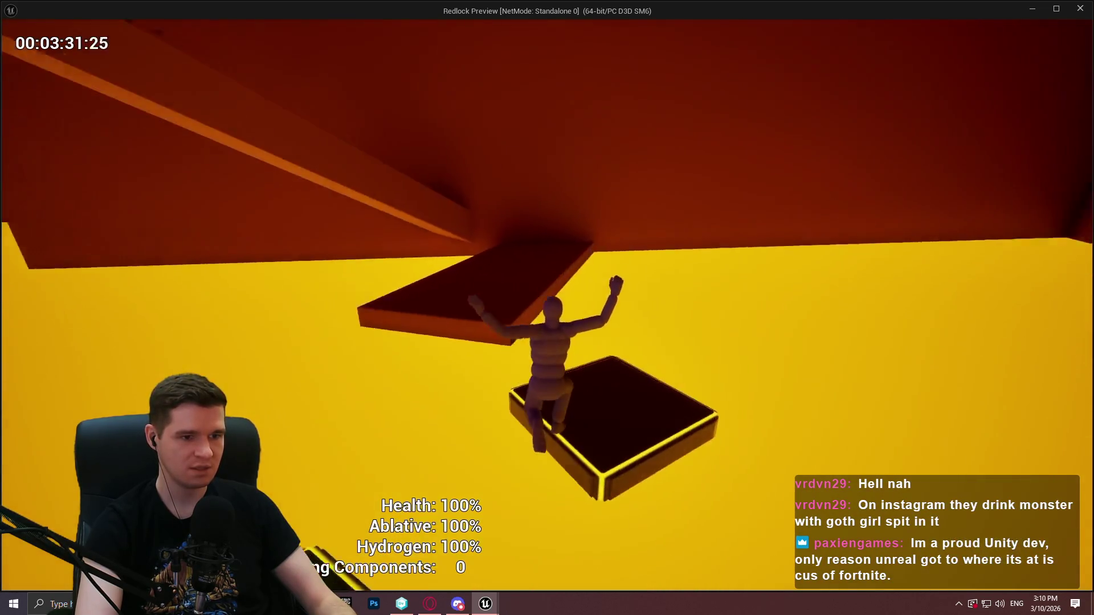
pyautogui.press('space')
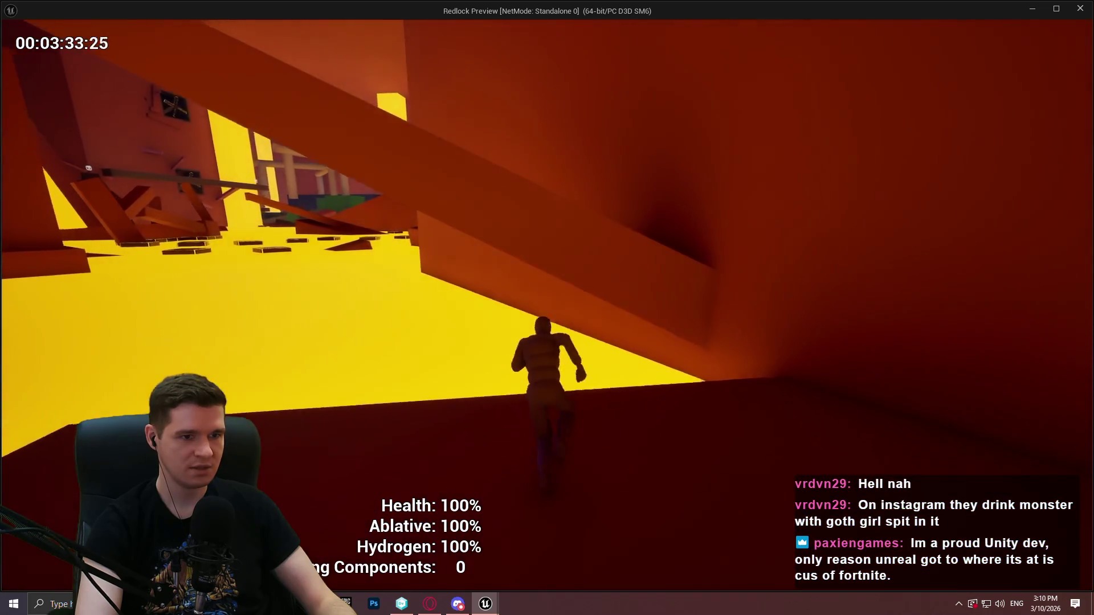
pyautogui.press('w')
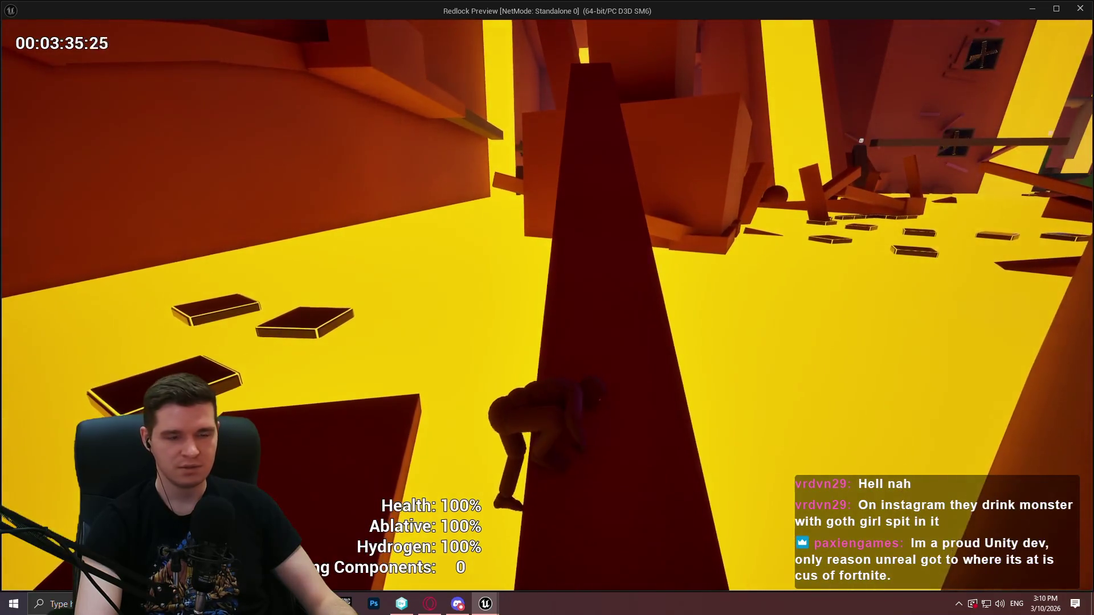
pyautogui.press('w')
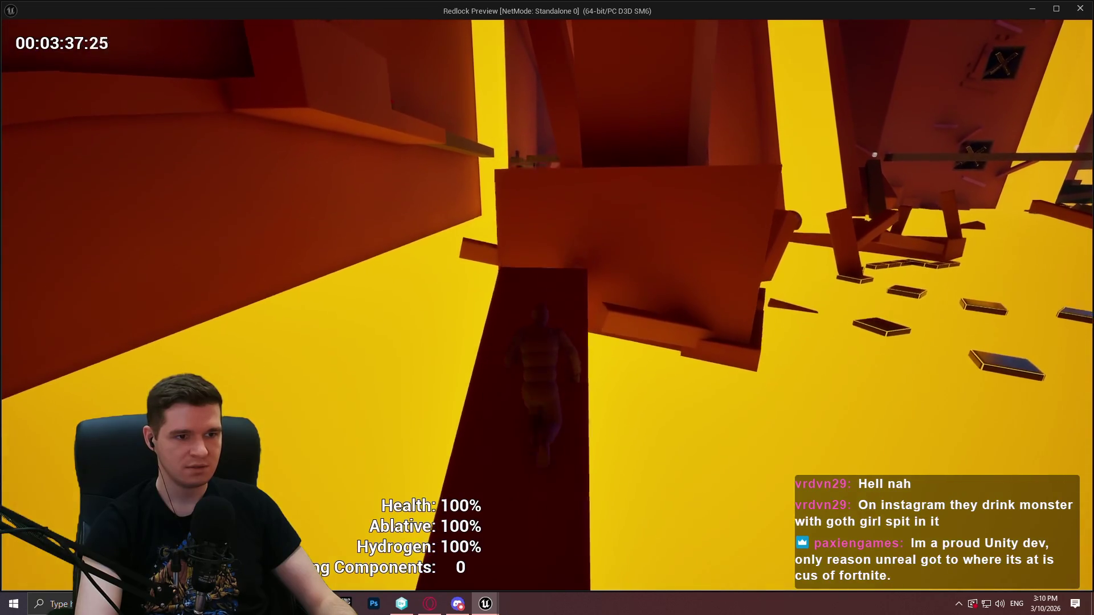
pyautogui.press('w')
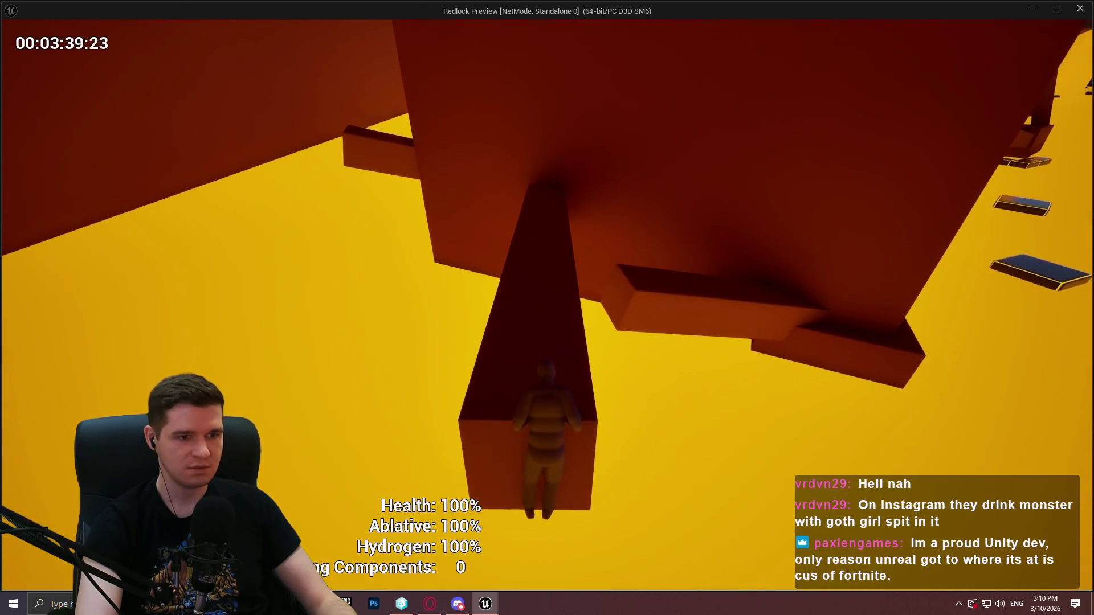
pyautogui.press('w')
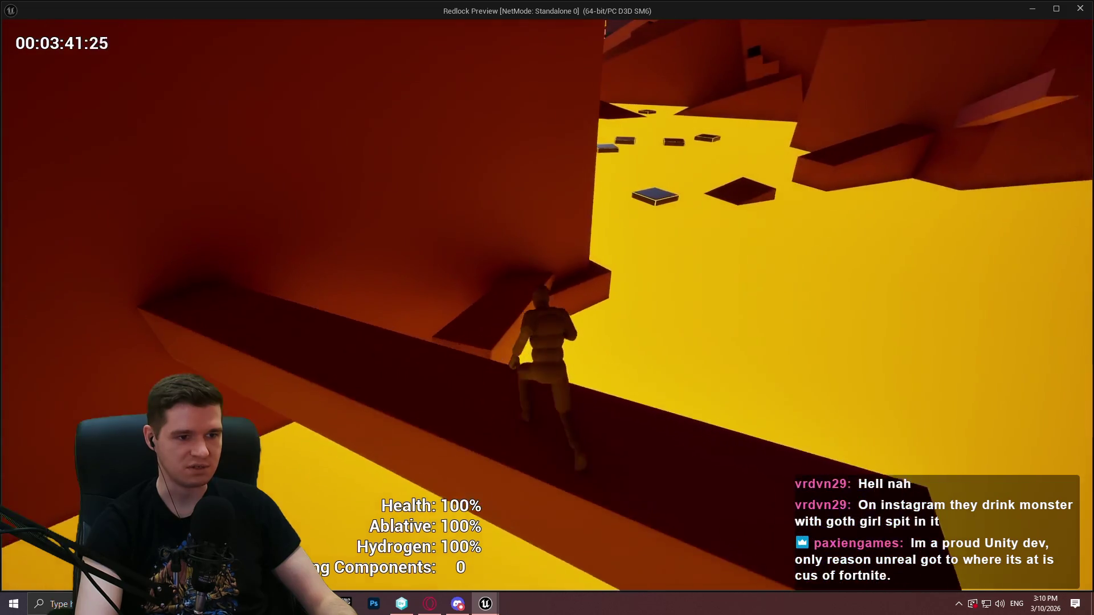
pyautogui.press('w')
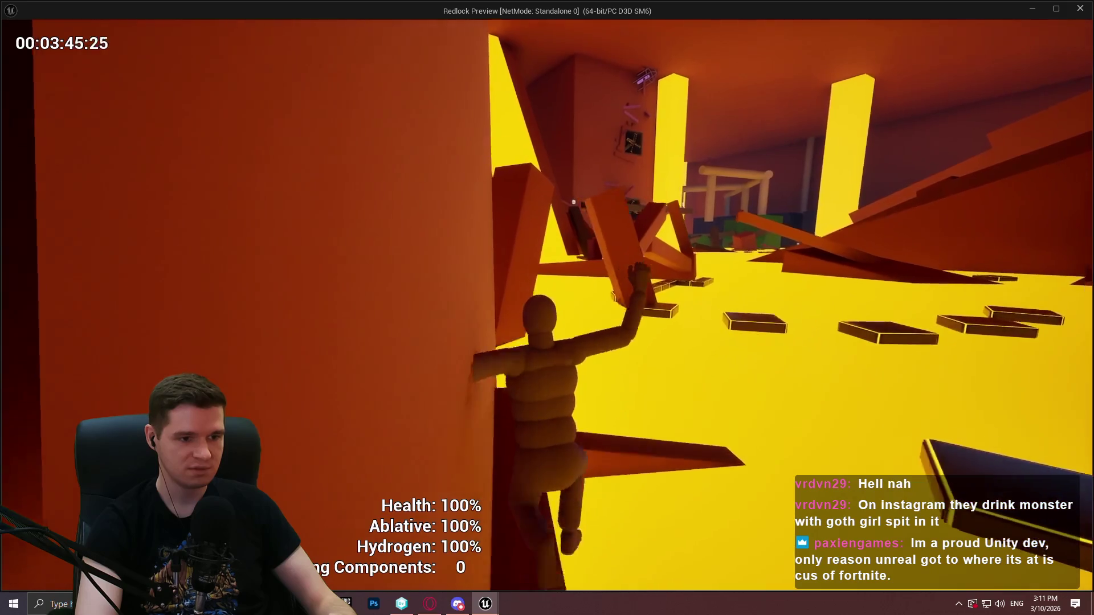
pyautogui.press('w')
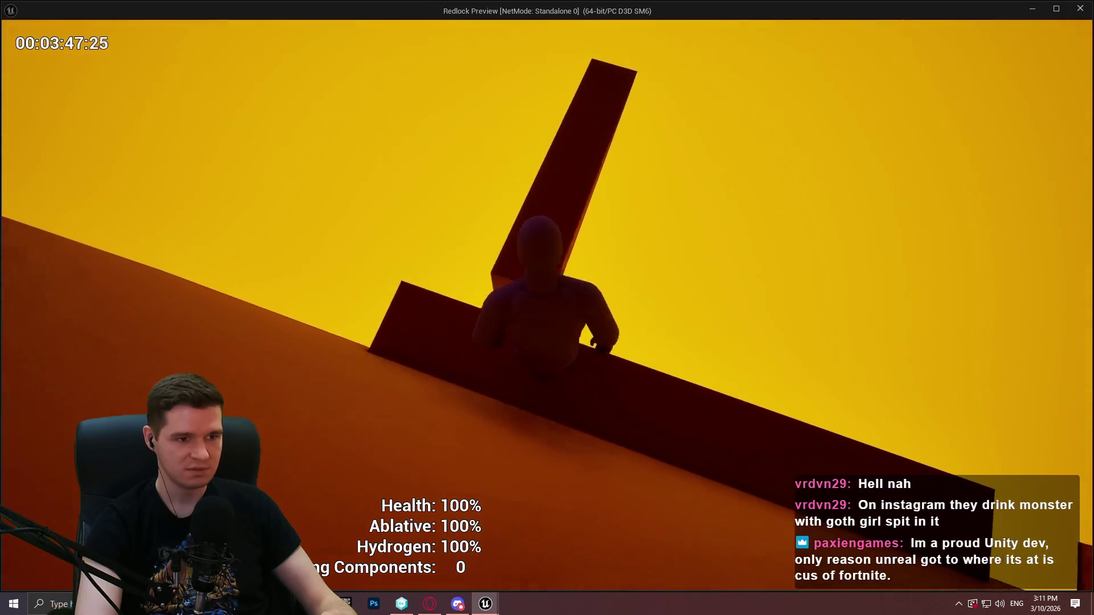
pyautogui.press('w')
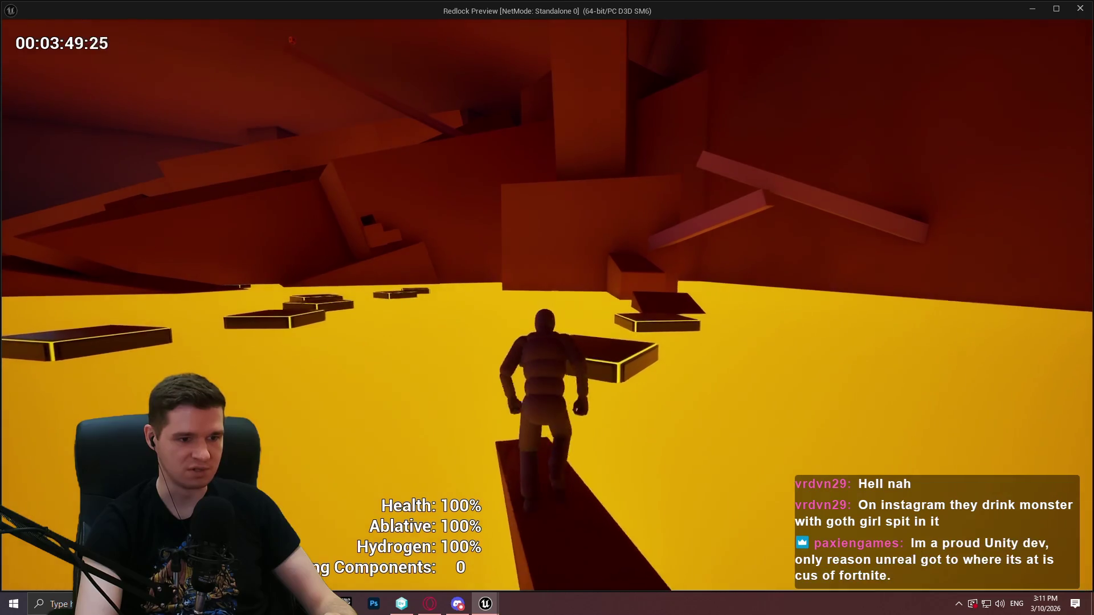
# Step: Climb over the dark platform and beam, then grab ledges and scale the walls beyond
pyautogui.press('w')
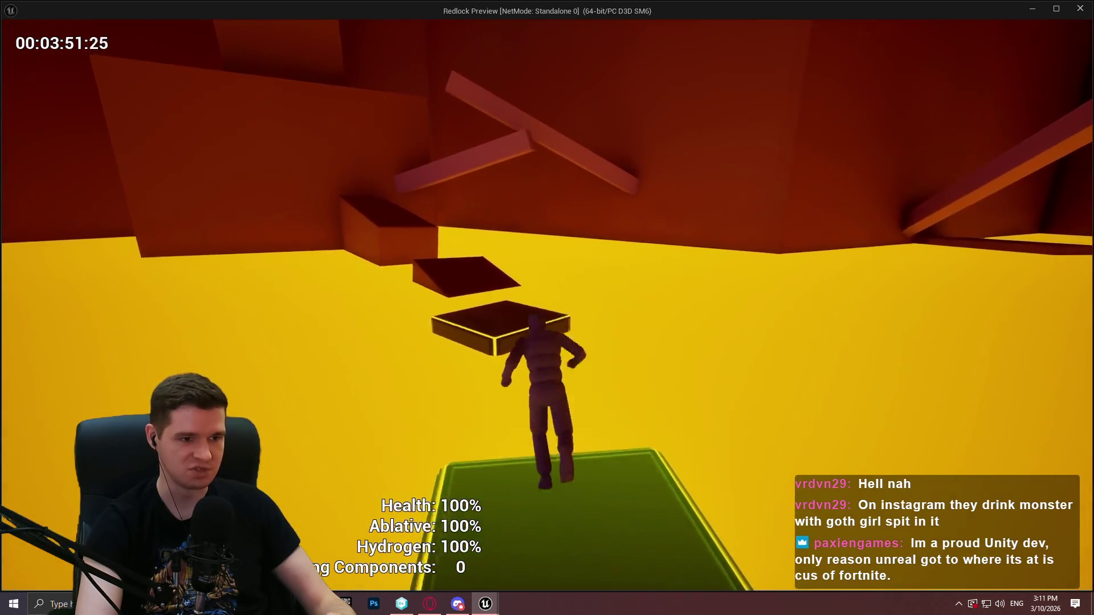
pyautogui.press('w')
pyautogui.press('w')
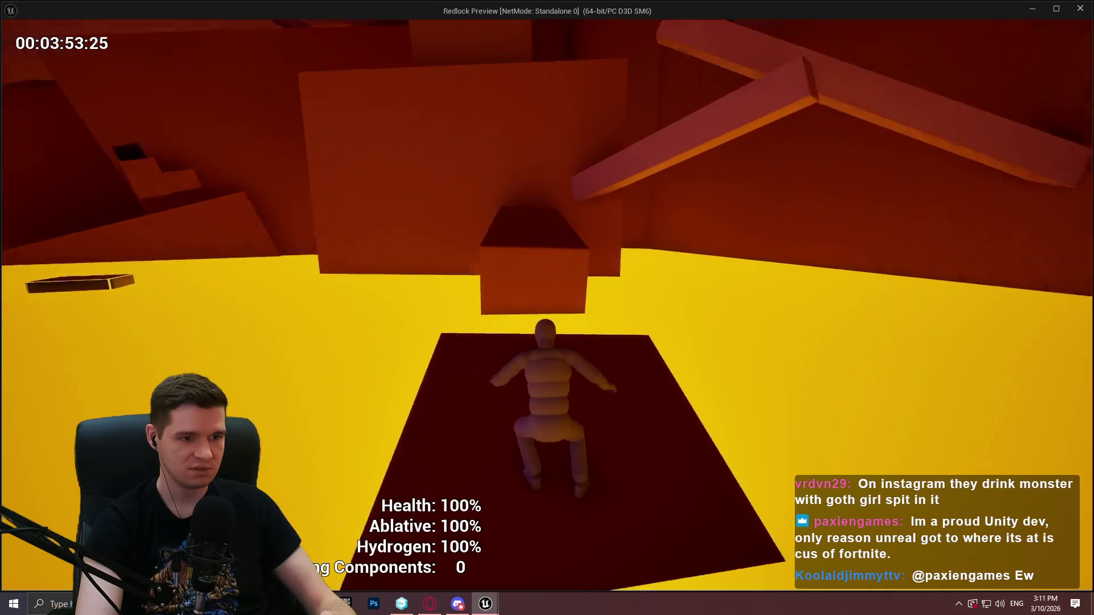
pyautogui.press('w')
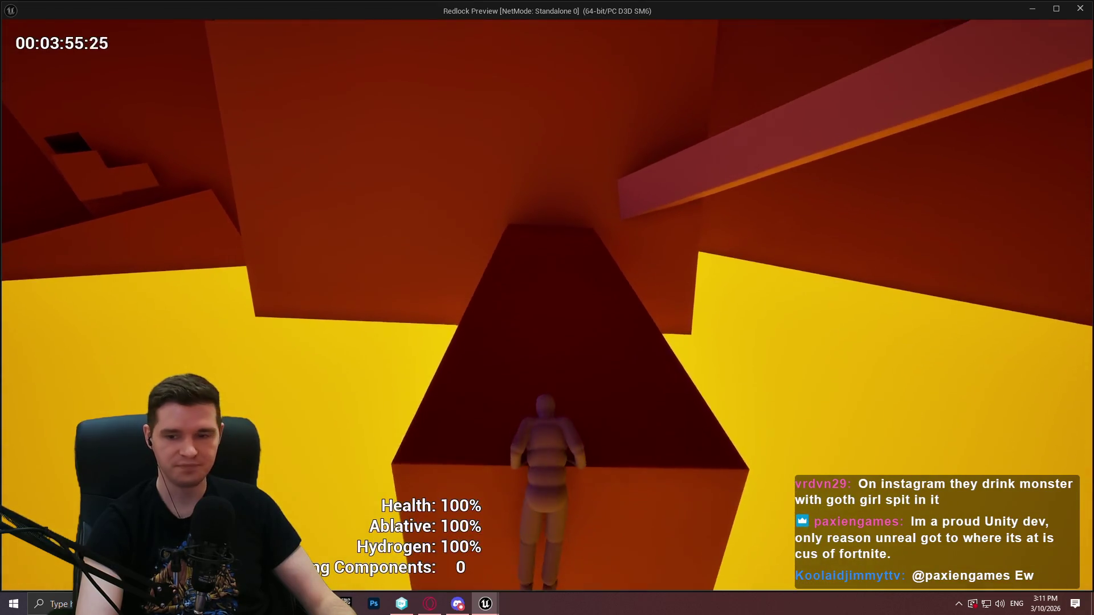
pyautogui.press('w')
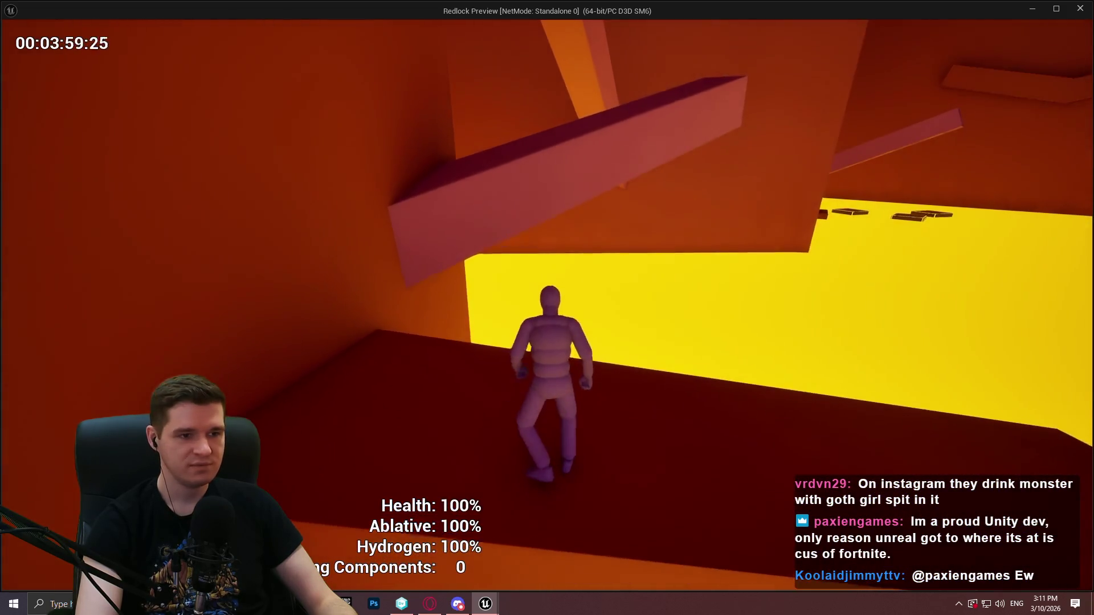
pyautogui.press('space')
pyautogui.press('w')
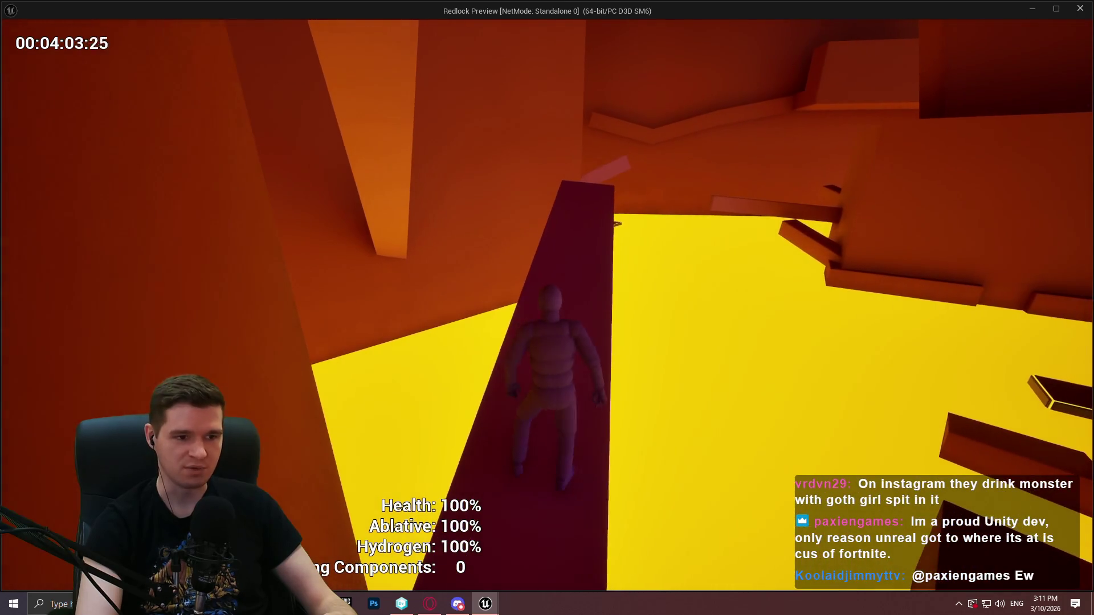
pyautogui.press('space')
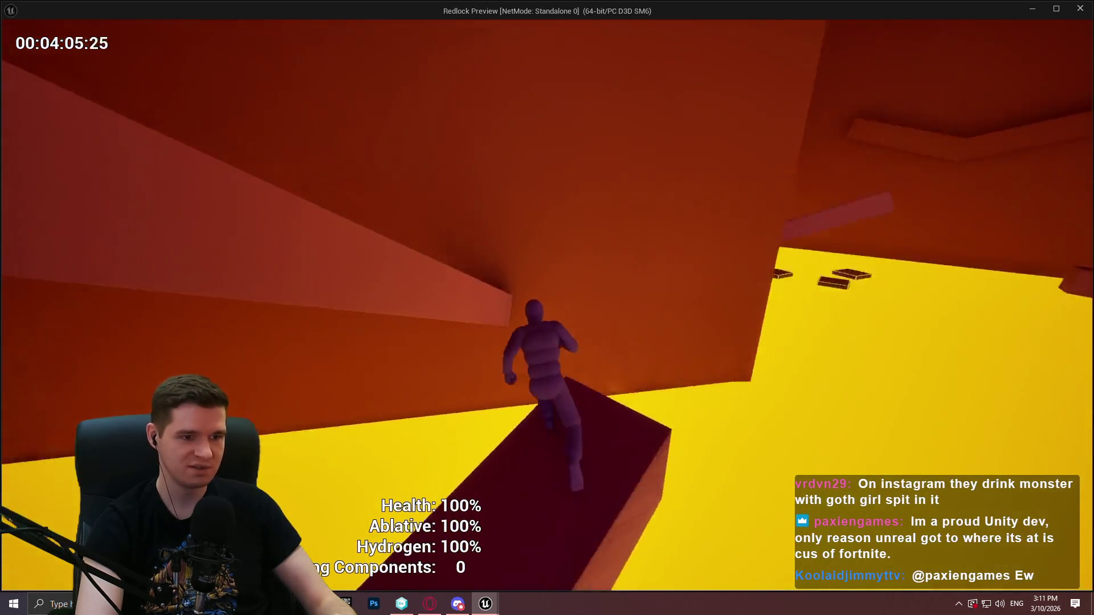
pyautogui.press('space')
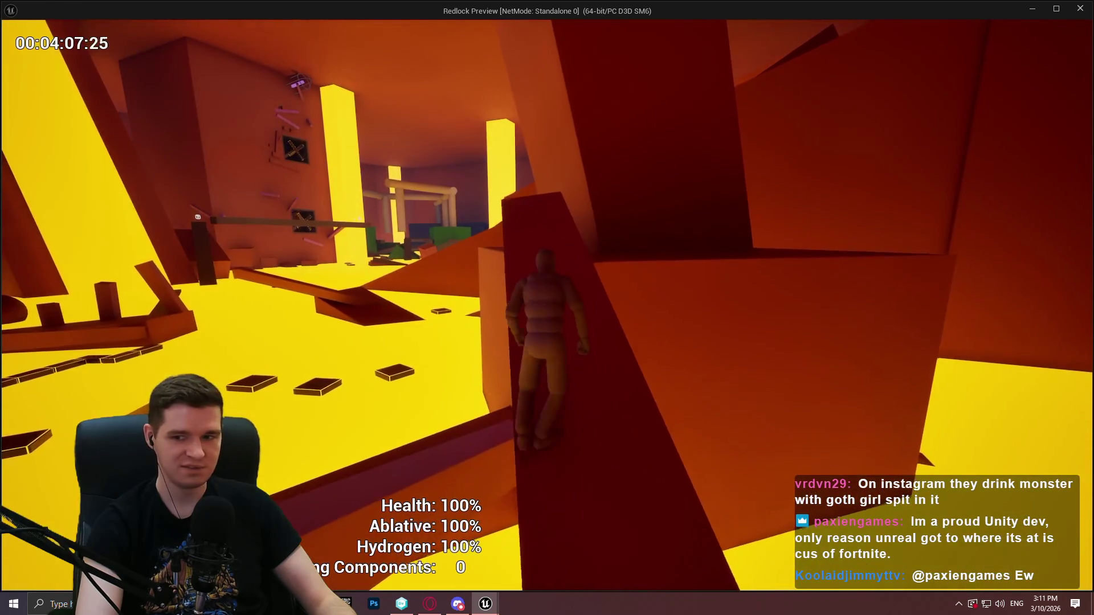
pyautogui.press('space')
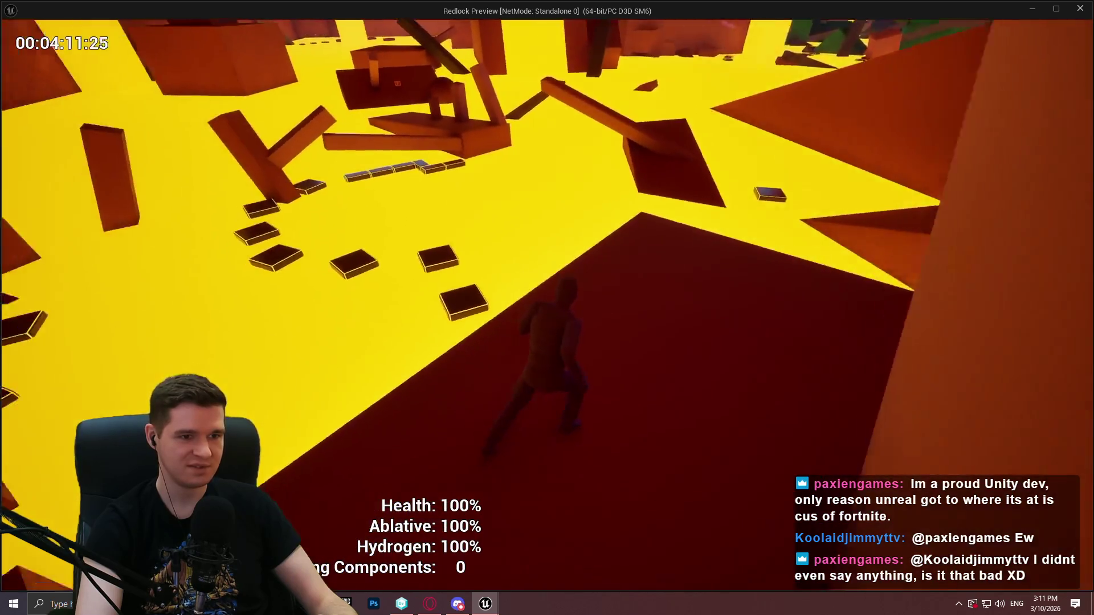
pyautogui.press('space')
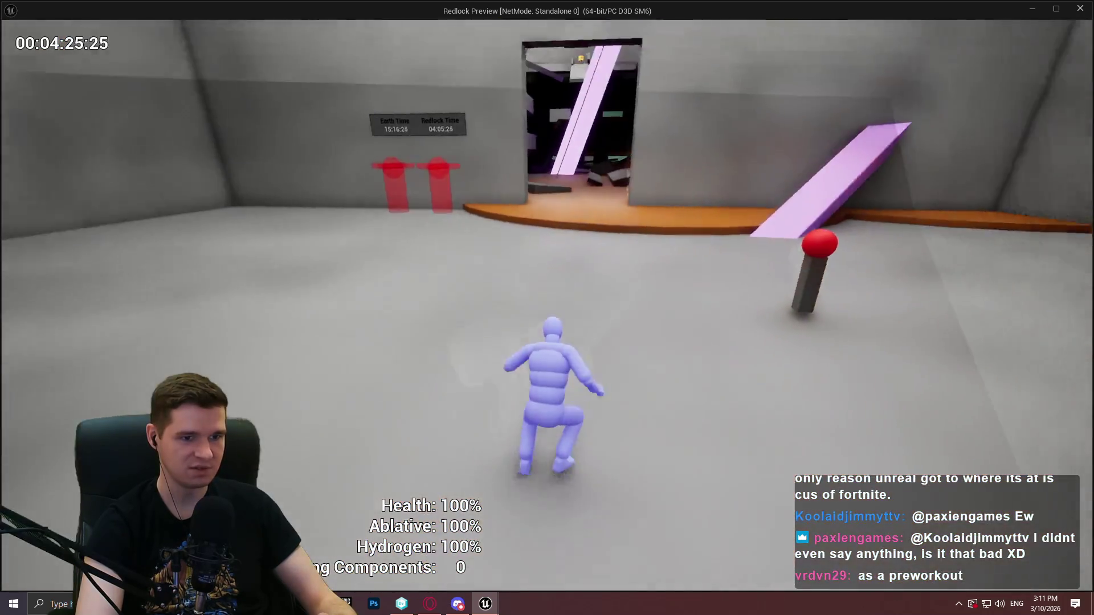
# Step: Teleport back to the lava room, wall-run beside the lava, and jump across the floating platforms
pyautogui.press('e')
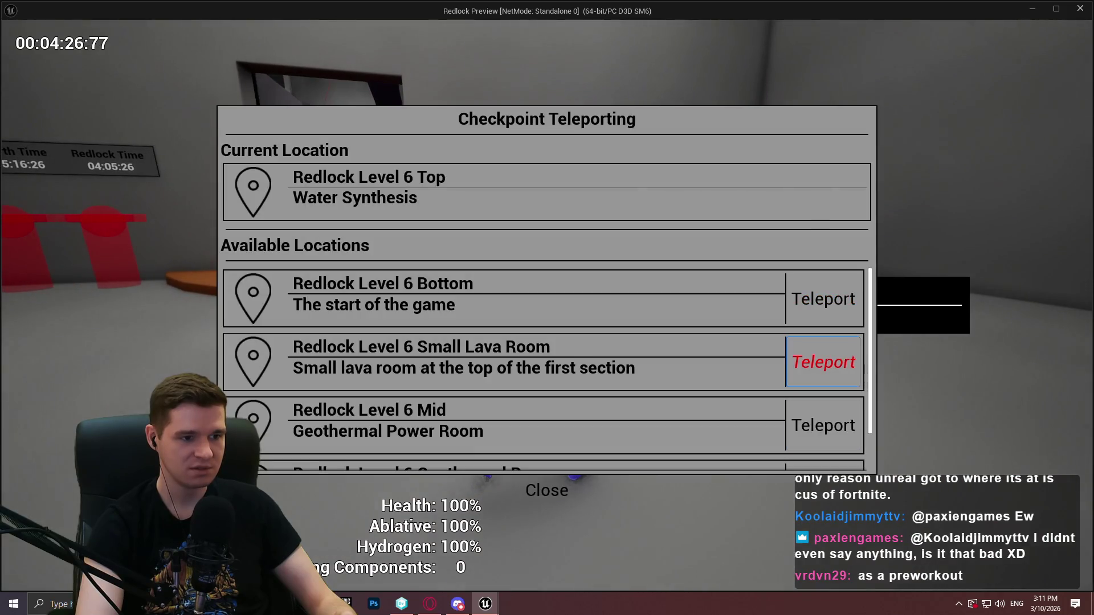
pyautogui.click(823, 425)
pyautogui.press('w')
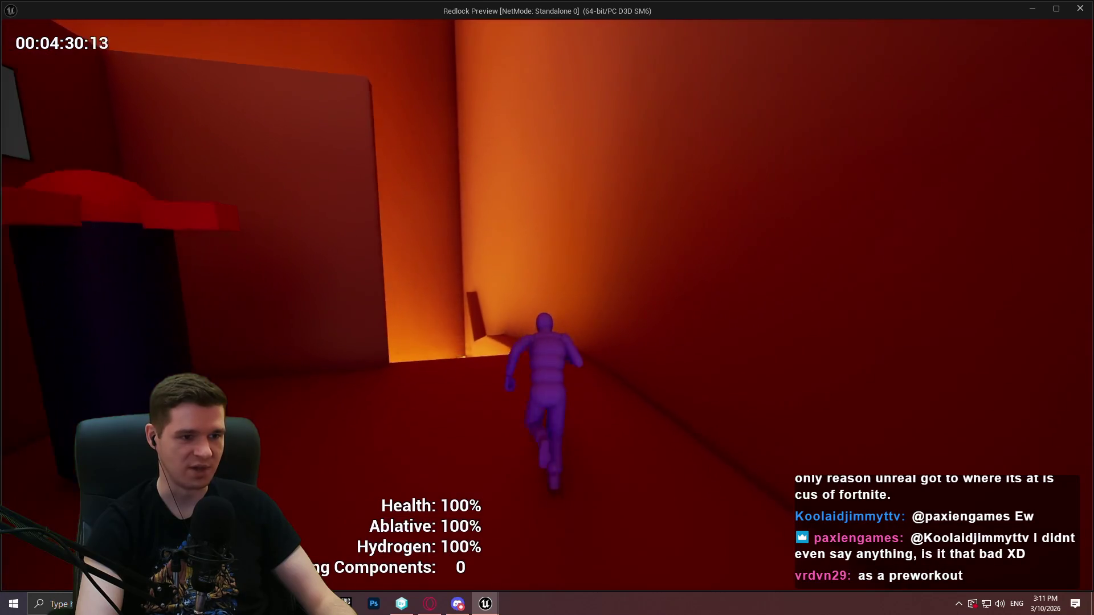
pyautogui.press('space')
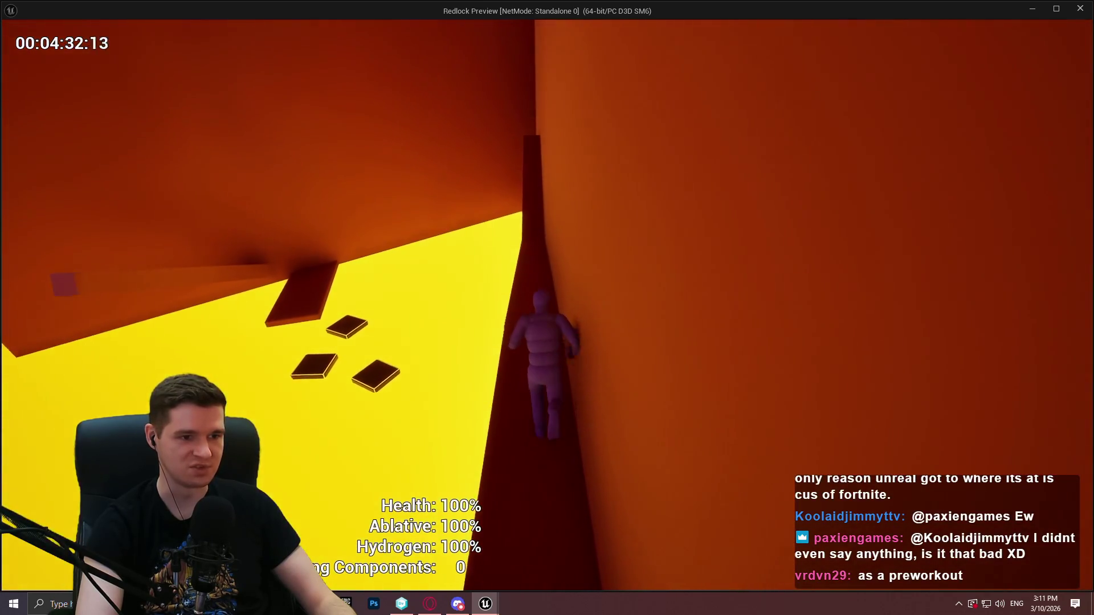
pyautogui.press('space')
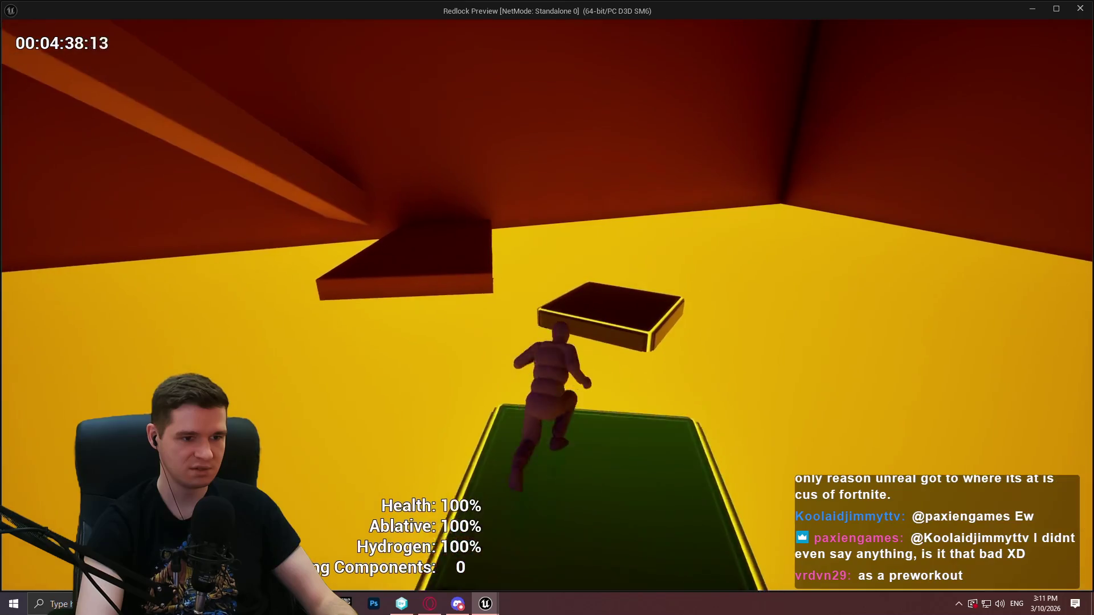
pyautogui.press('space')
pyautogui.press('space')
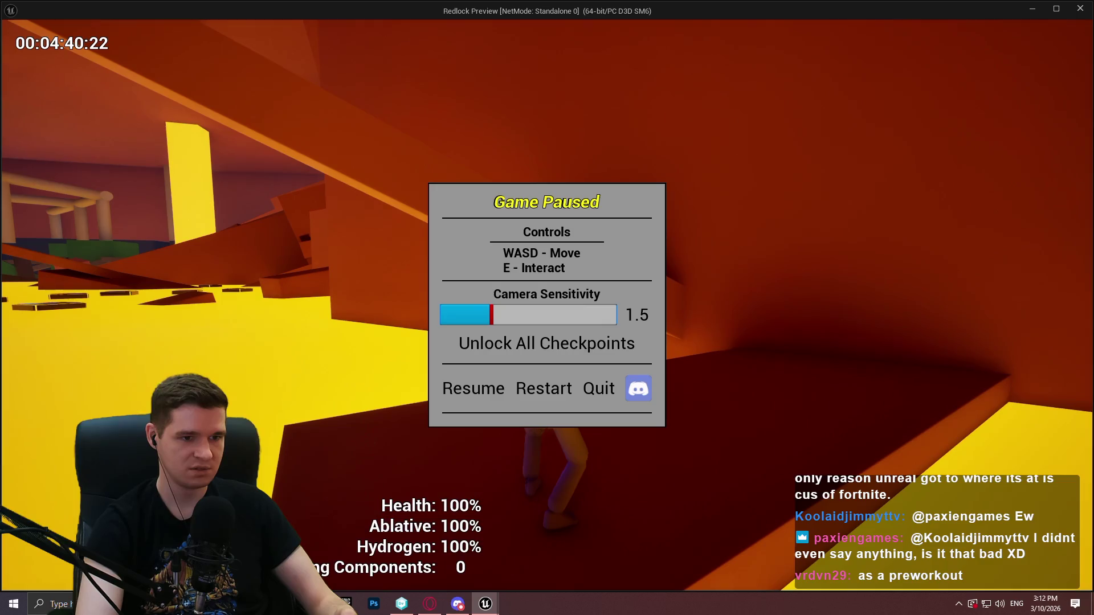
# Step: Mantle onto the tall dark pillar, run the slanted beam, and climb to the wall's edge
pyautogui.press('space')
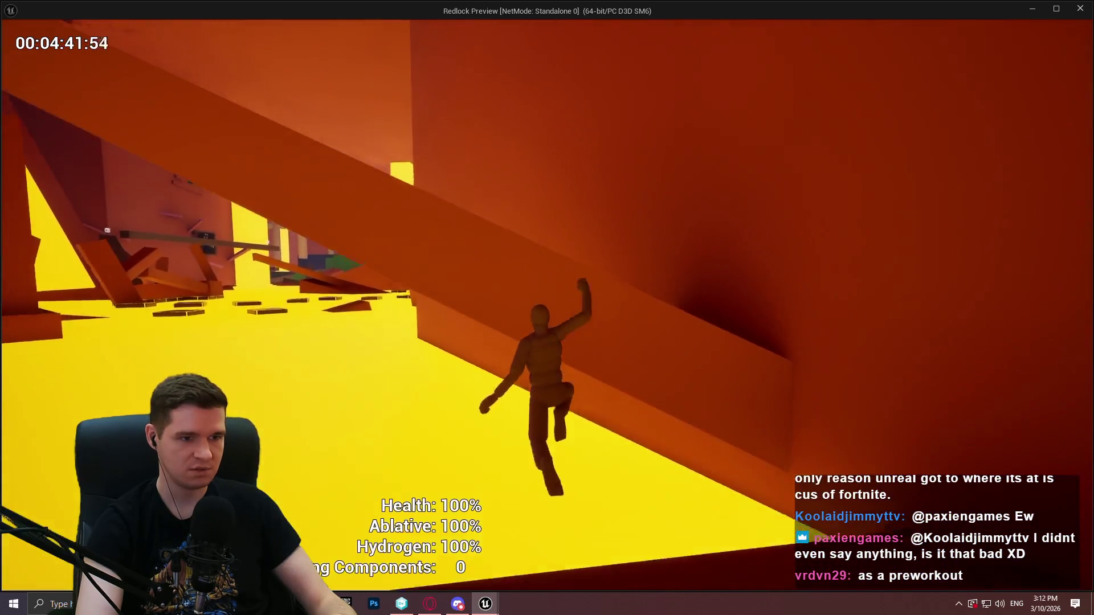
pyautogui.press('space')
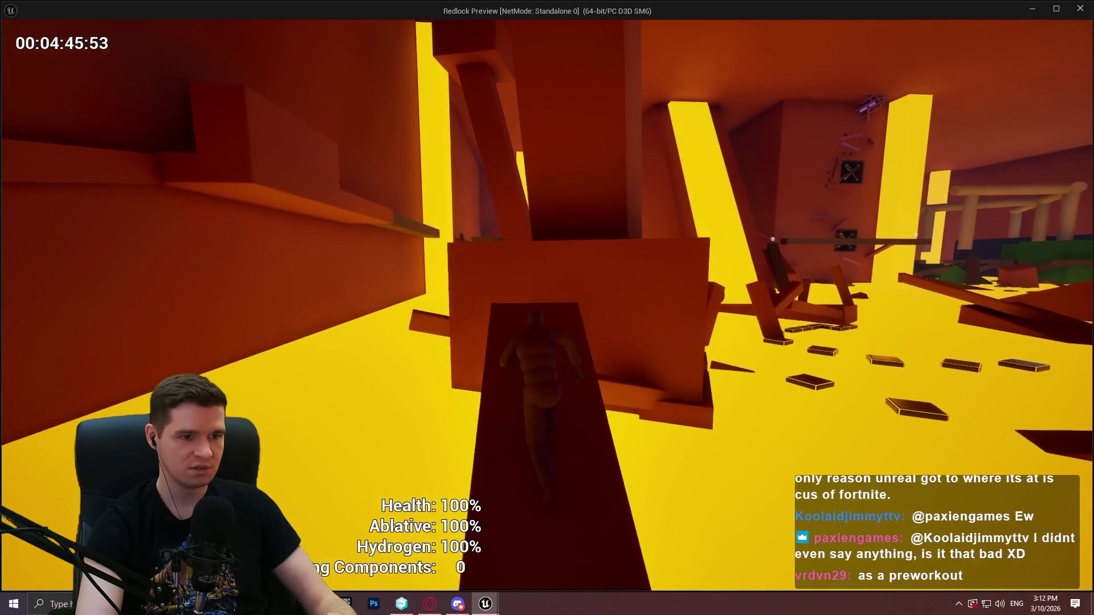
pyautogui.press('space')
pyautogui.press('space')
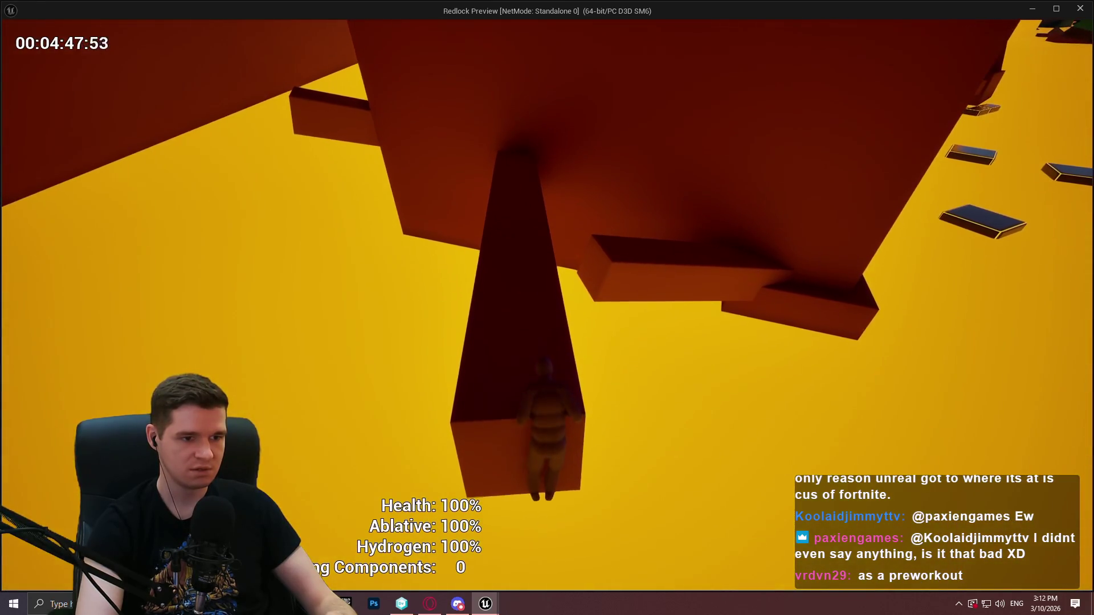
pyautogui.press('space')
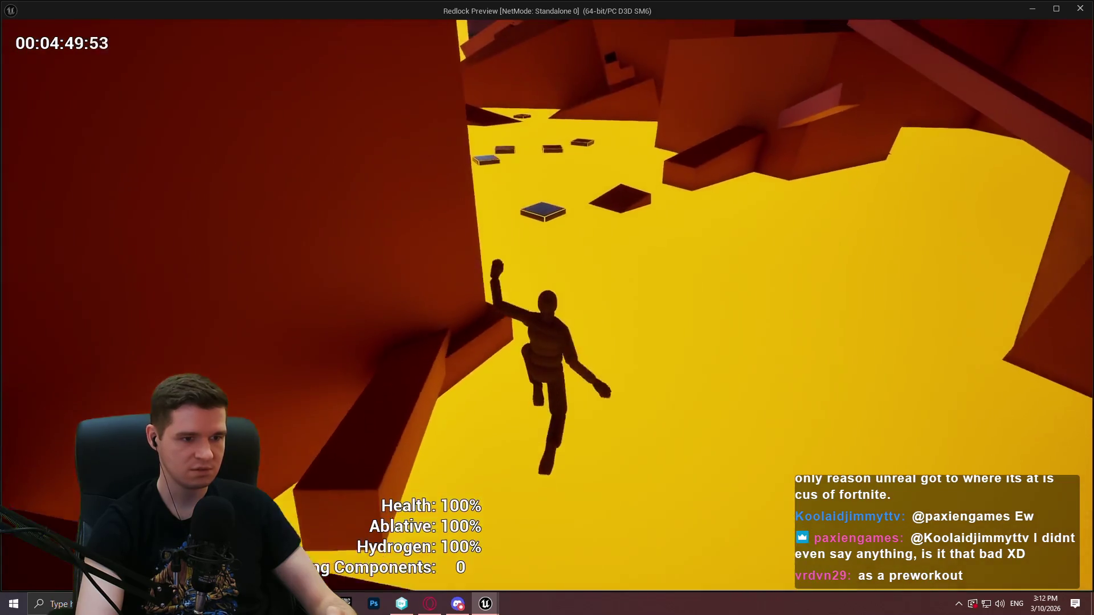
pyautogui.press('w')
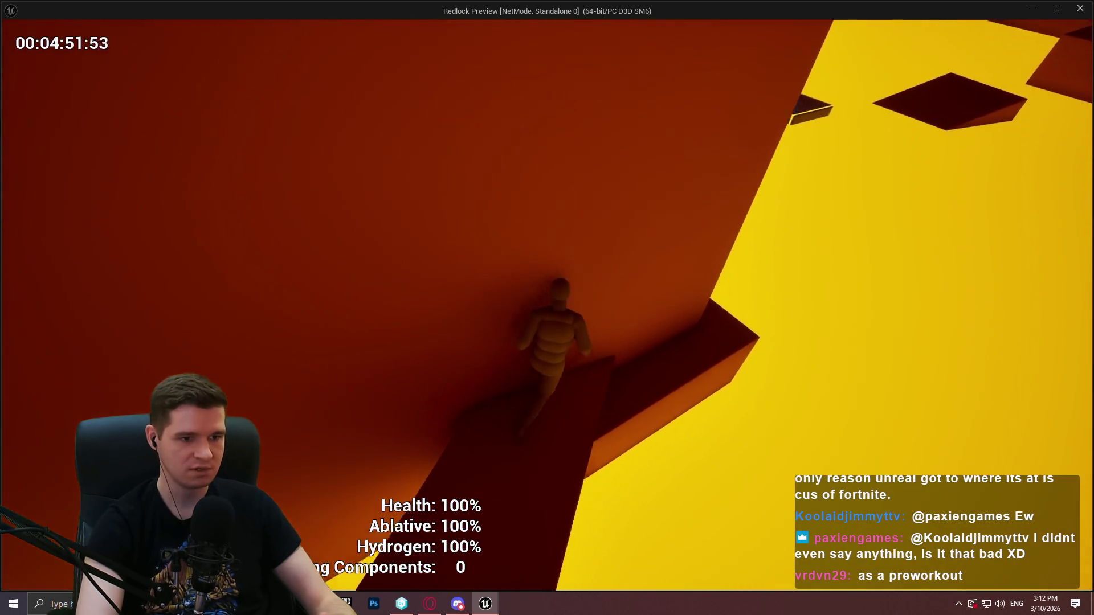
pyautogui.press('space')
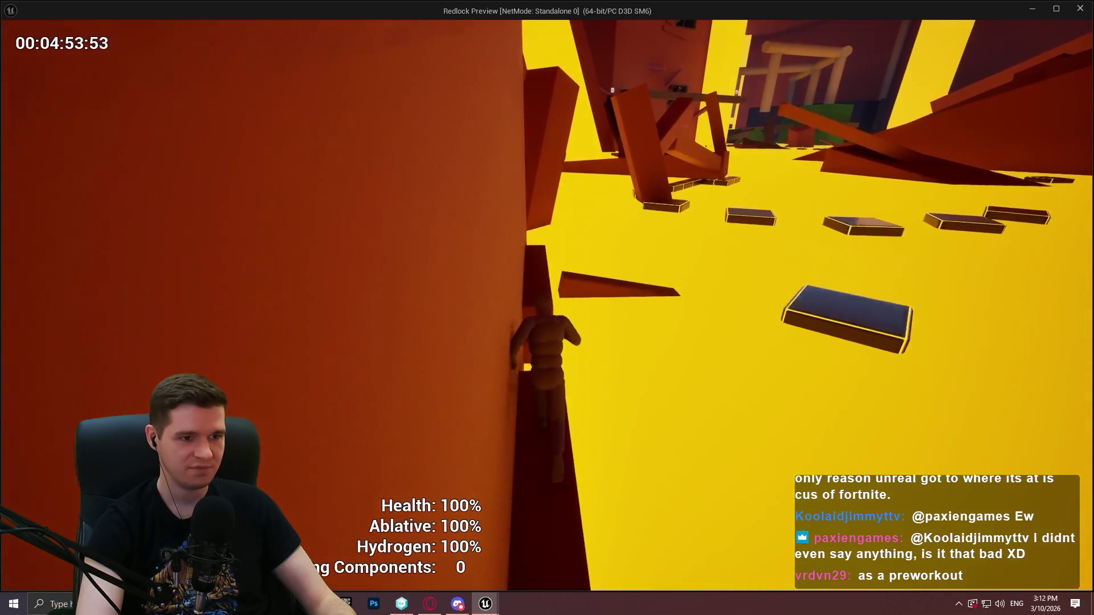
pyautogui.press('space')
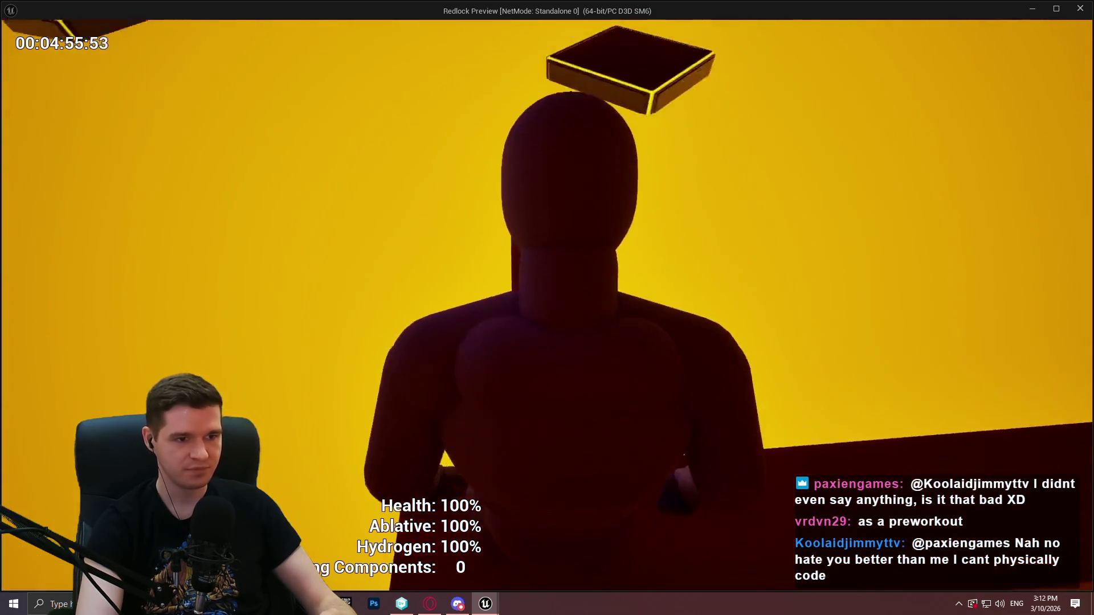
# Step: Jump from the pillar up the platforms, climb the block's ledge, and hang from the raised beam
pyautogui.press('space')
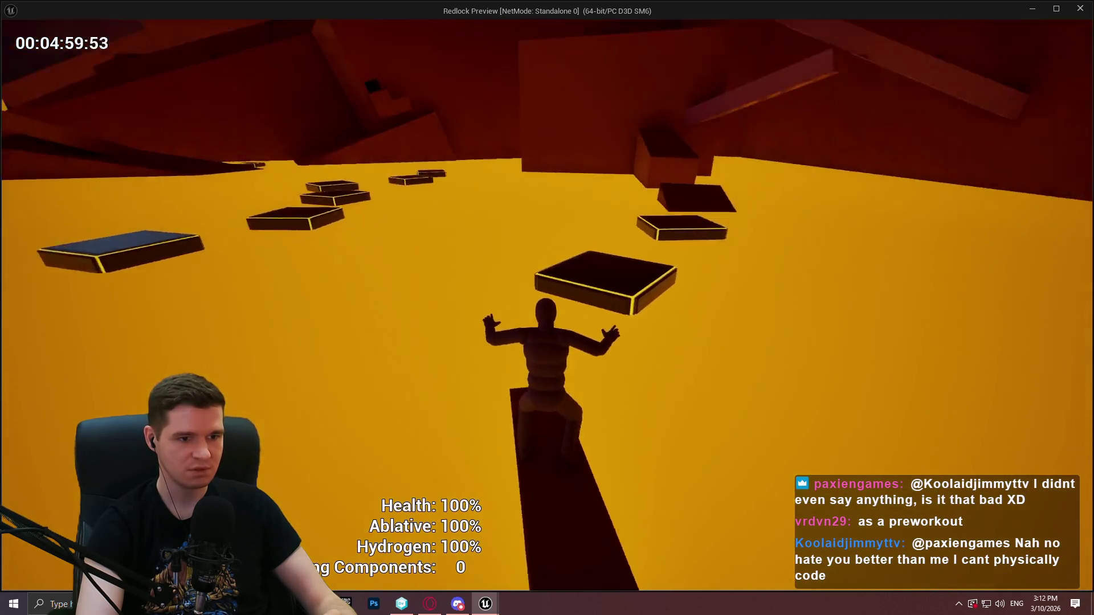
pyautogui.press('space')
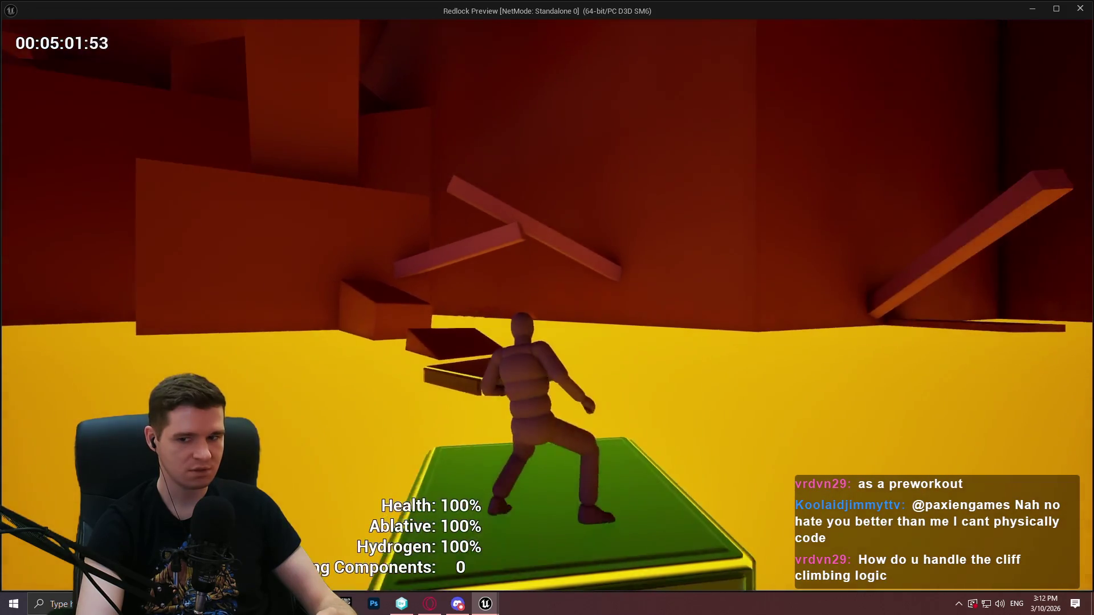
pyautogui.press('space')
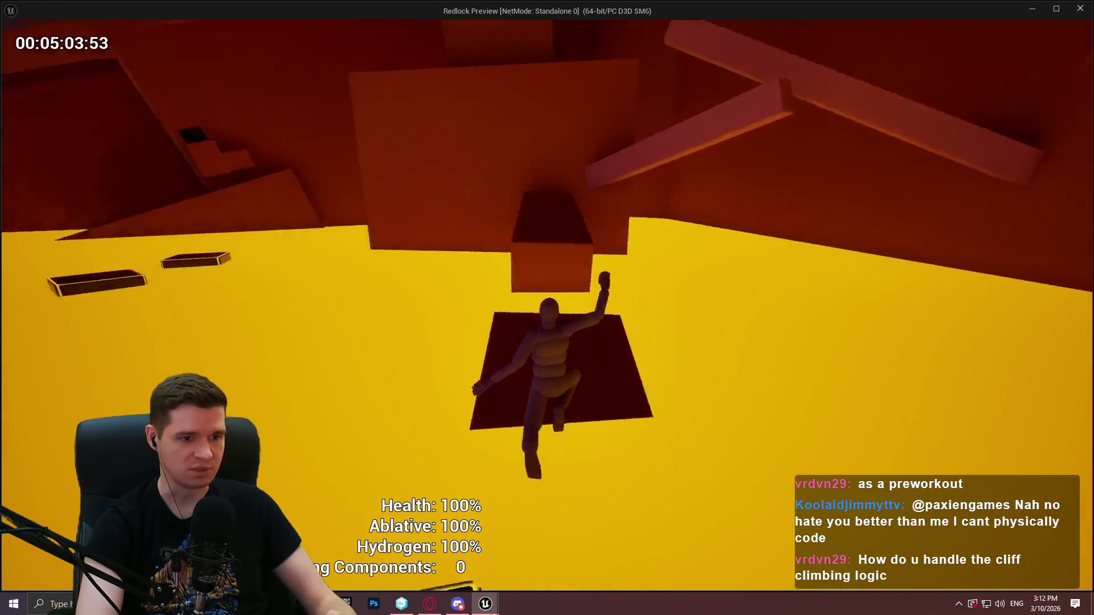
pyautogui.press('w')
pyautogui.press('space')
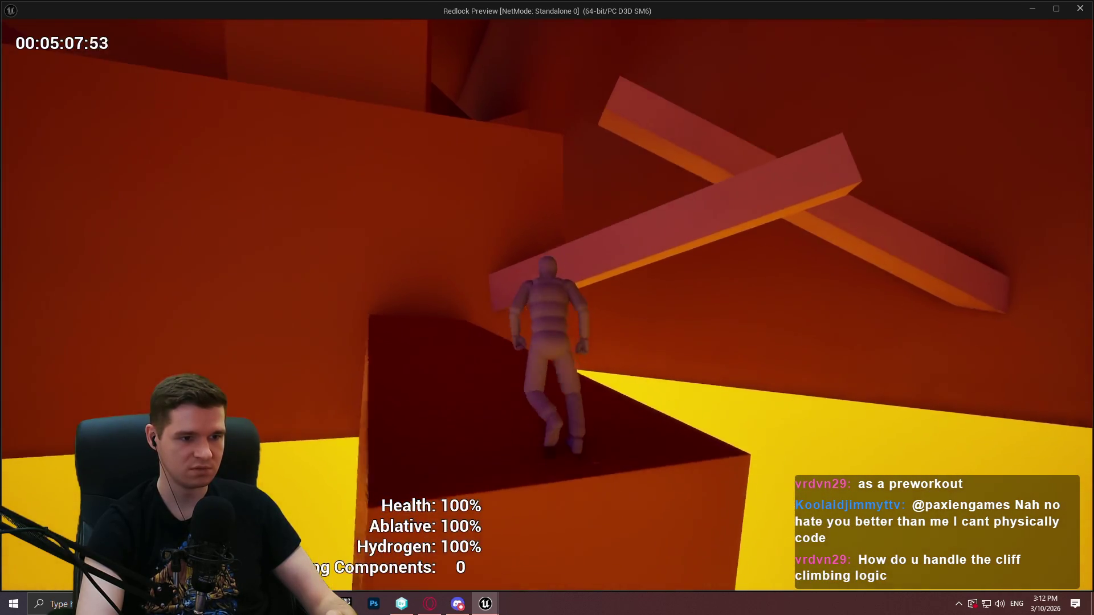
pyautogui.press('space')
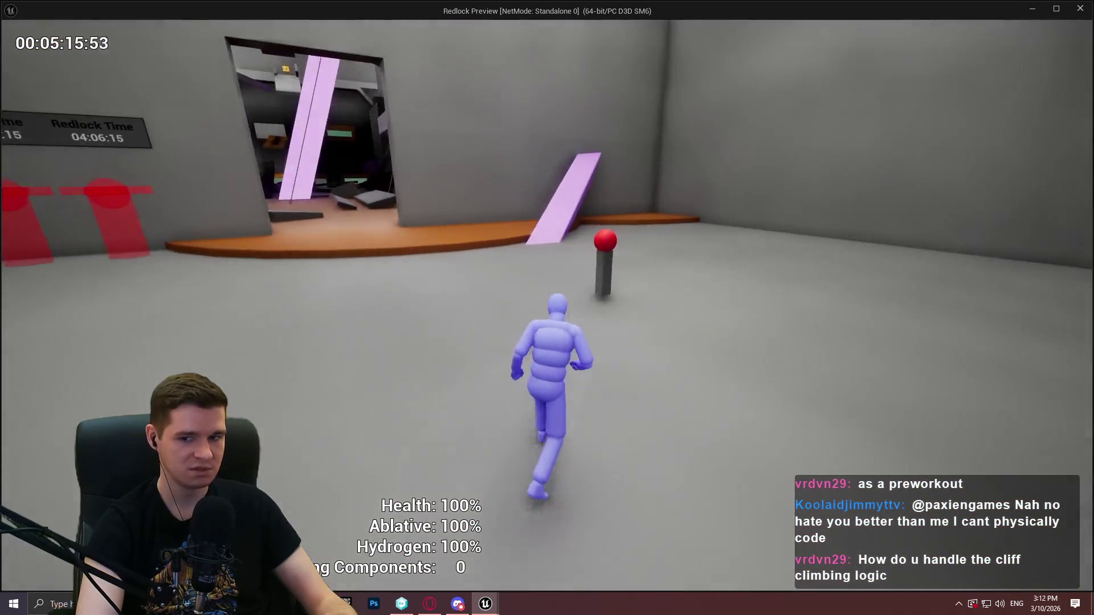
# Step: Teleport to Redlock Level 6 Mid, cross the wall ledge, and hop the lava platforms to the pillar
pyautogui.press('e')
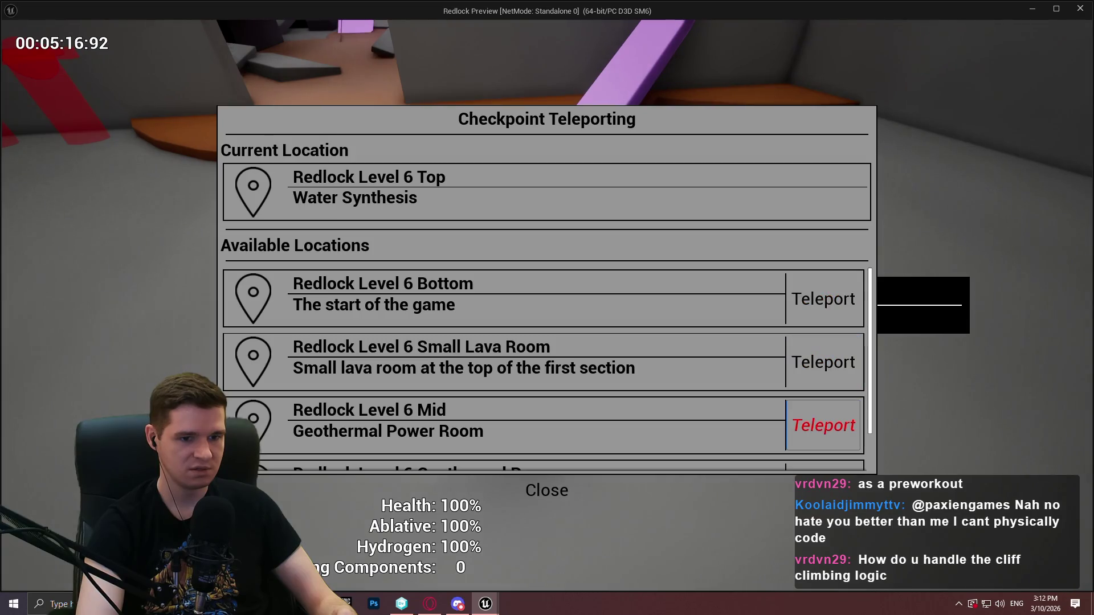
pyautogui.click(823, 425)
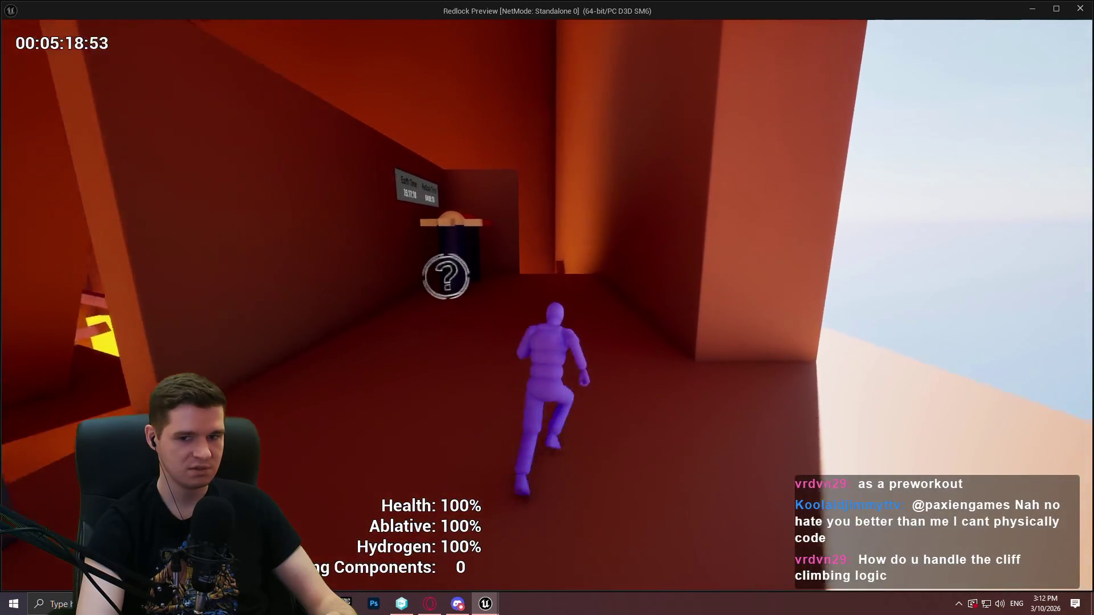
pyautogui.press('w')
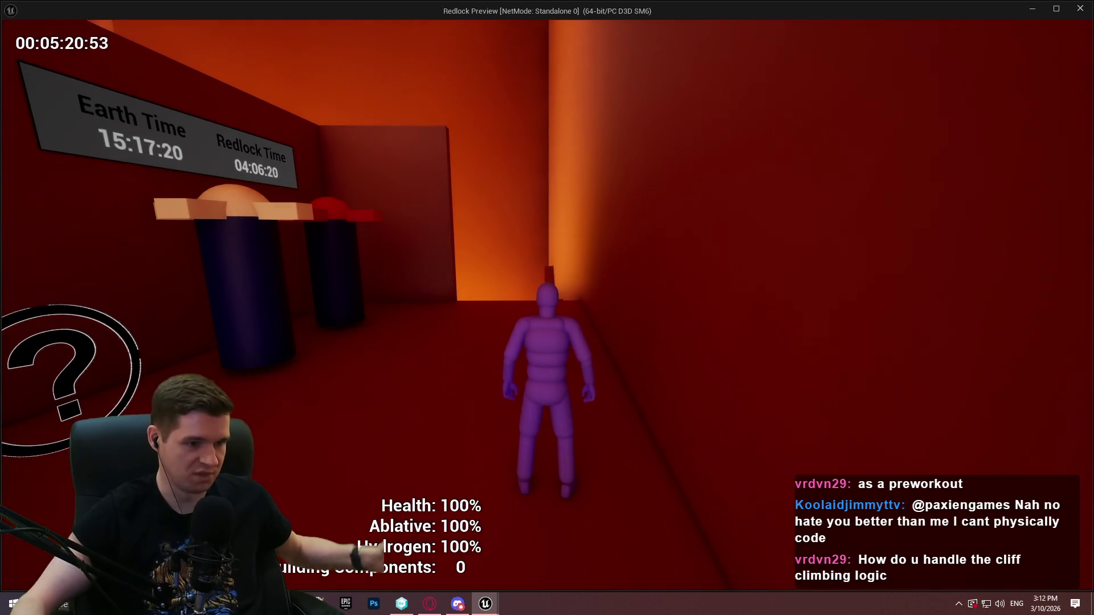
pyautogui.press('w')
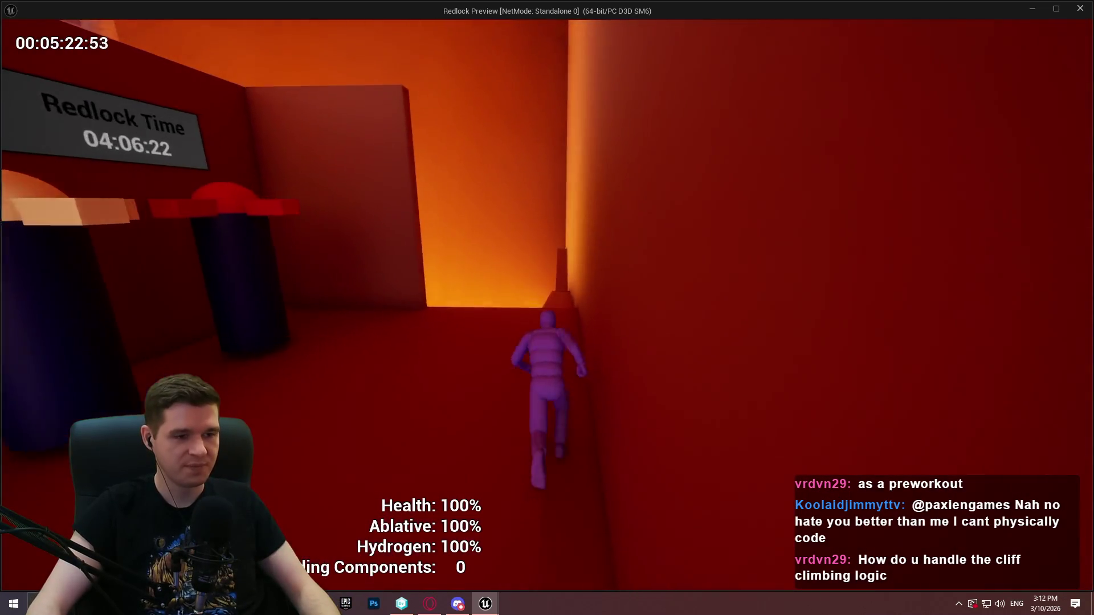
pyautogui.press('w')
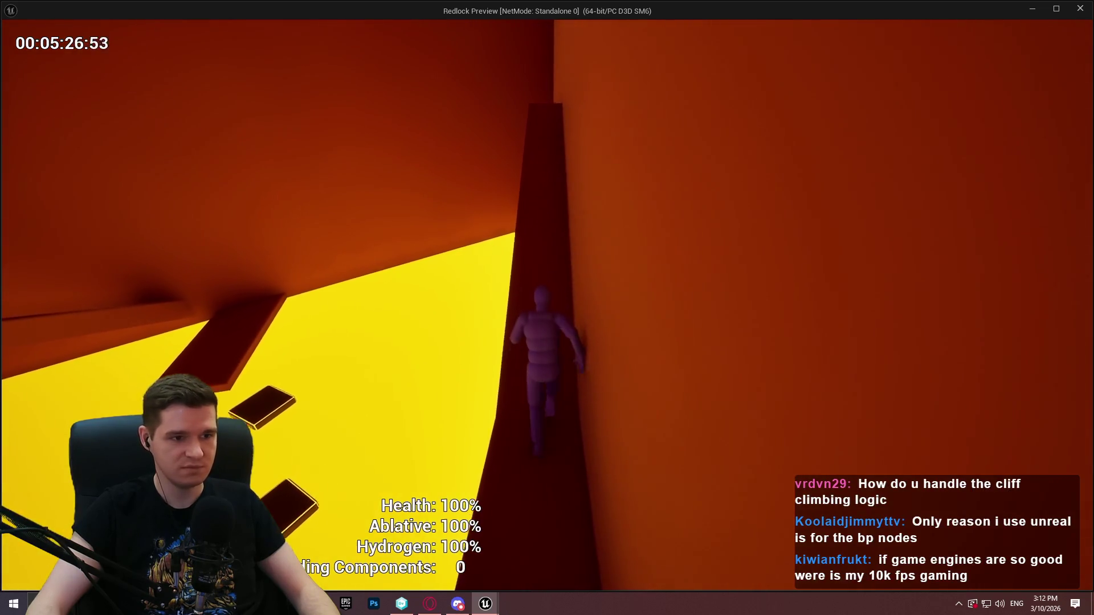
pyautogui.press('space')
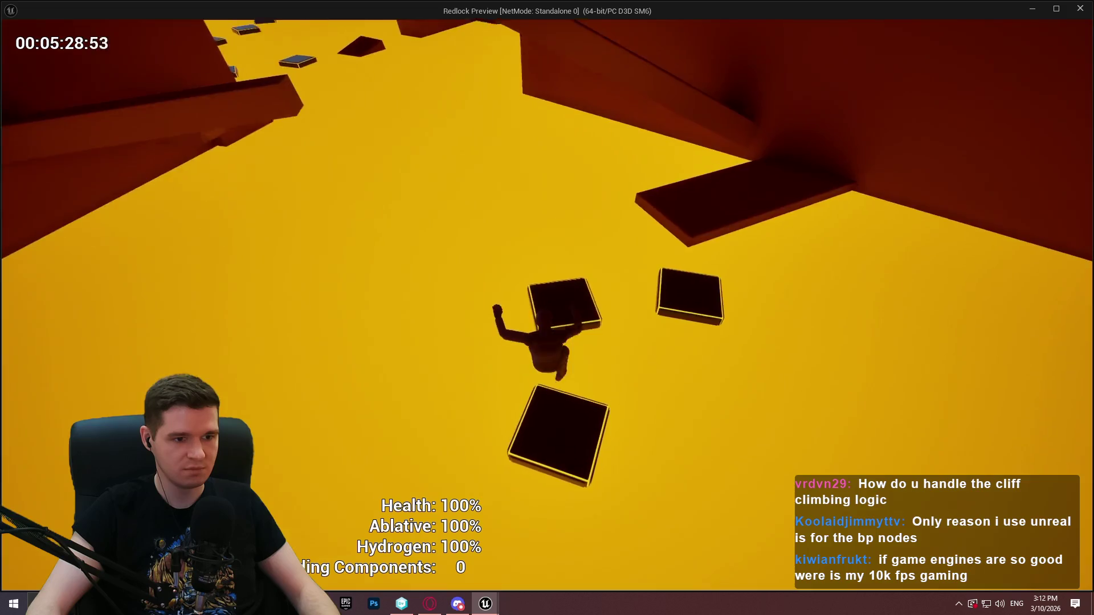
pyautogui.press('space')
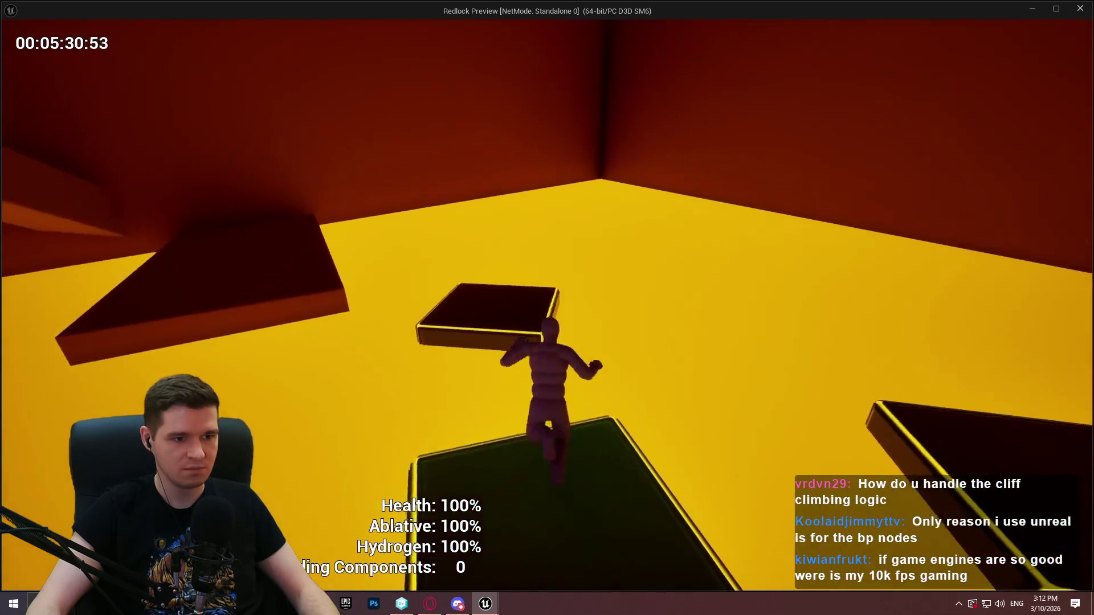
pyautogui.press('space')
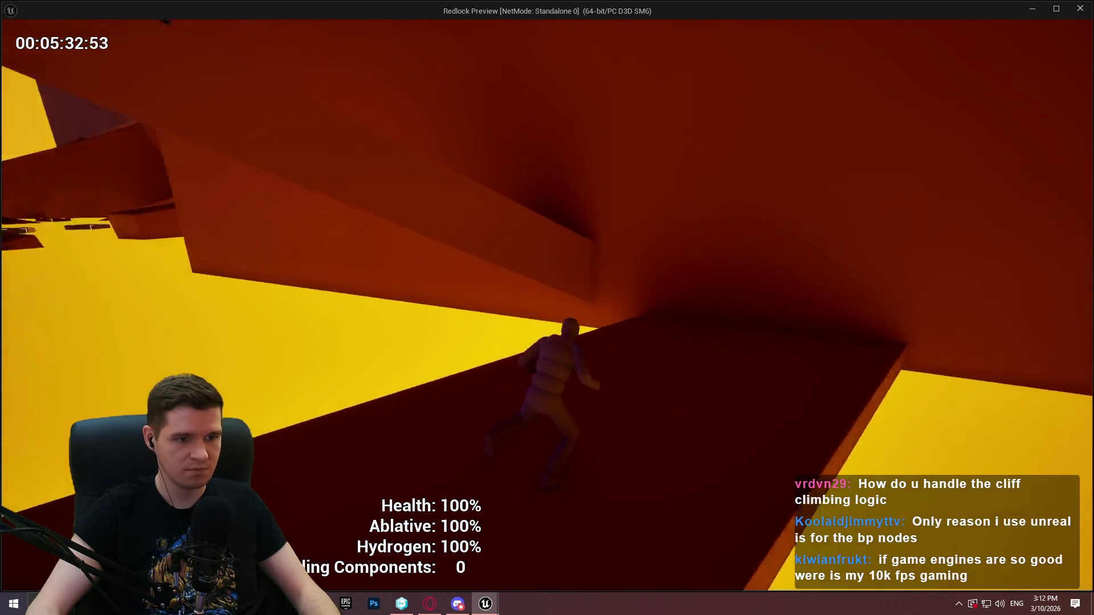
pyautogui.press('space')
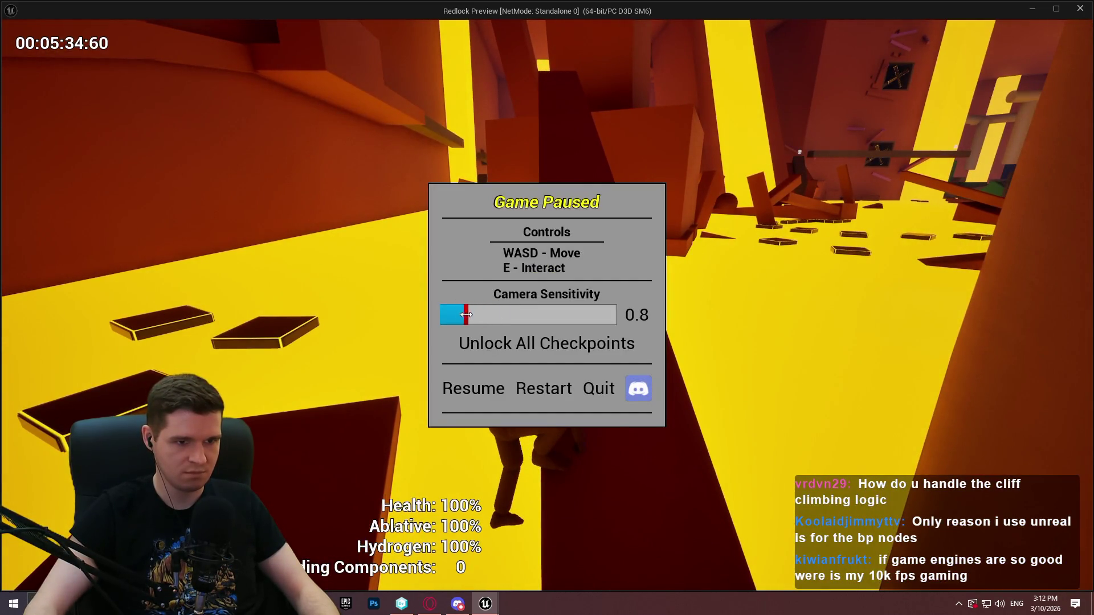
# Step: Resume the game, hang from the large block, and climb the wall onto the yellow ground
pyautogui.click(475, 391)
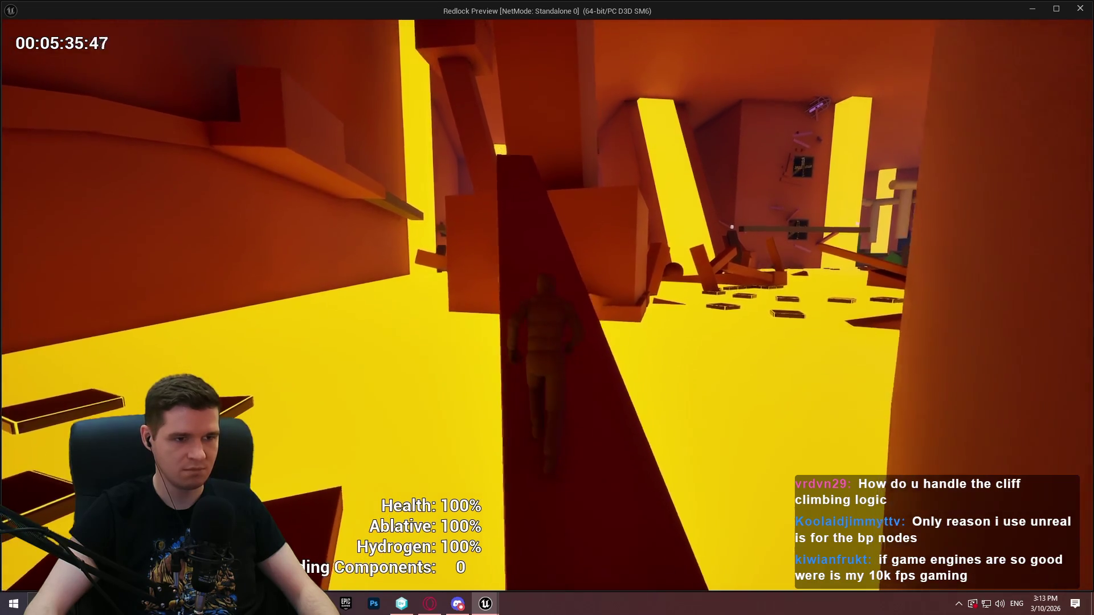
pyautogui.press('space')
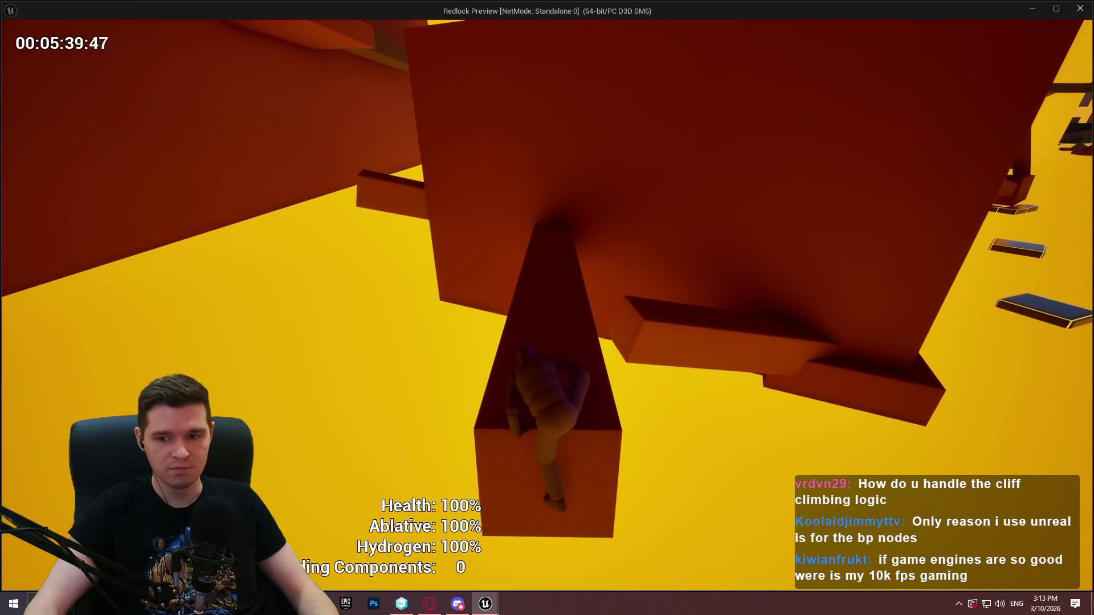
pyautogui.press('w')
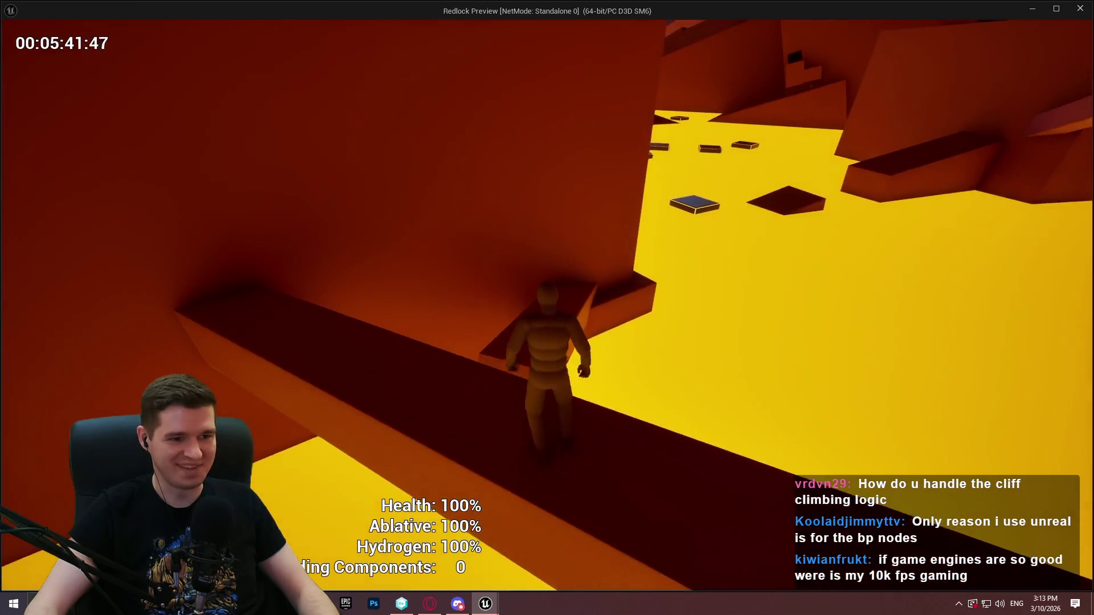
pyautogui.press('w')
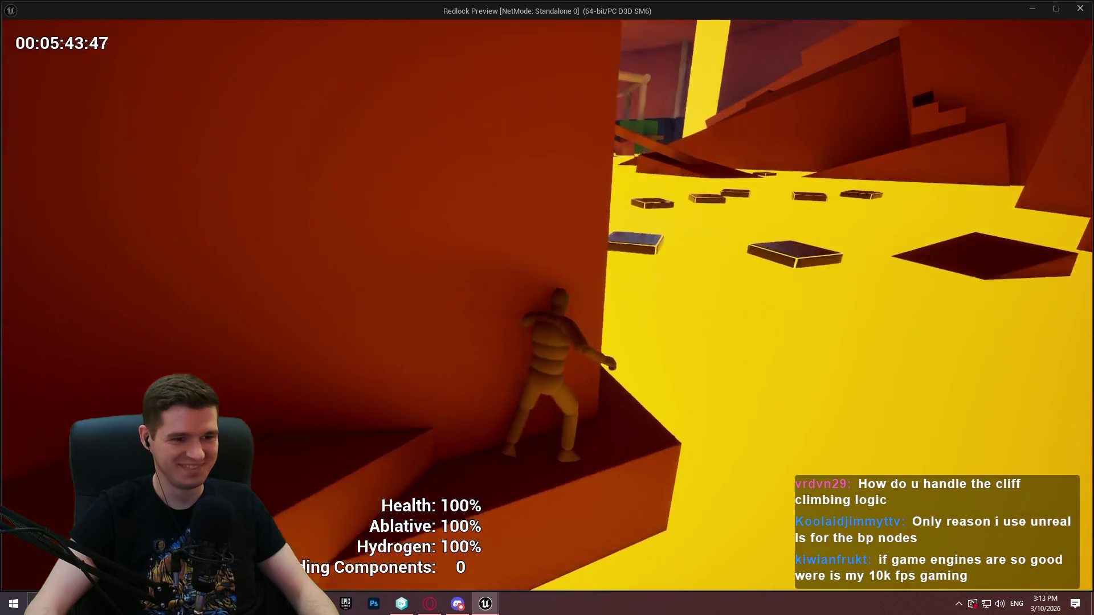
pyautogui.press('w')
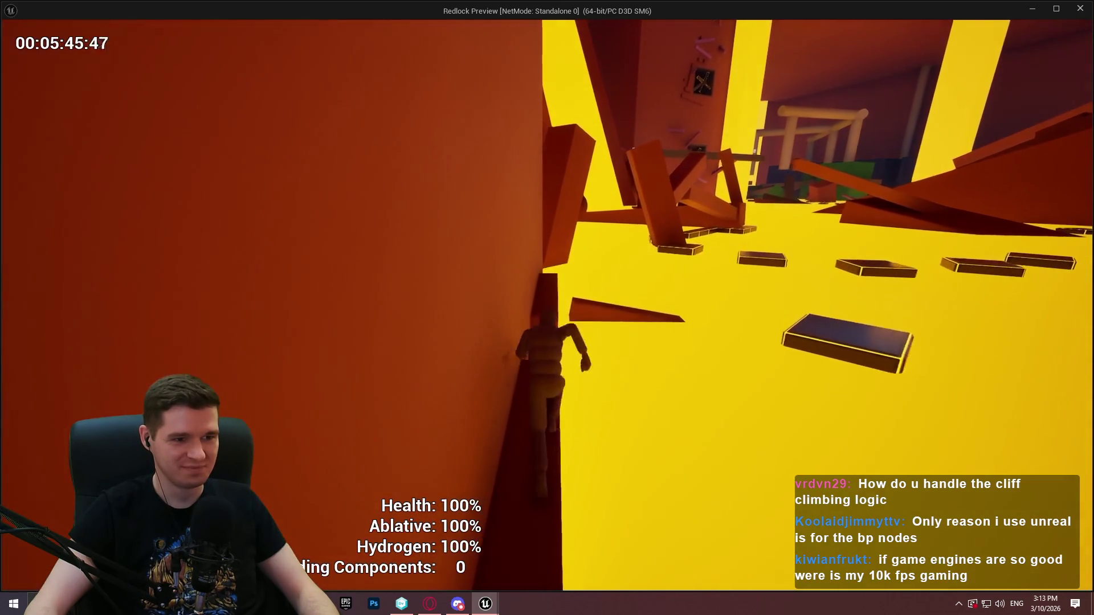
pyautogui.press('w')
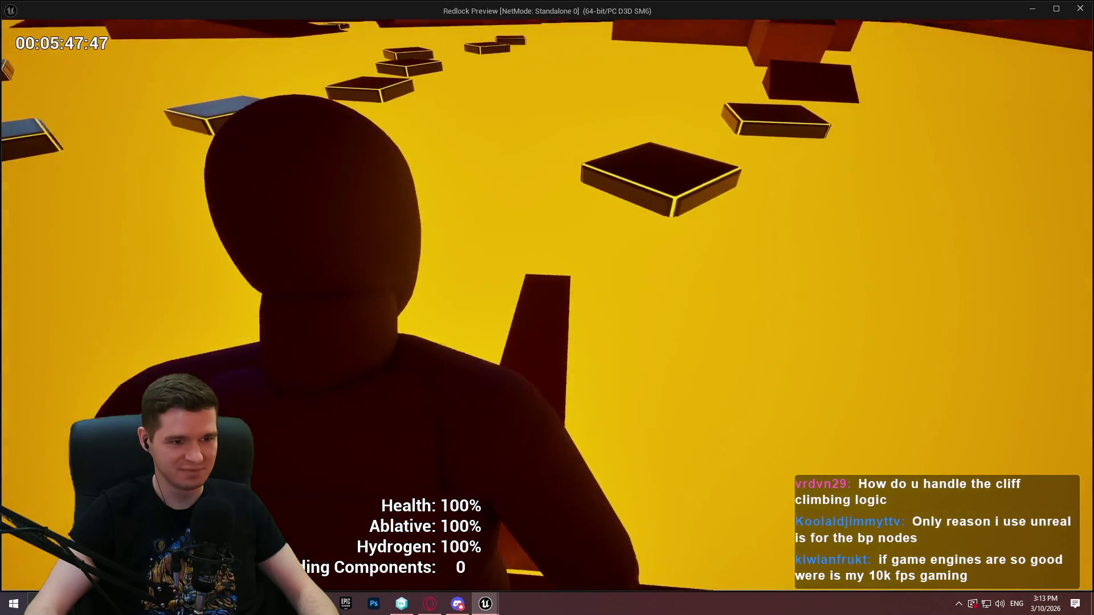
# Step: Leap across the floating platforms, climb onto the slanted beam, and pause the game
pyautogui.press('w')
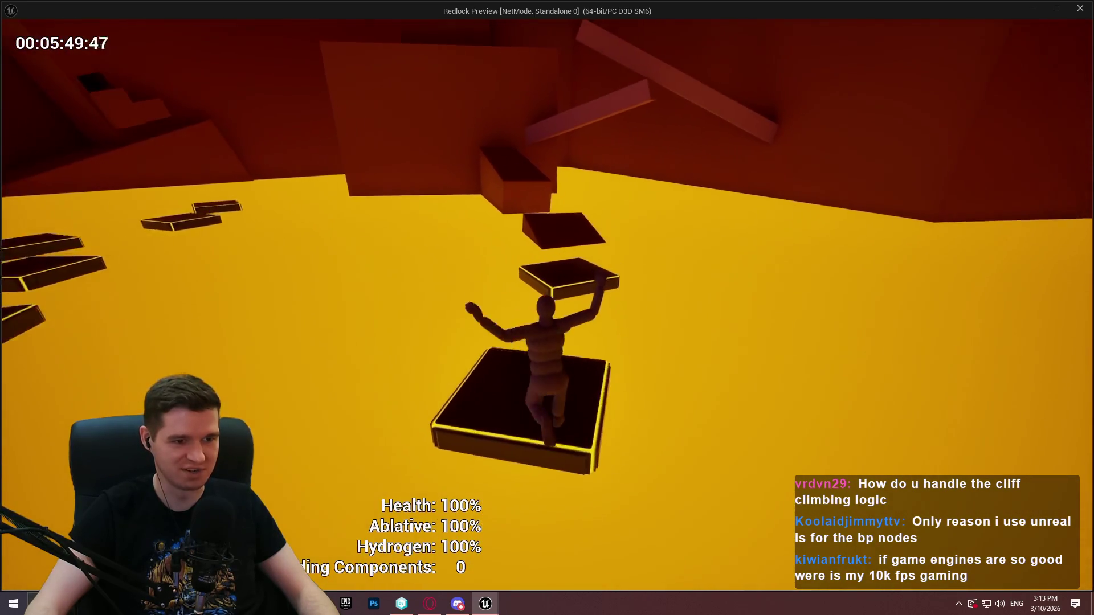
pyautogui.press('space')
pyautogui.press('space')
pyautogui.press('w')
pyautogui.press('space')
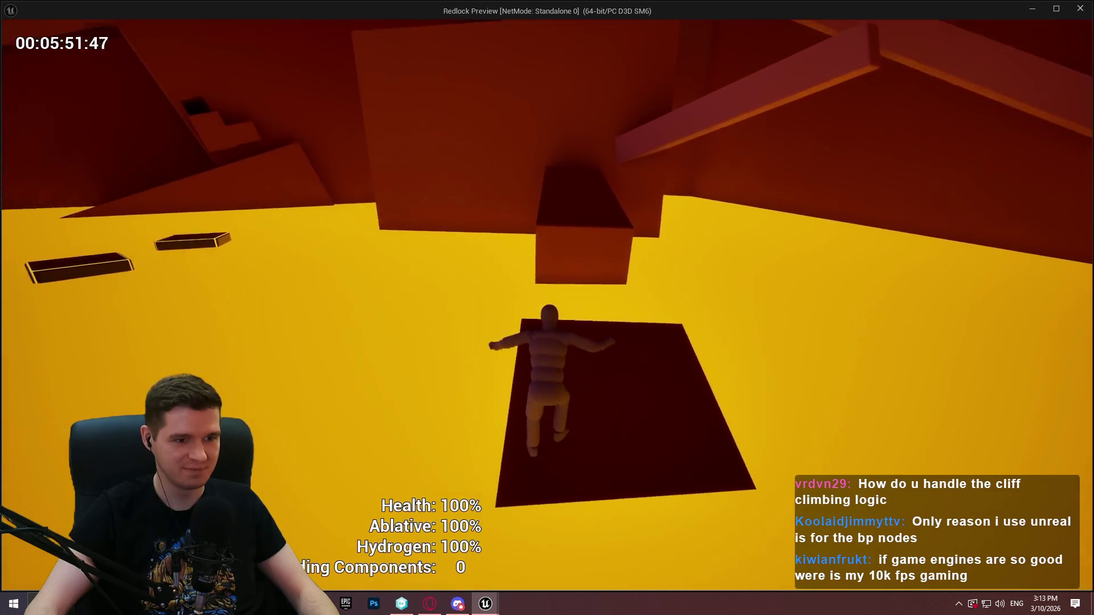
pyautogui.press('w')
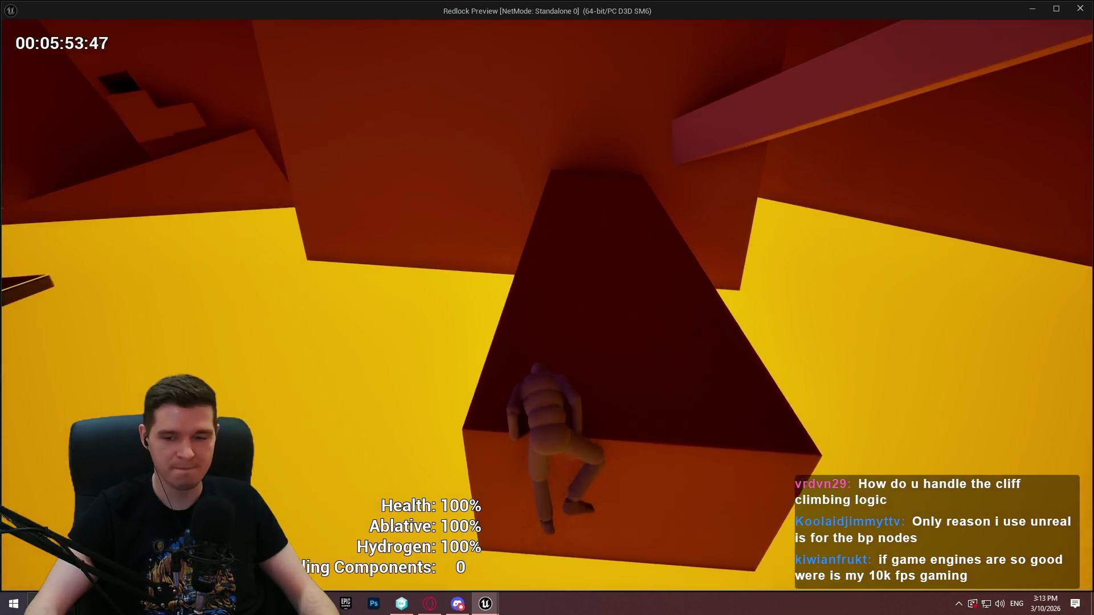
pyautogui.press('w')
pyautogui.press('space')
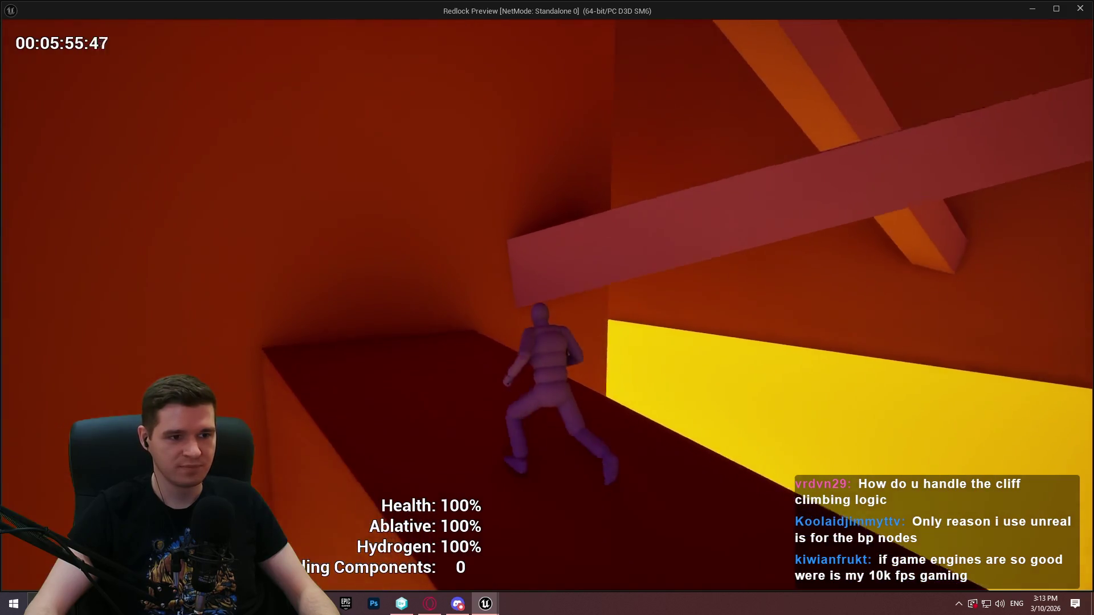
pyautogui.press('w')
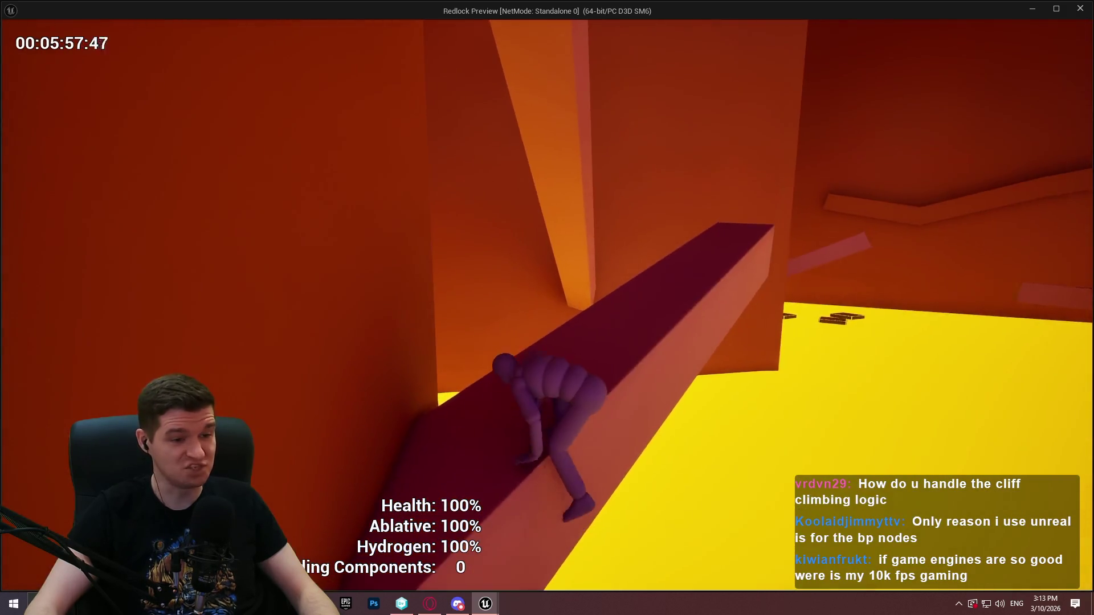
pyautogui.press('Escape')
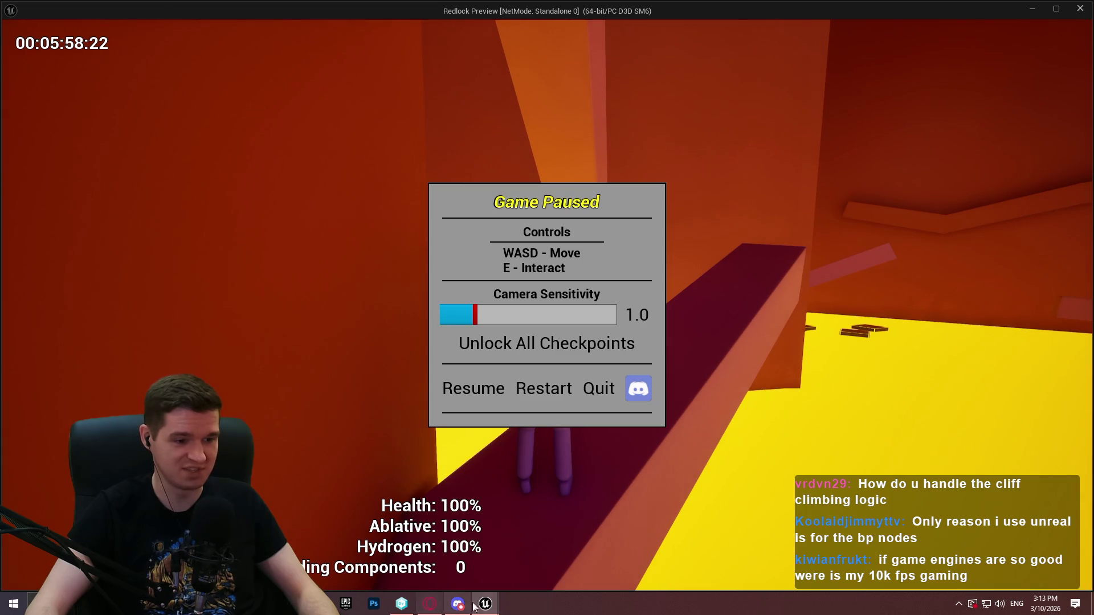
# Step: Switch to the editor and open BP_ImSimBaseCharacter from AdvancedLocomotionV4's Blueprints folder
pyautogui.click(455, 572)
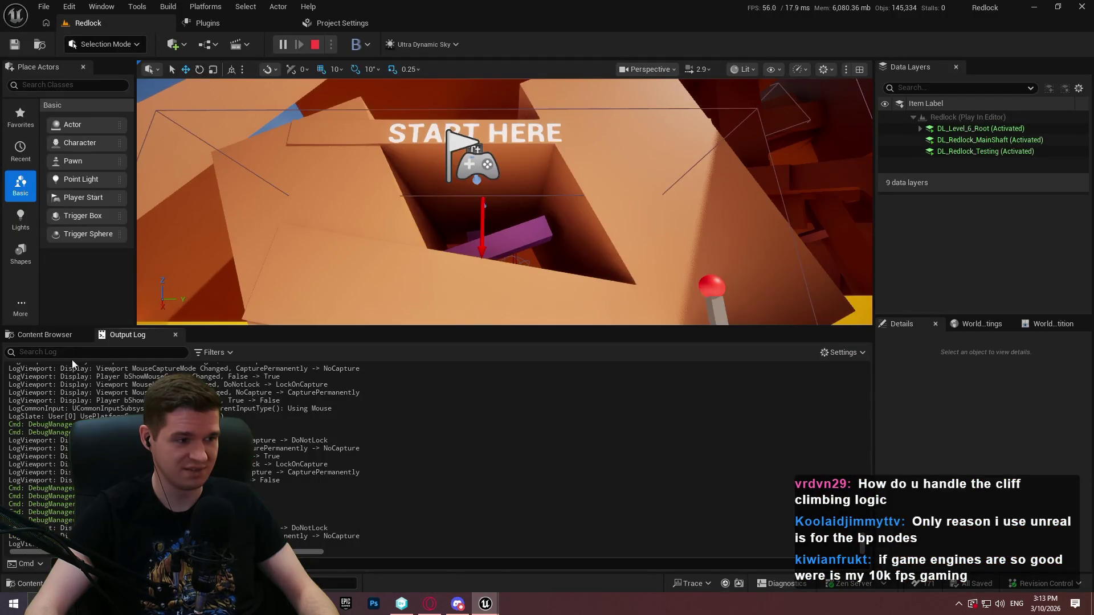
pyautogui.click(43, 335)
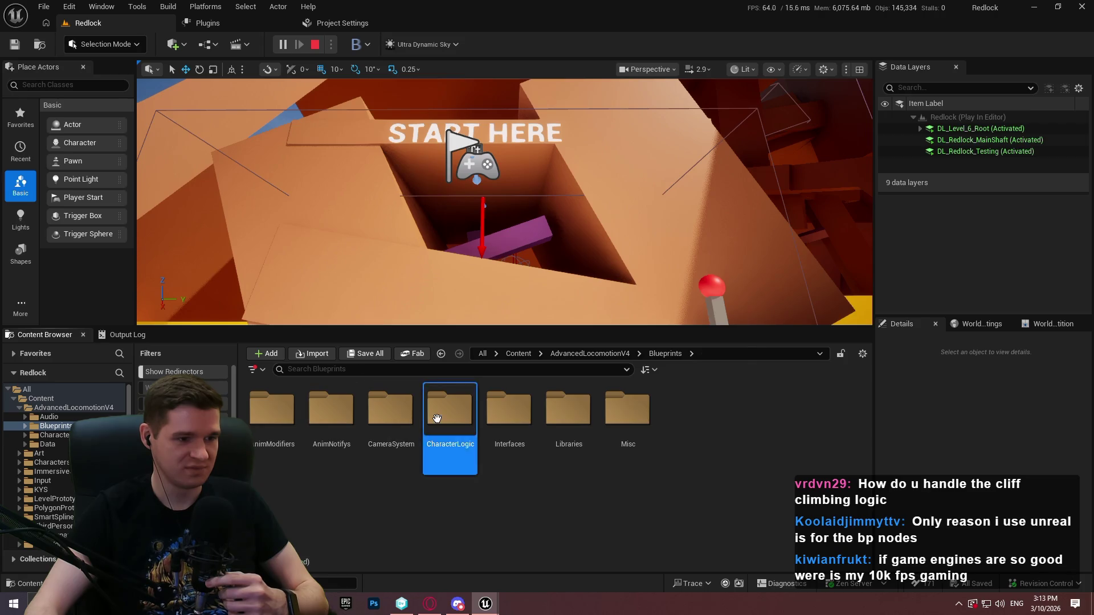
pyautogui.click(388, 443)
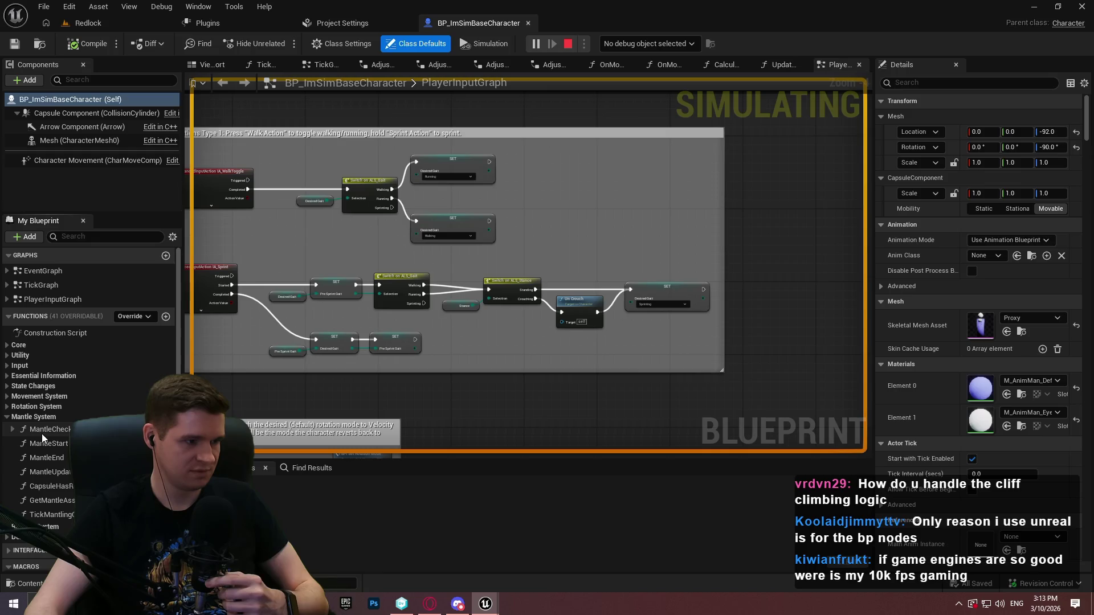
# Step: Open the MantleCheck function graph of the character blueprint
pyautogui.doubleClick(43, 433)
pyautogui.scroll(-2, 635, 308)
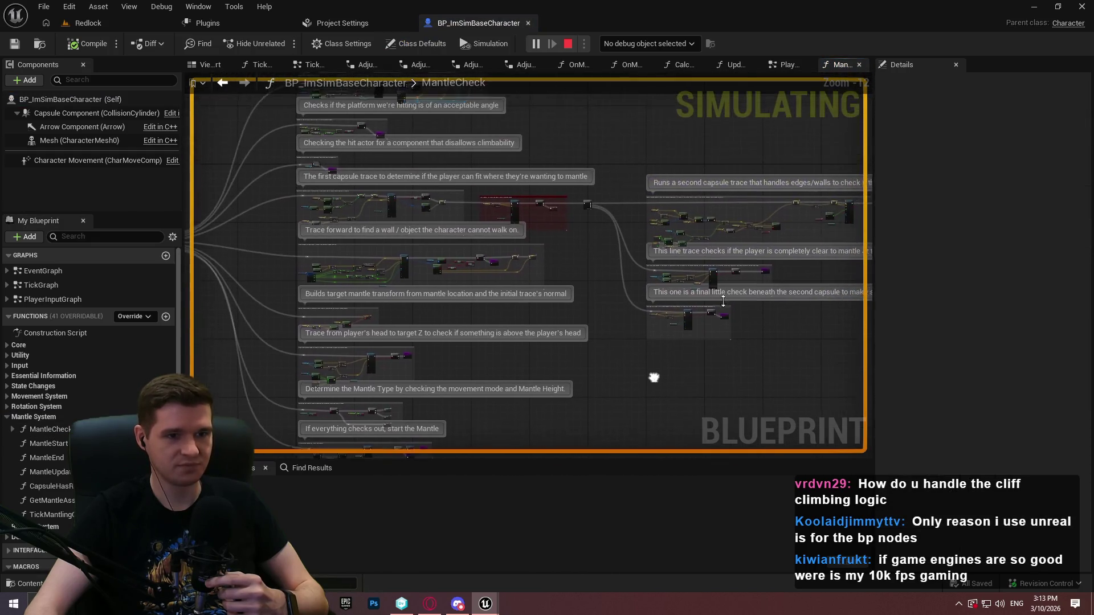
pyautogui.scroll(2, 654, 376)
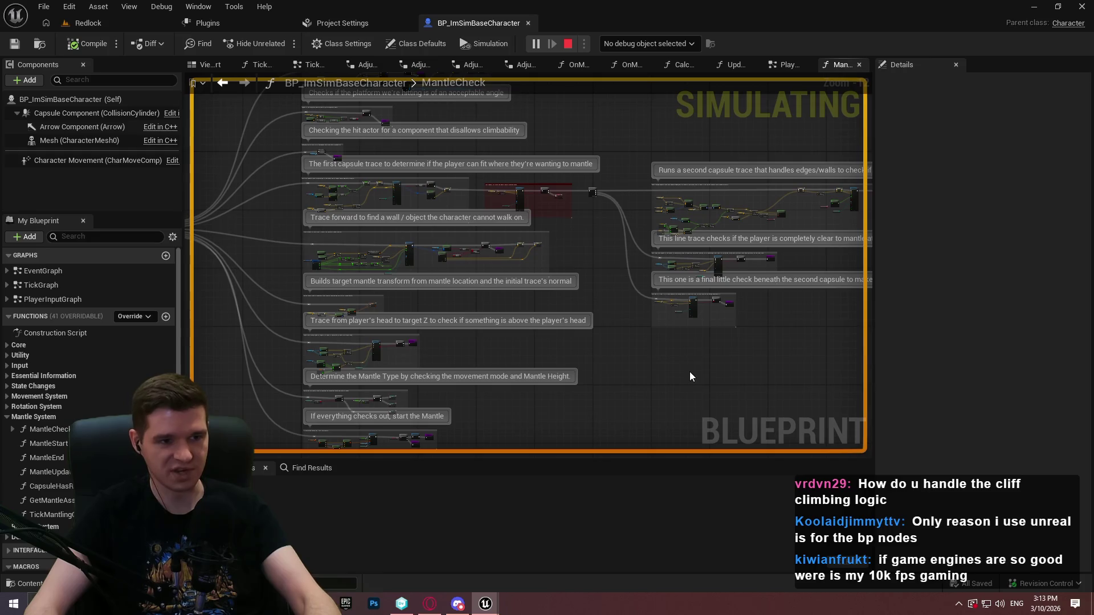
# Step: Maximize the MantleCheck graph, restore the full editor layout, and return to the paused Redlock preview
pyautogui.moveTo(845, 67)
pyautogui.mouseDown()
pyautogui.moveTo(602, 227)
pyautogui.moveTo(628, 222)
pyautogui.moveTo(392, 1)
pyautogui.mouseUp()
pyautogui.scroll(-2, 512, 394)
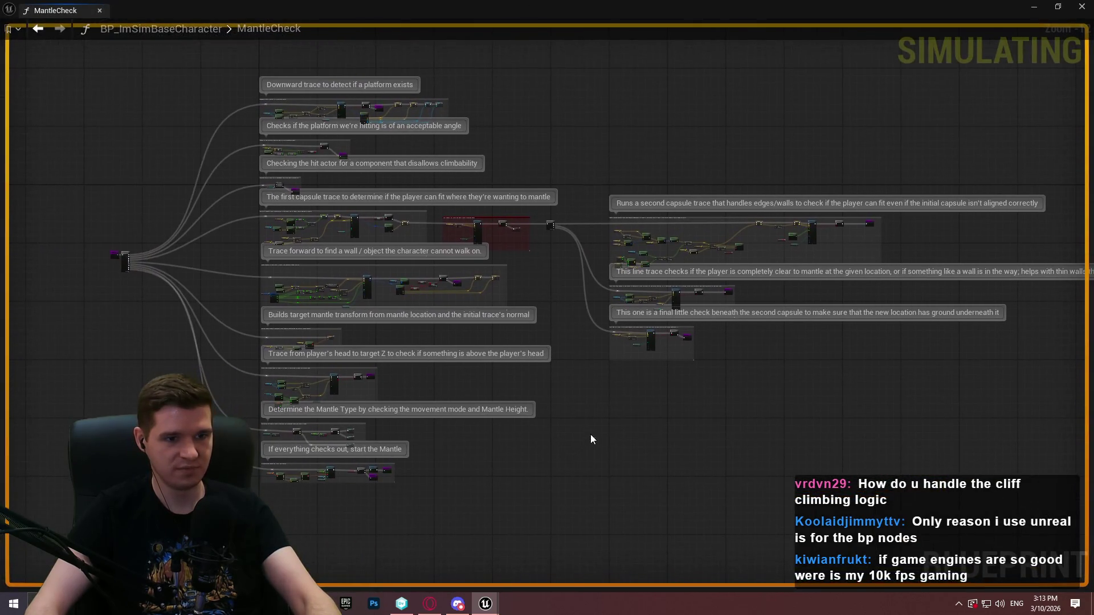
pyautogui.scroll(2, 604, 441)
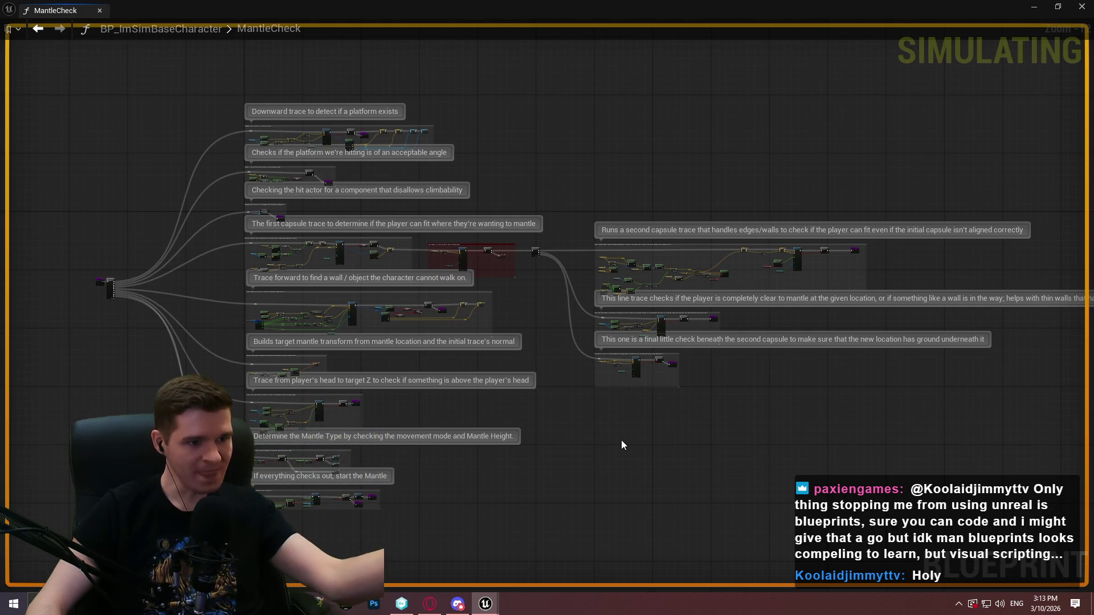
pyautogui.doubleClick(59, 14)
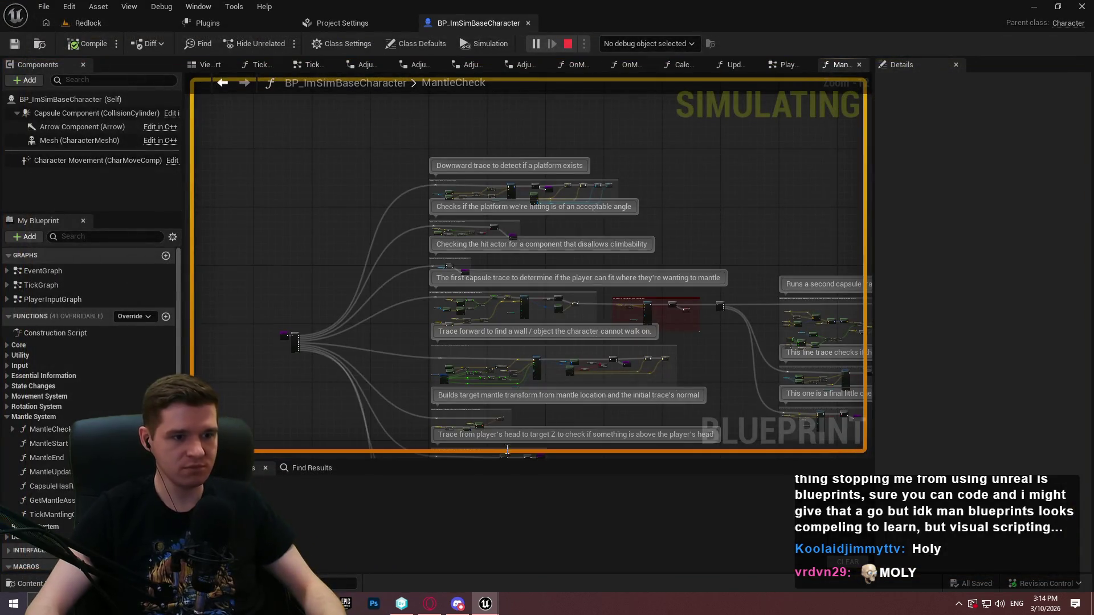
pyautogui.click(557, 539)
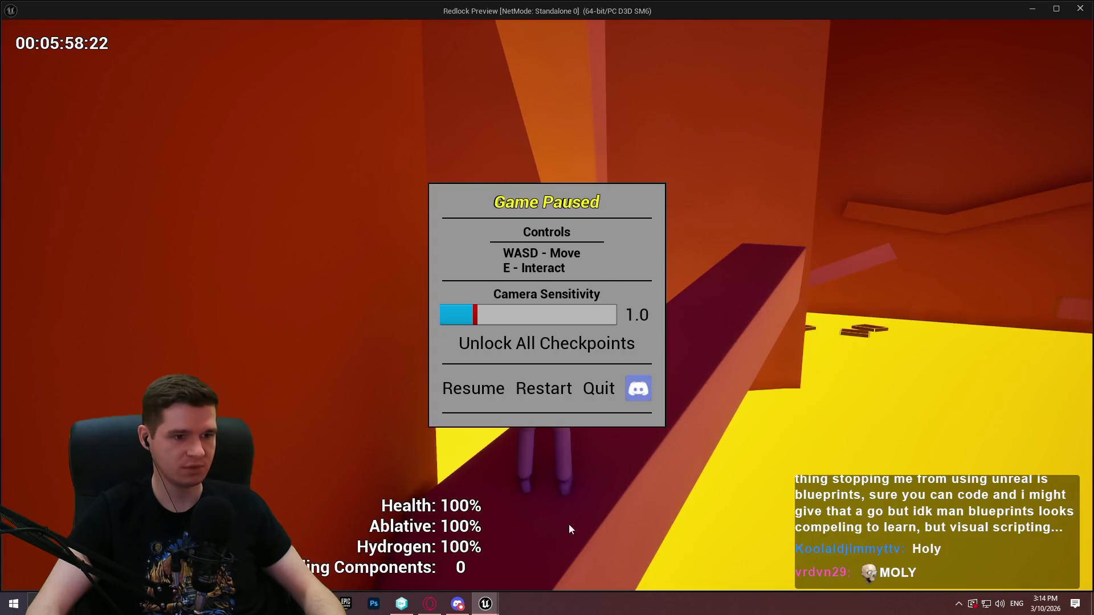
# Step: Resume the game and close the BP_ImSimBaseCharacter blueprint tab in the editor
pyautogui.click(493, 377)
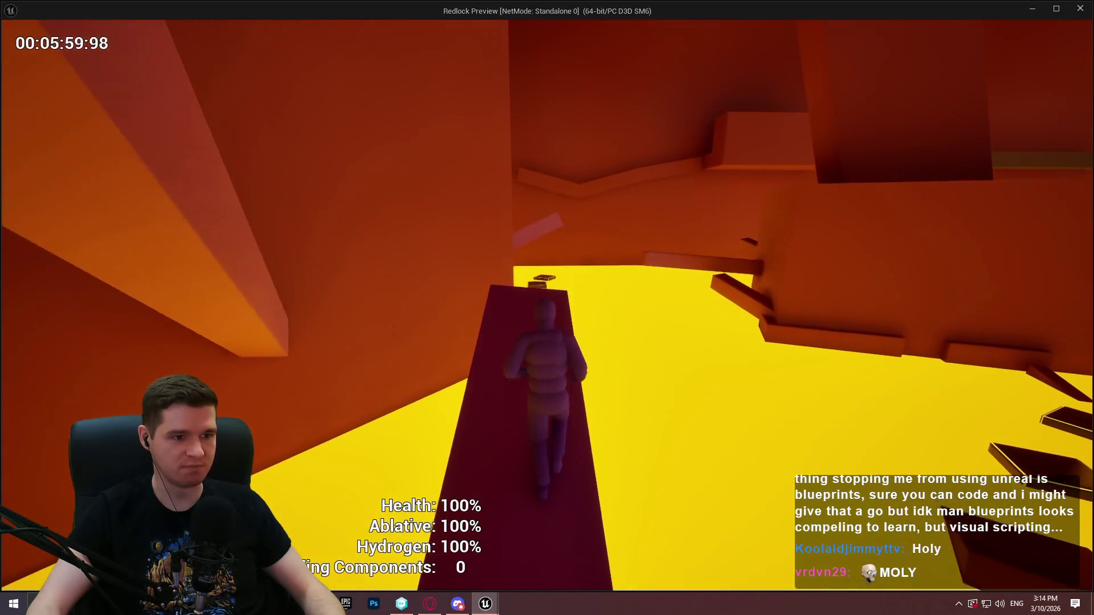
pyautogui.hotkey('alt', 'Tab')
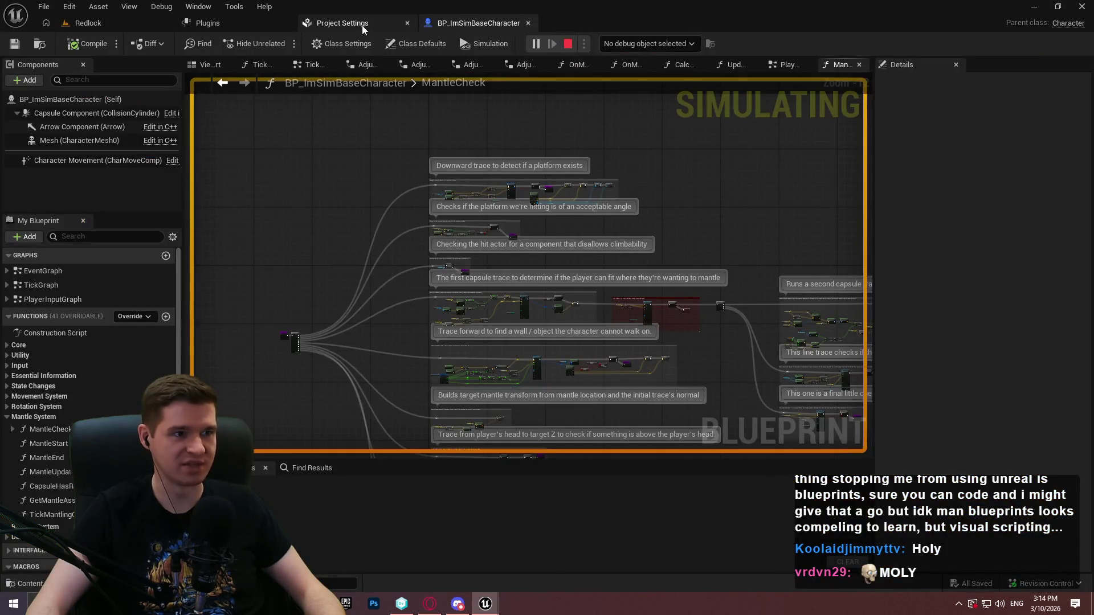
pyautogui.click(353, 23)
pyautogui.click(503, 23)
pyautogui.click(528, 22)
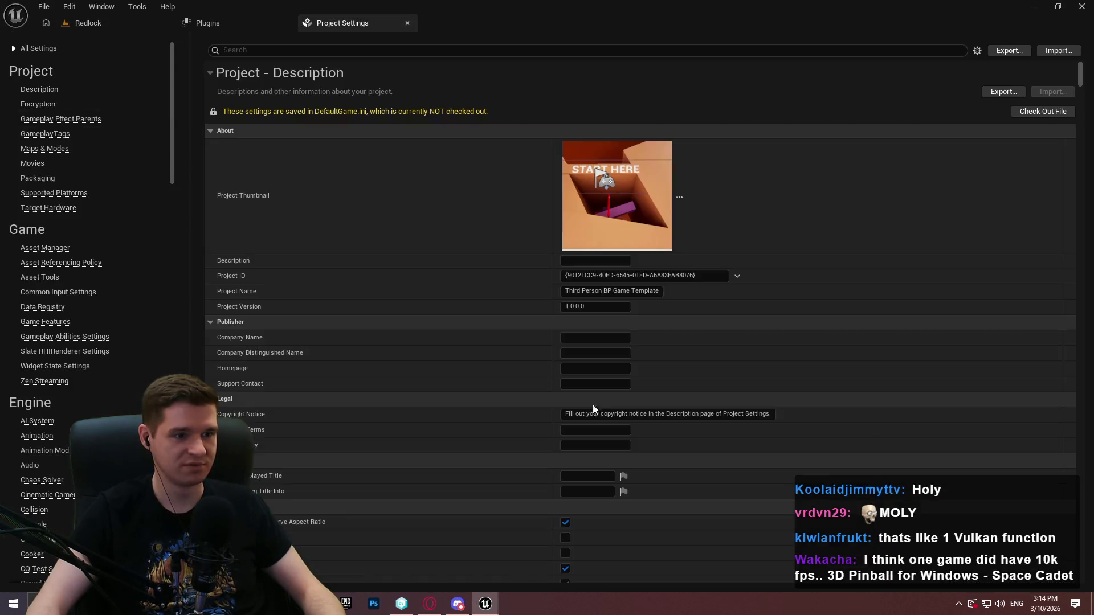
pyautogui.click(534, 565)
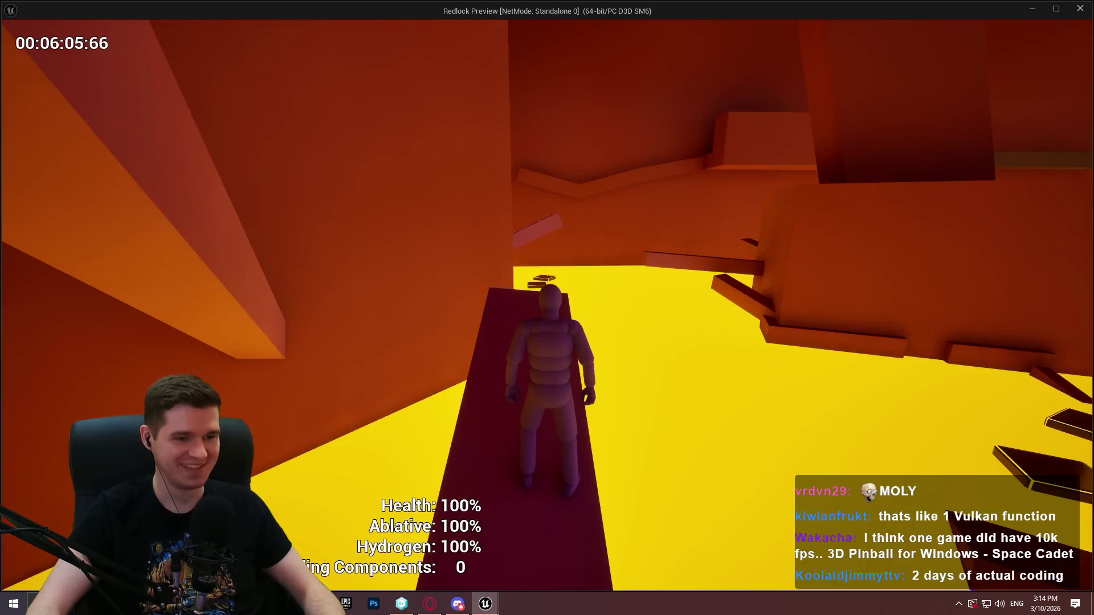
# Step: Run toward the yellow lava area and jump across the floating blocks
pyautogui.press('w')
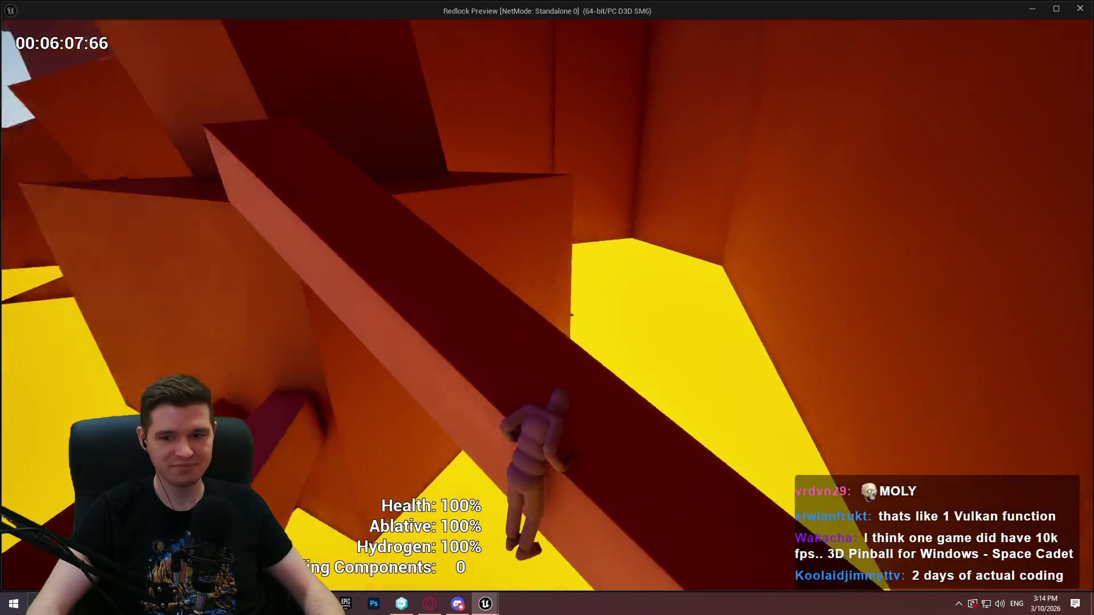
pyautogui.press('w')
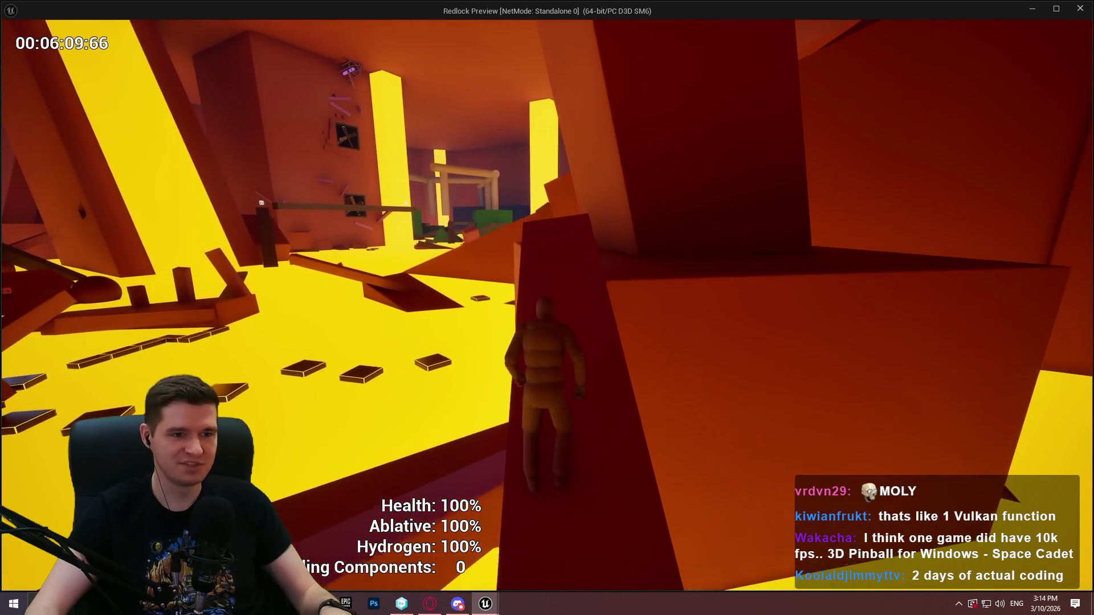
pyautogui.press('w')
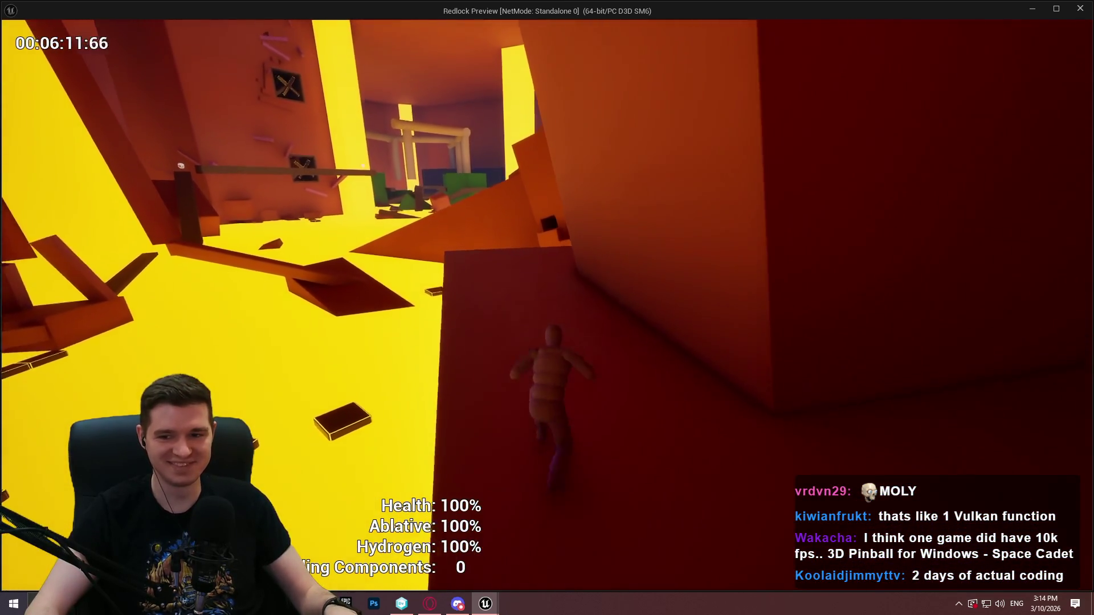
pyautogui.press('w')
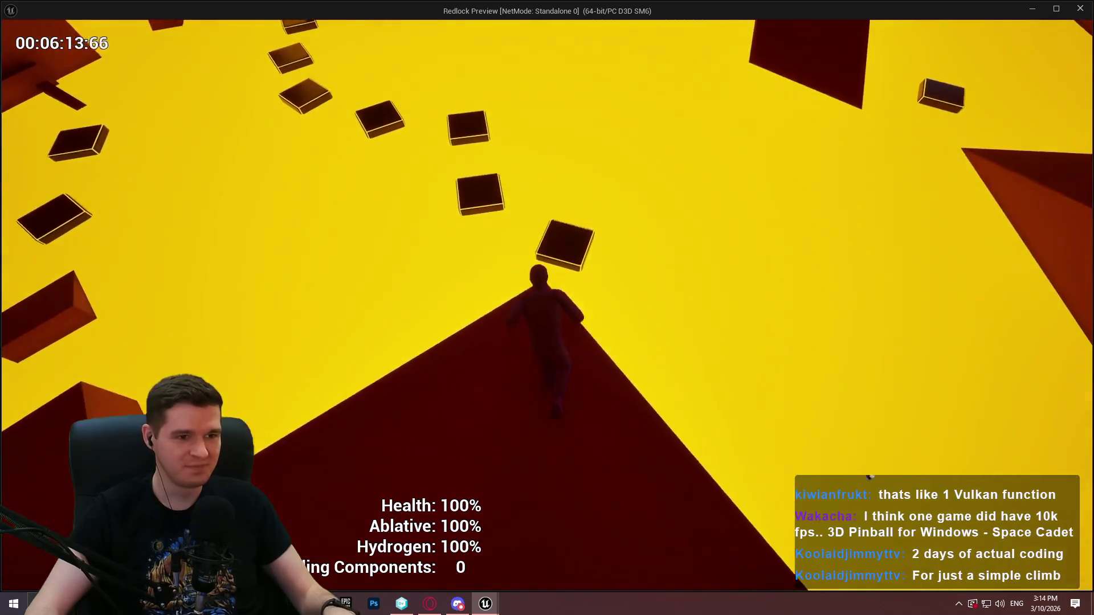
pyautogui.press('space')
pyautogui.press('w')
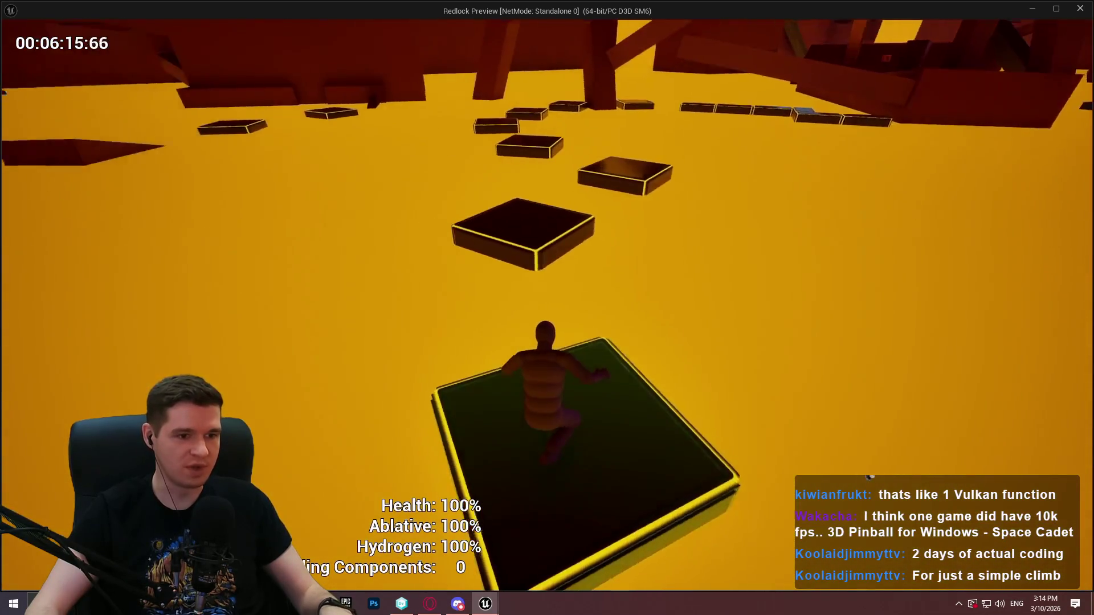
pyautogui.press('w')
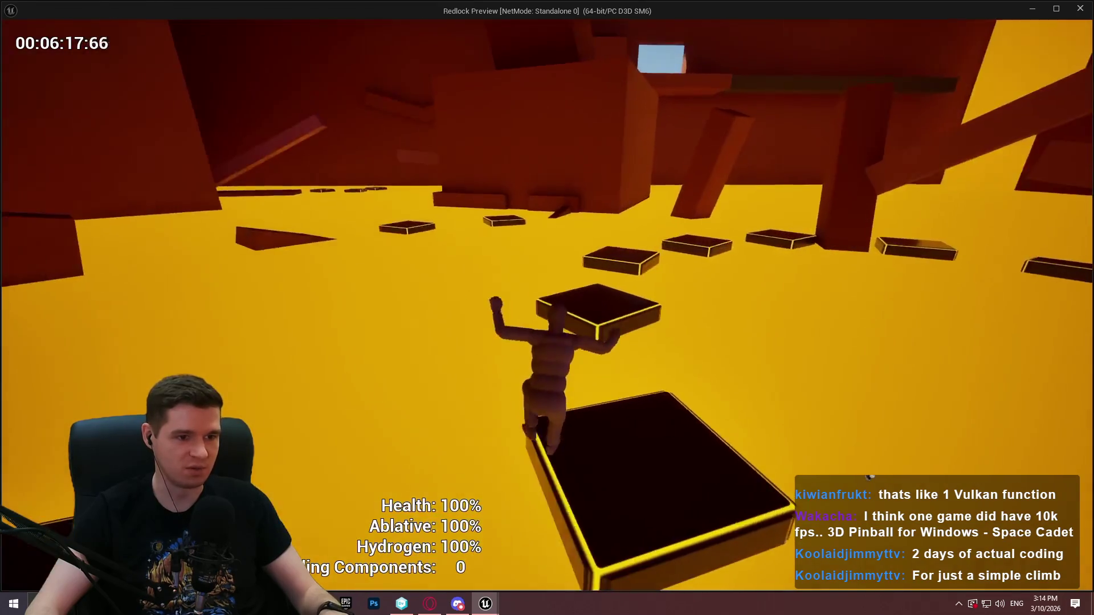
pyautogui.press('w')
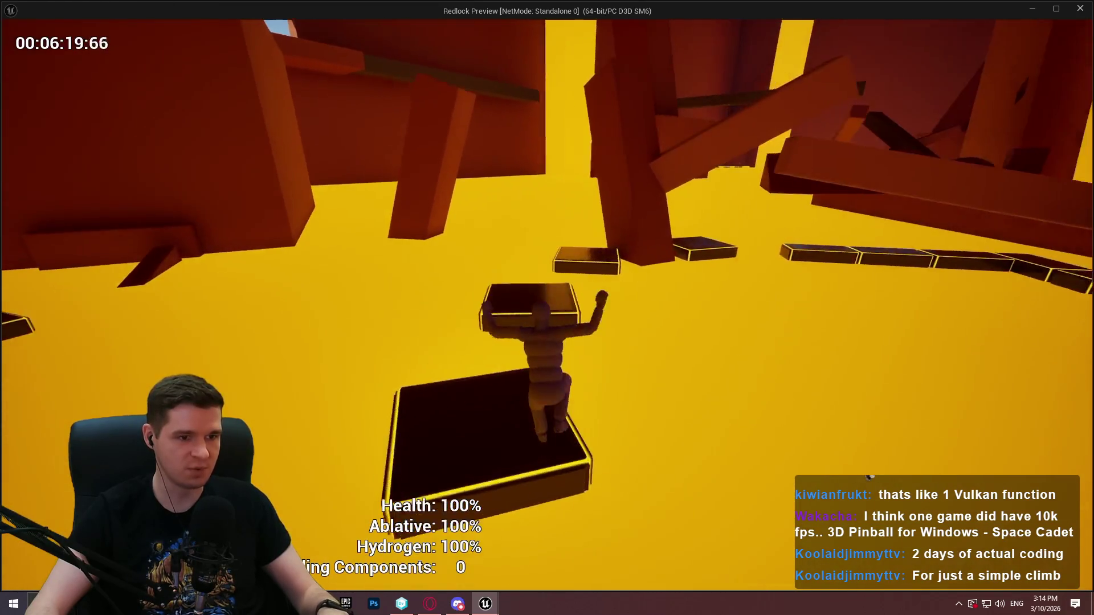
pyautogui.press('w')
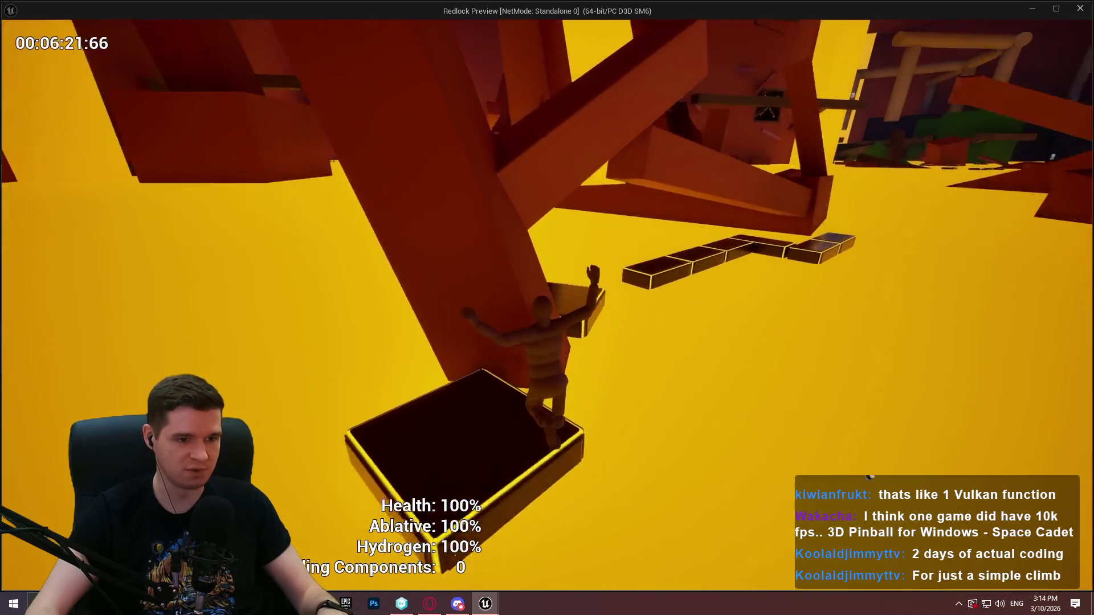
pyautogui.press('w')
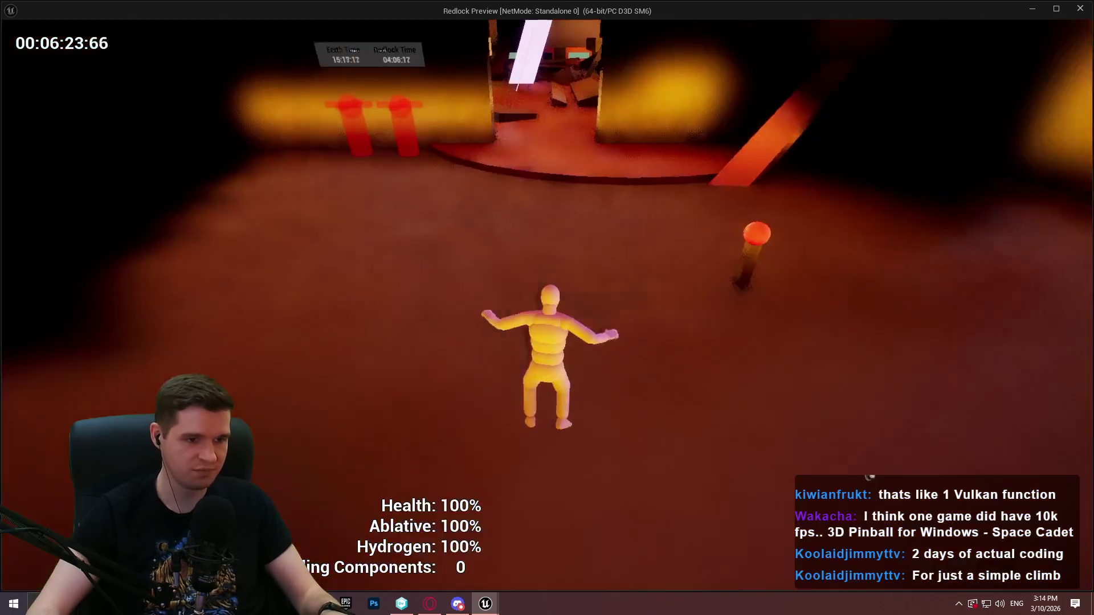
# Step: Run to the red checkpoint post and open its teleport list
pyautogui.press('w')
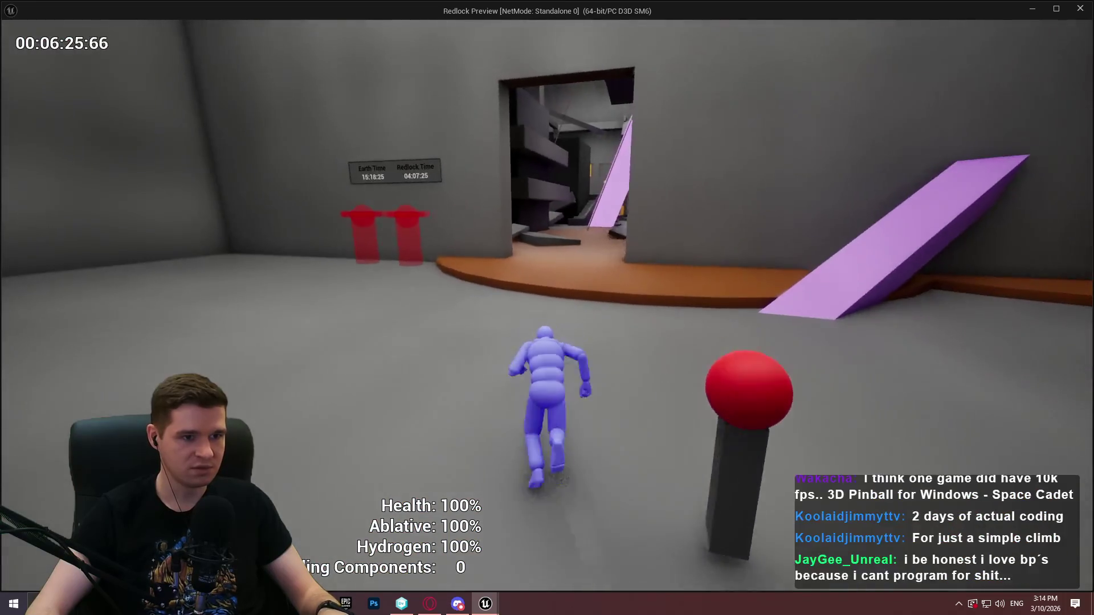
pyautogui.press('w')
pyautogui.press('e')
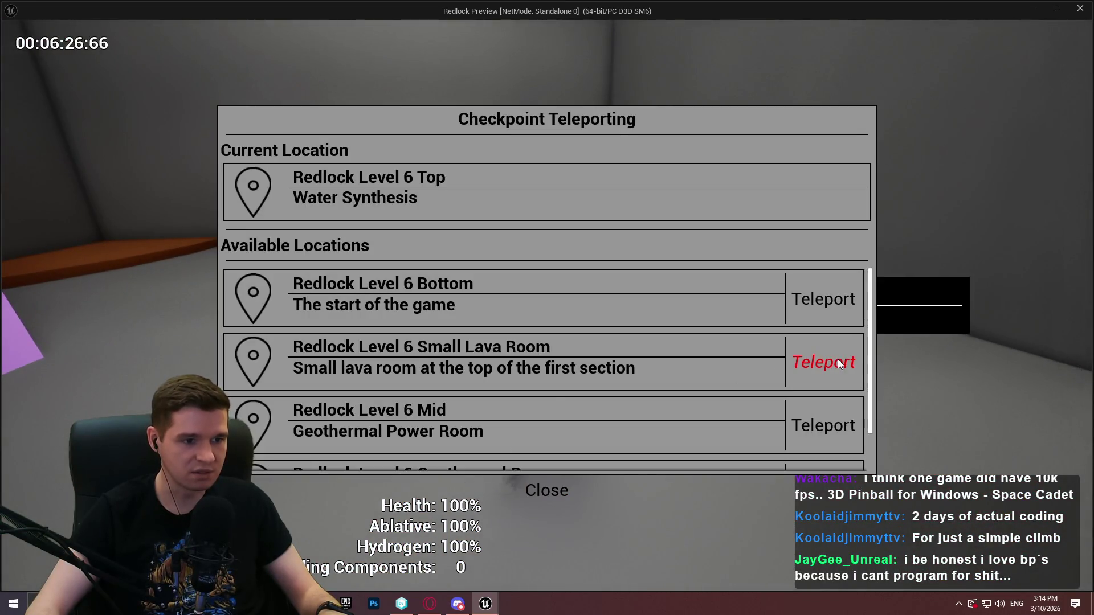
# Step: Teleport to Redlock Level 6 Small Lava Room and mantle onto its raised block ledges
pyautogui.click(838, 359)
pyautogui.press('w')
pyautogui.press('w')
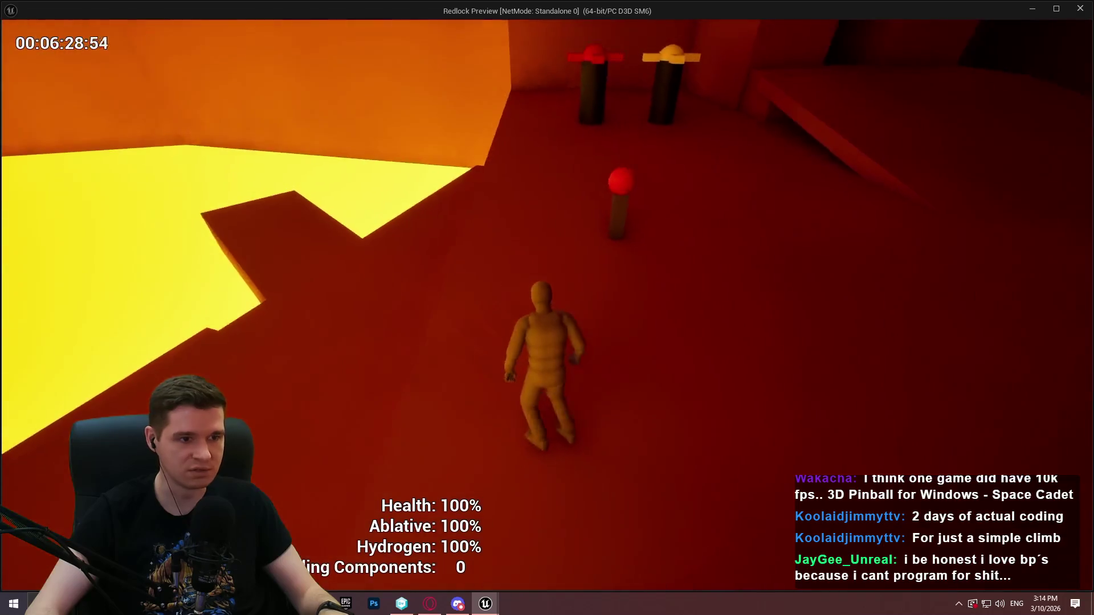
pyautogui.press('w')
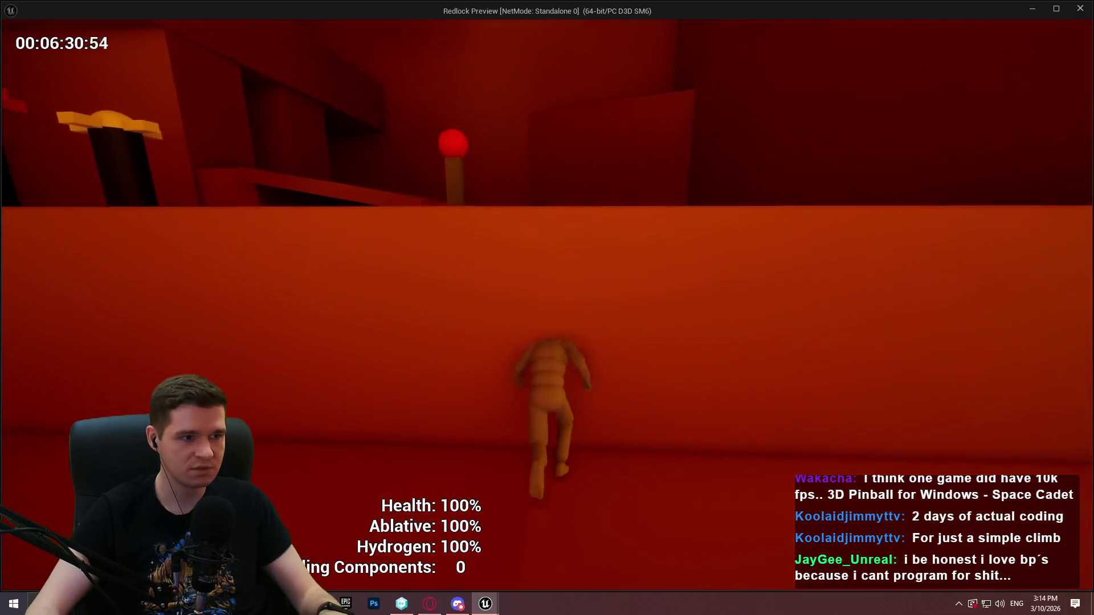
pyautogui.press('w')
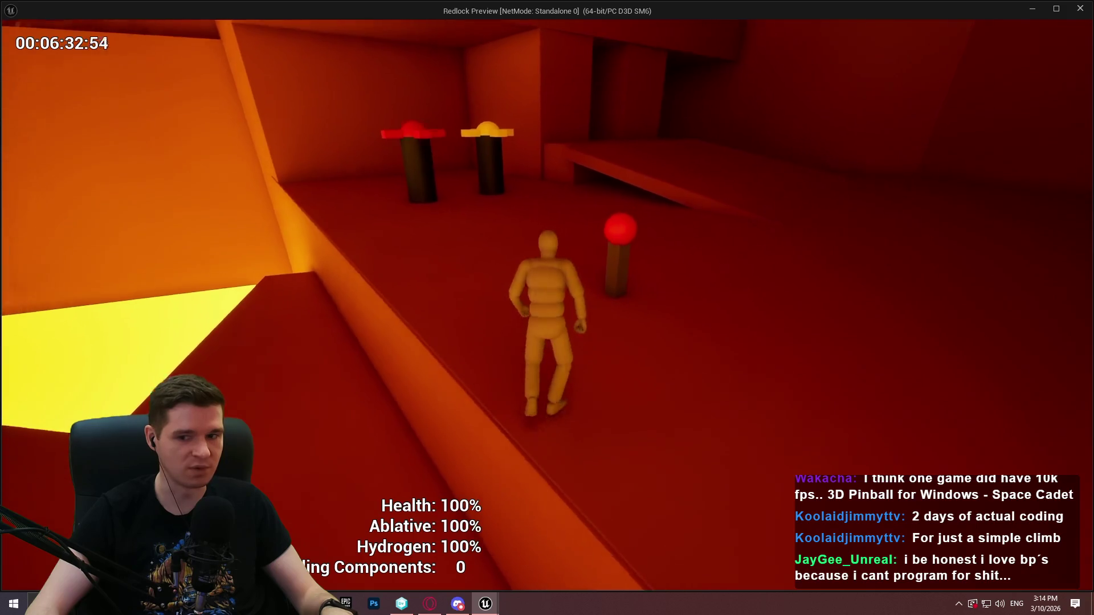
pyautogui.press('w')
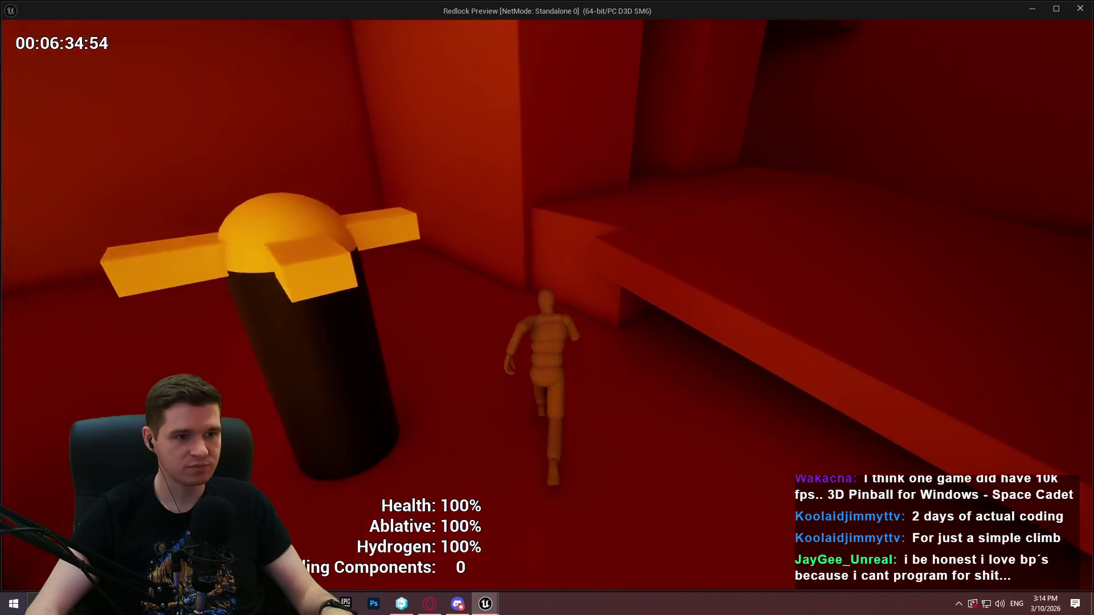
pyautogui.press('w')
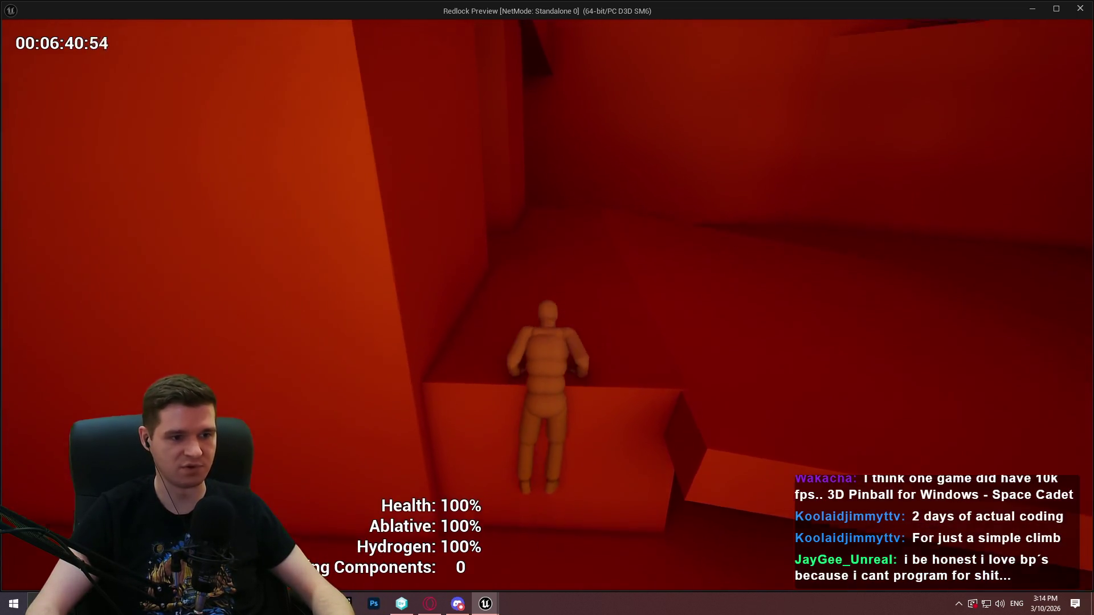
pyautogui.press('space')
pyautogui.press('s')
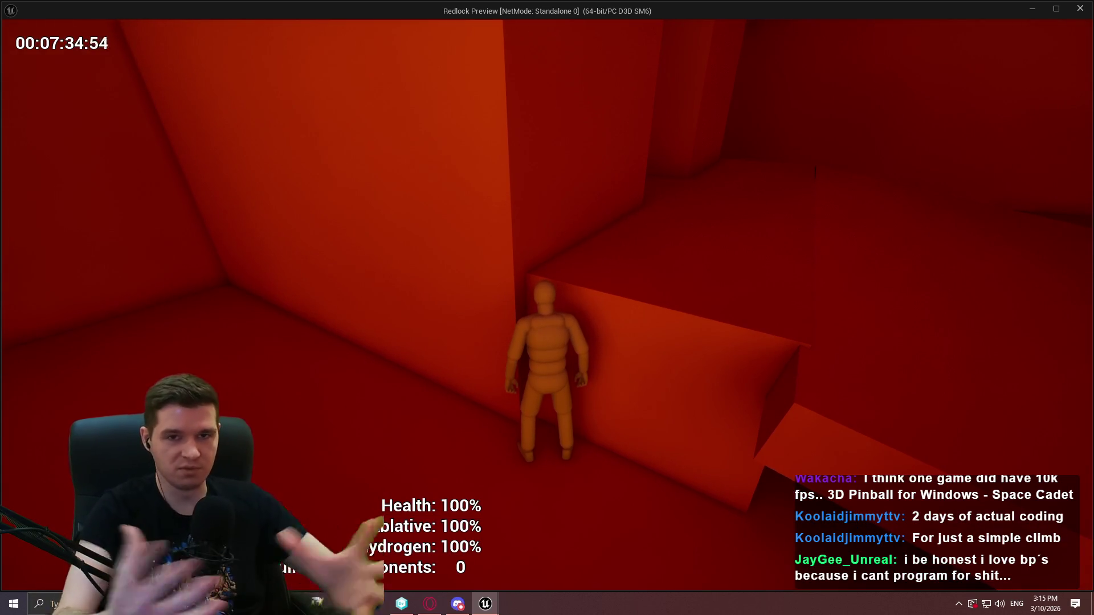
# Step: Climb the first ledge, cross the corridor, and climb then drop off the wall ledge
pyautogui.press('space')
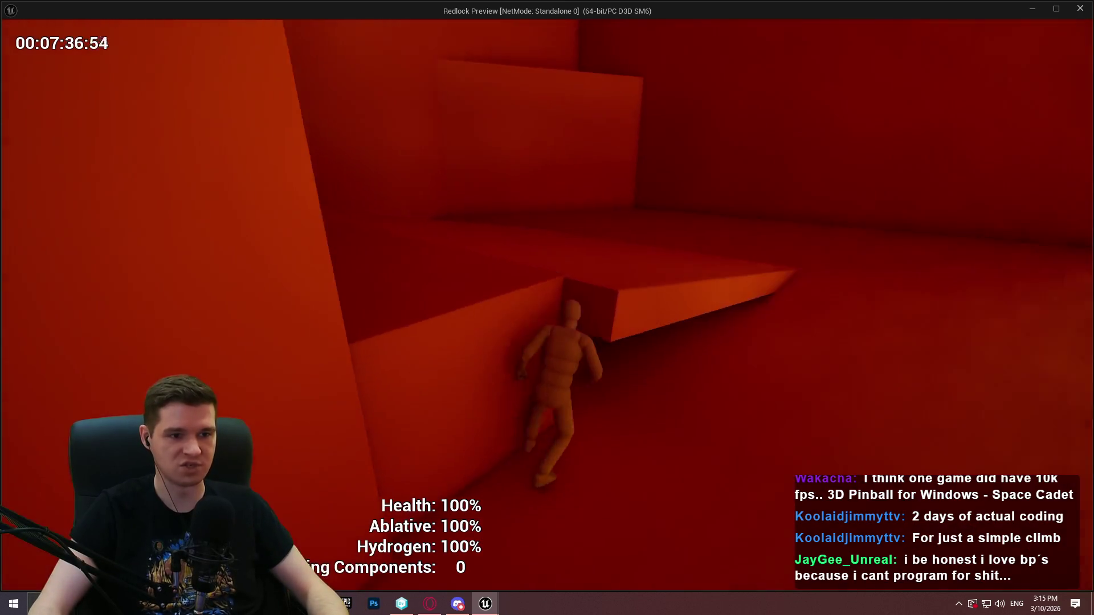
pyautogui.press('w')
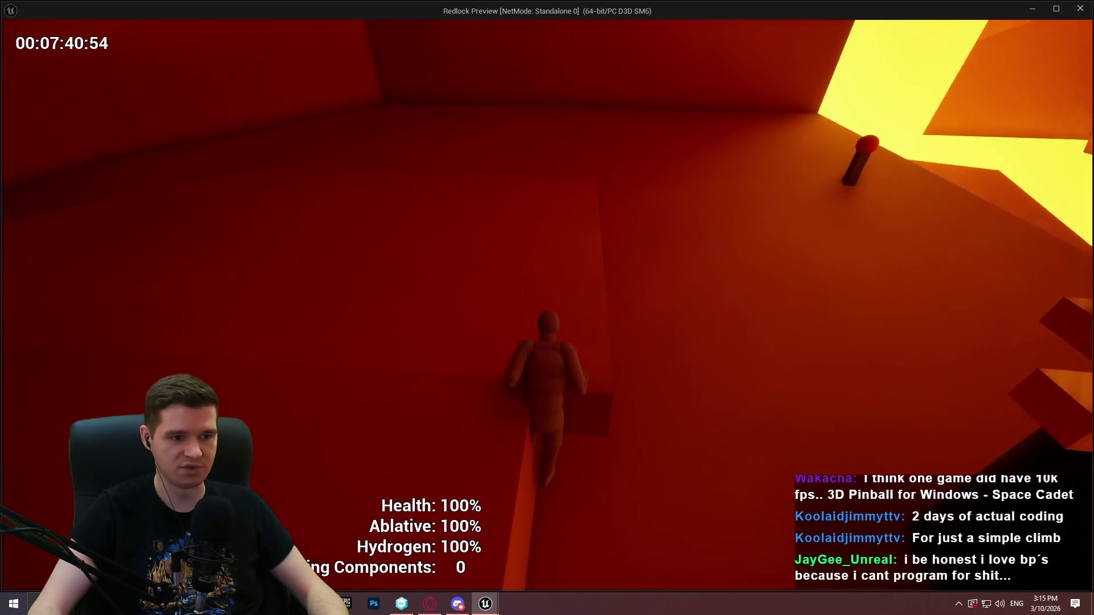
pyautogui.press('space')
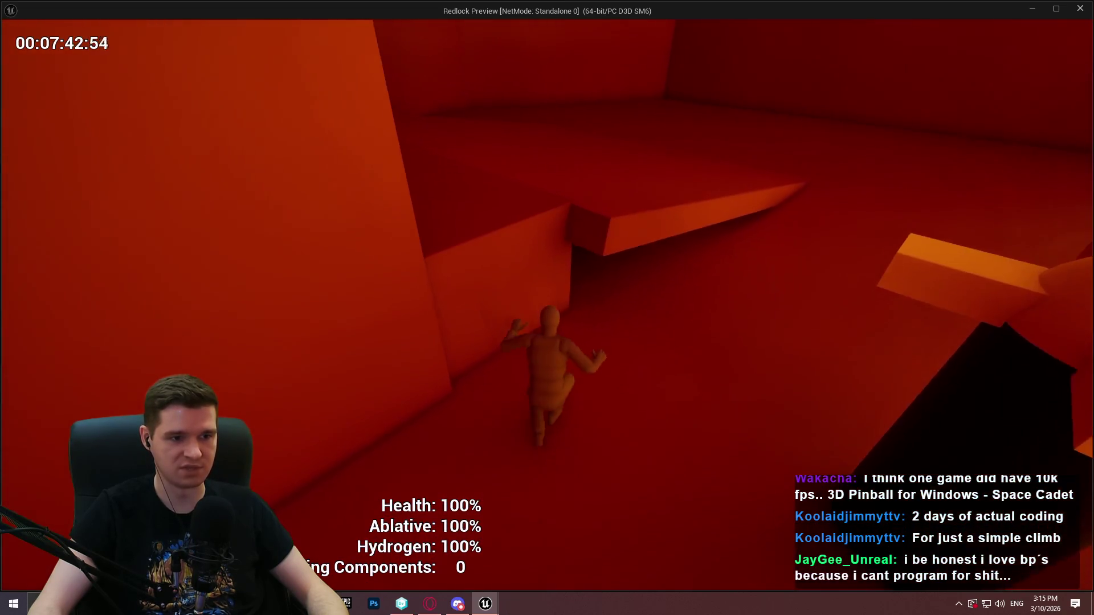
pyautogui.press('w')
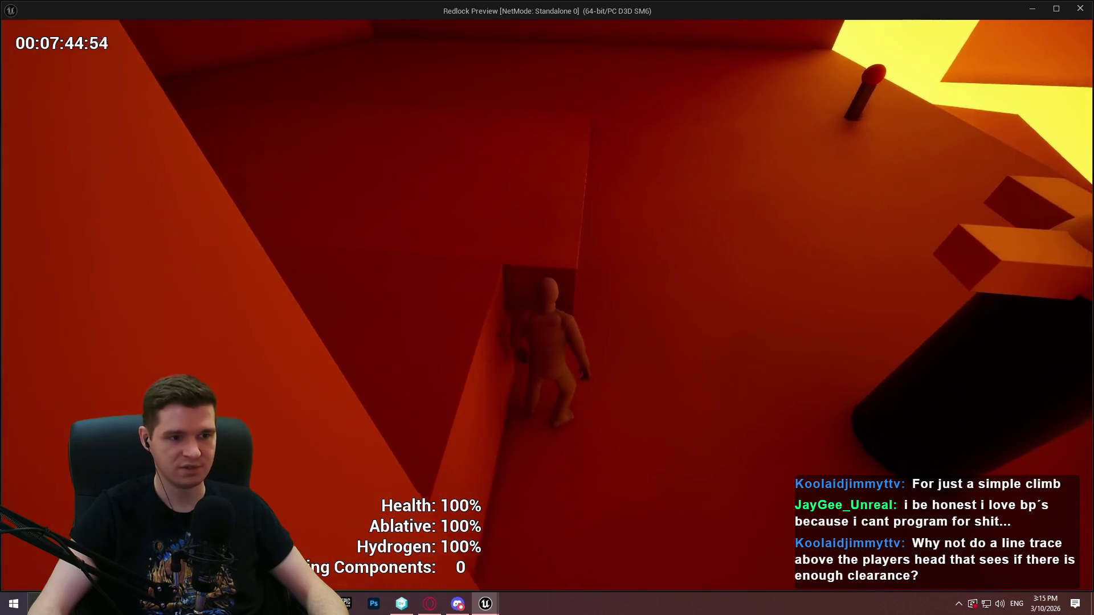
pyautogui.press('w')
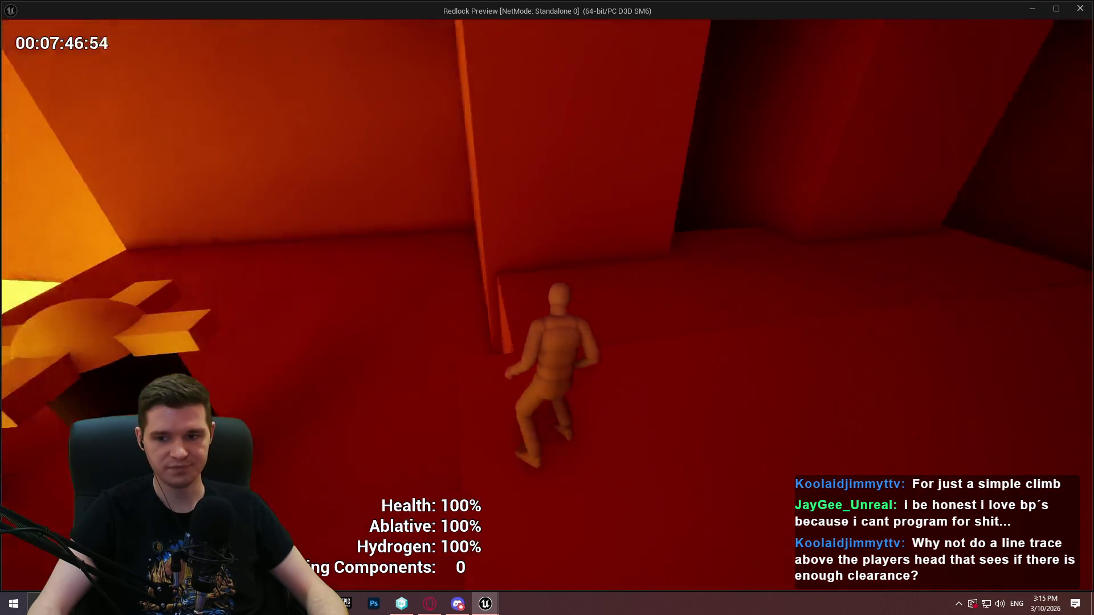
# Step: Climb onto the next ledges up to the low wall, then leave the game for the editor
pyautogui.press('w')
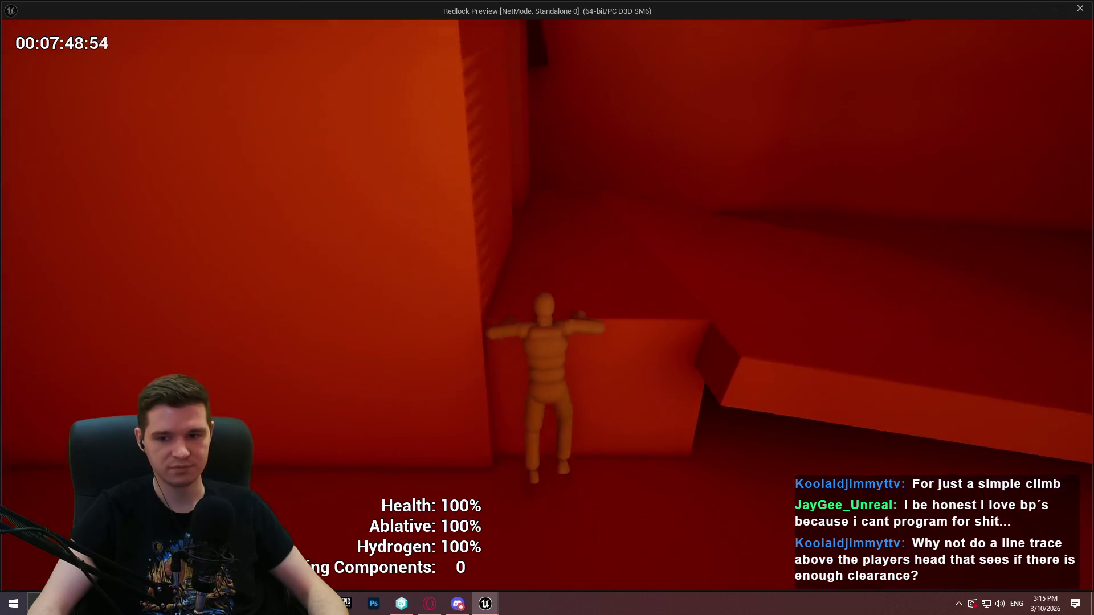
pyautogui.press('w')
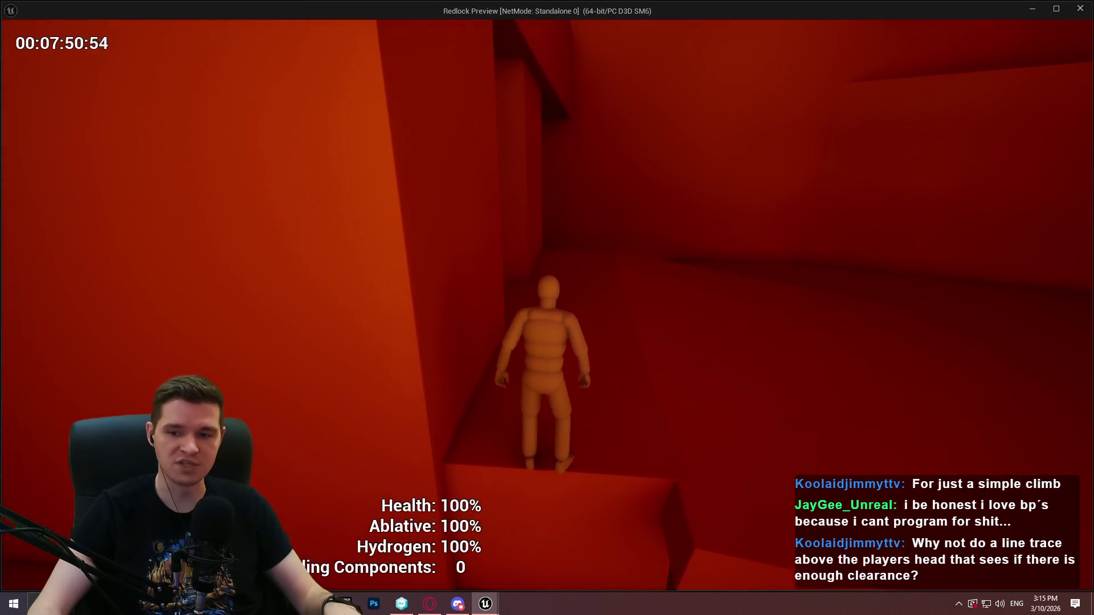
pyautogui.press('w')
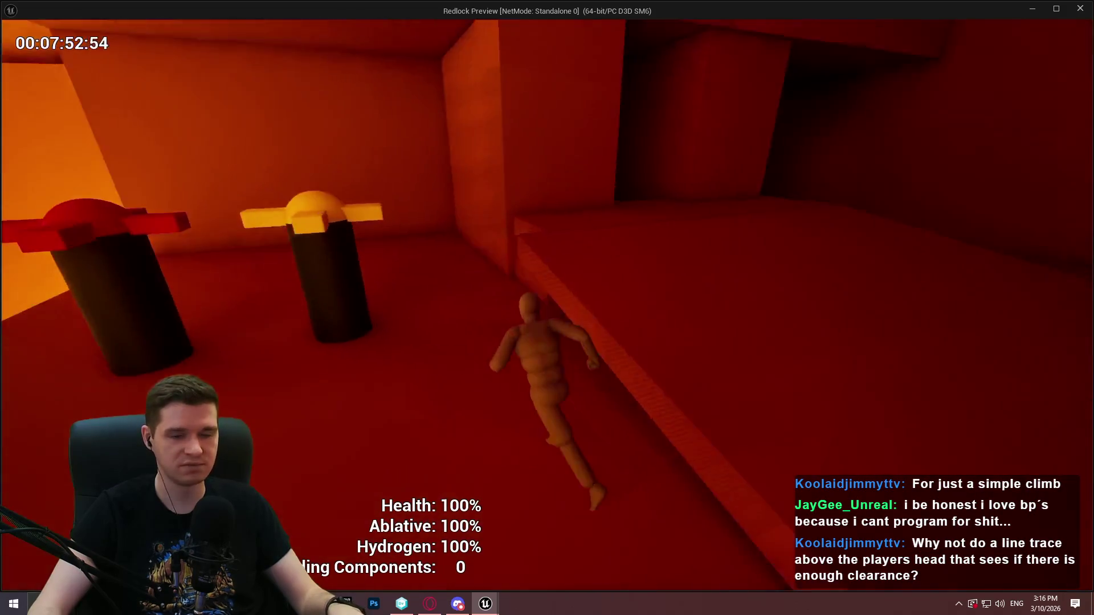
pyautogui.press('w')
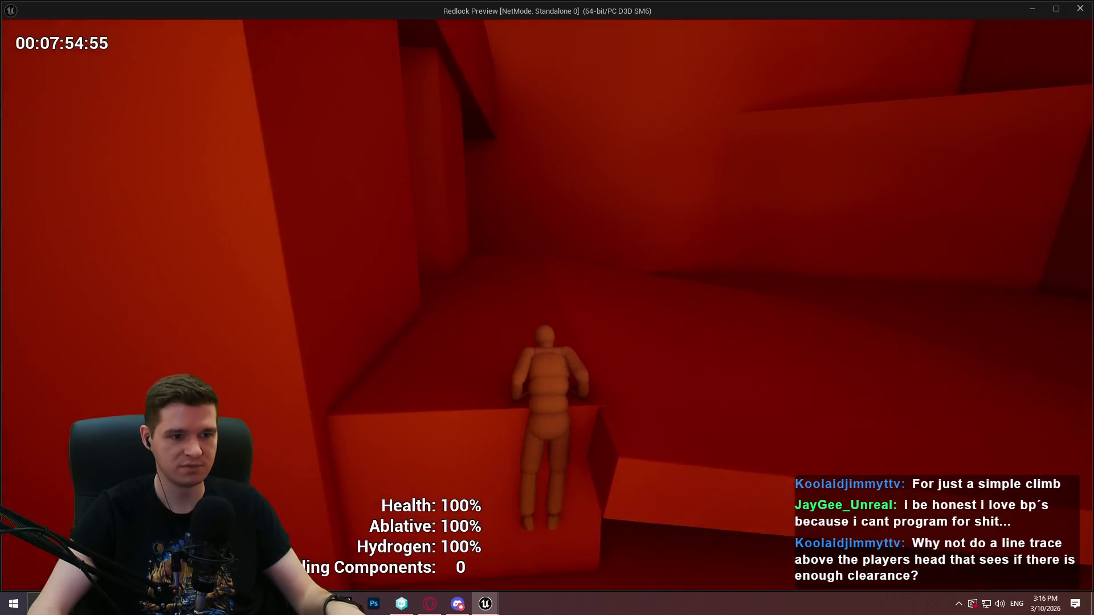
pyautogui.press('Escape')
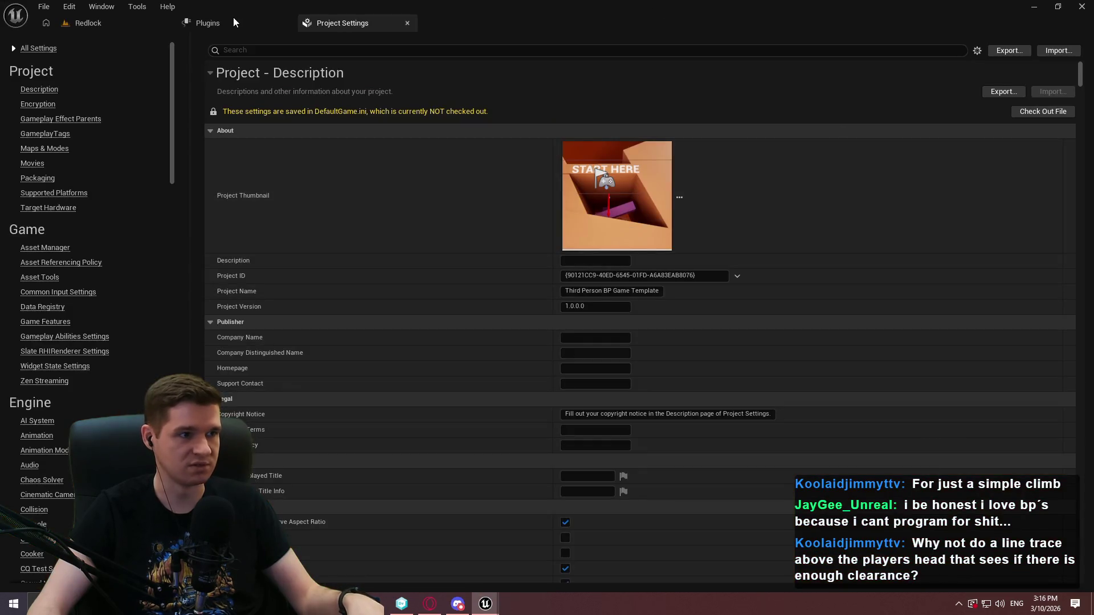
# Step: Open BP_ImSimBaseCharacter's MantleCheck graph from the Redlock level tab
pyautogui.click(67, 24)
pyautogui.click(399, 429)
pyautogui.doubleClick(393, 418)
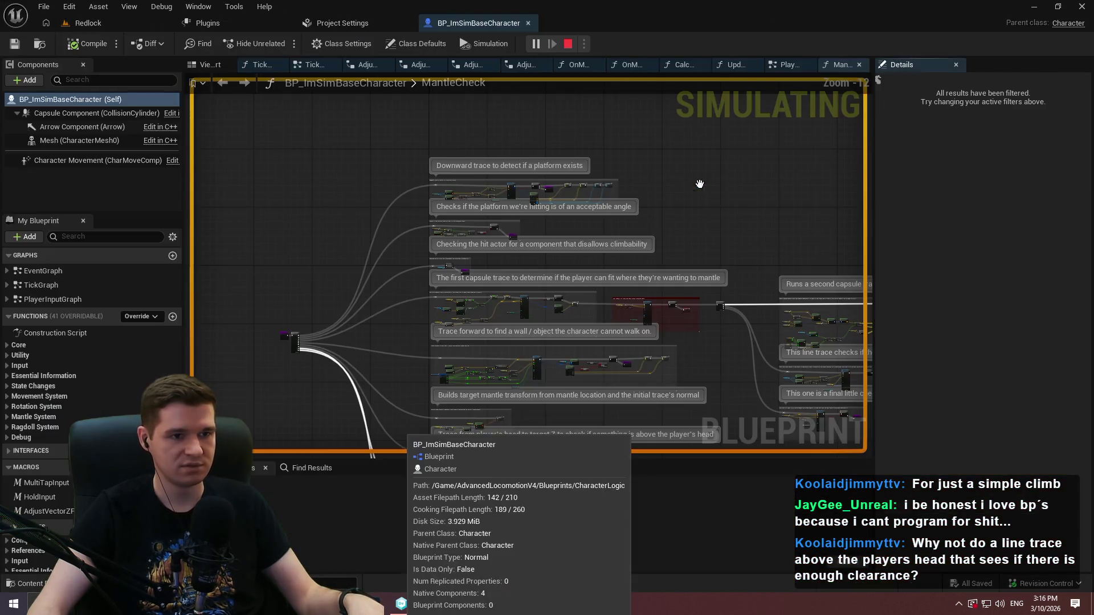
# Step: Pan the MantleCheck graph to review the mantle check comments, then return to the preview
pyautogui.moveTo(763, 238); pyautogui.dragTo(731, 184)
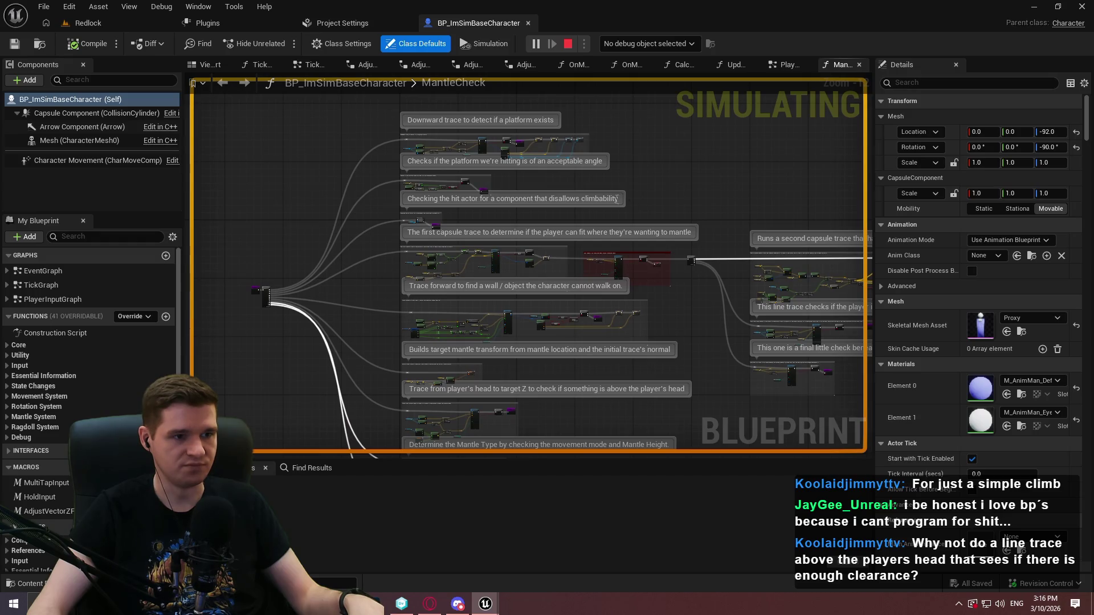
pyautogui.moveTo(459, 168); pyautogui.dragTo(410, 188)
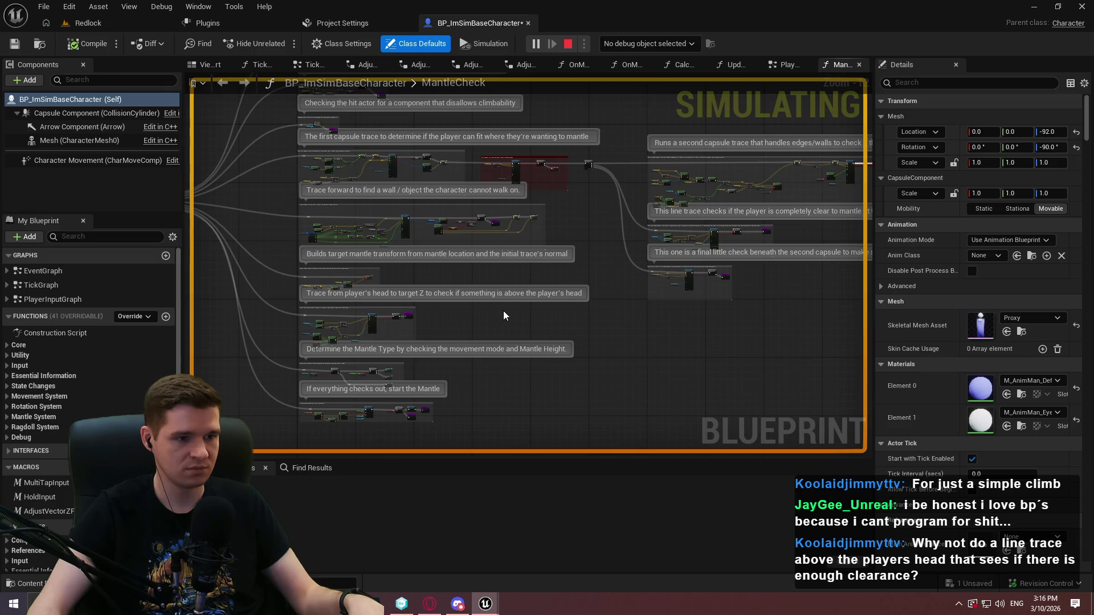
pyautogui.click(349, 357)
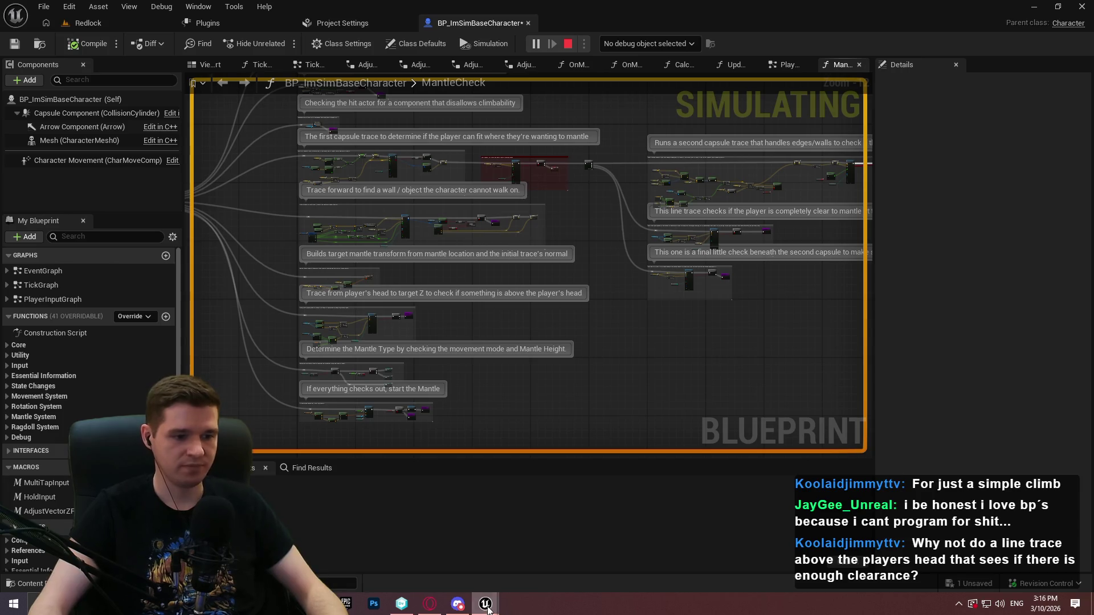
pyautogui.moveTo(486, 605)
pyautogui.click(543, 545)
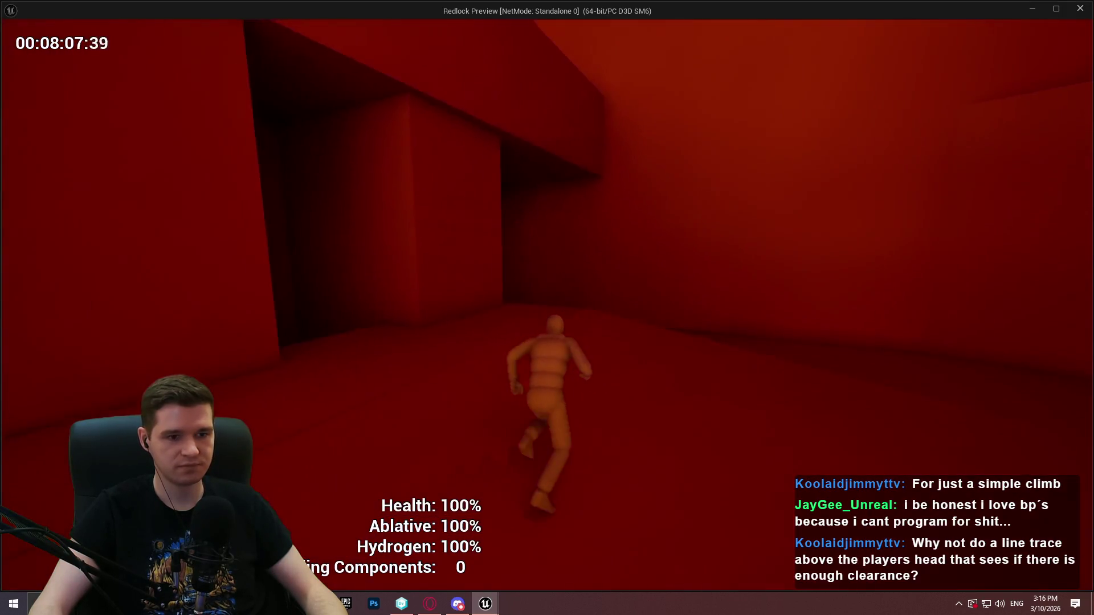
# Step: Close the character blueprint tab and return to the running preview
pyautogui.press('w')
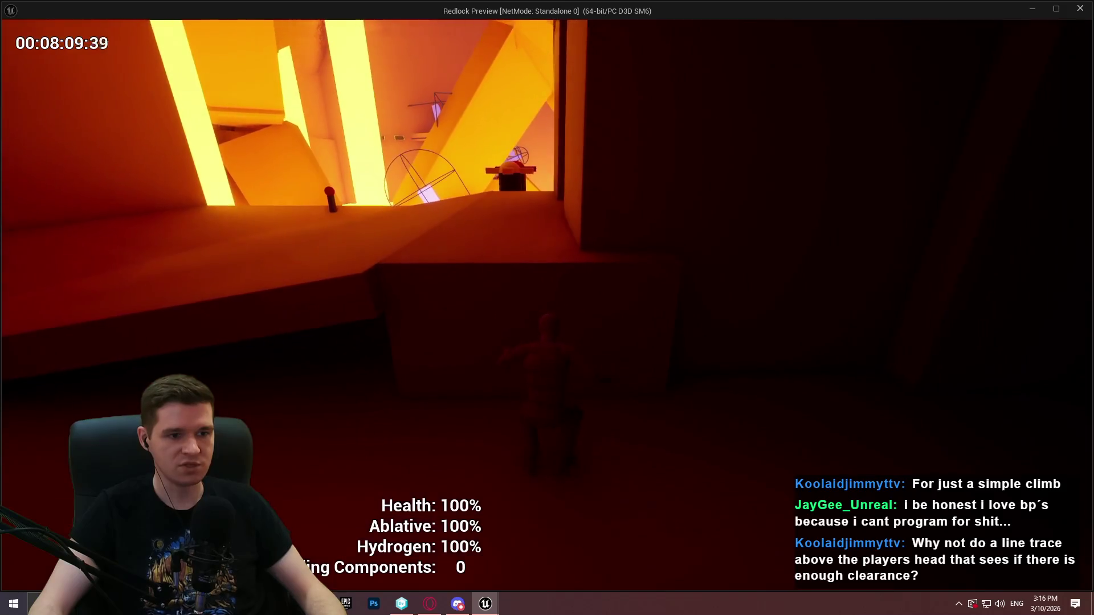
pyautogui.hotkey('alt', 'Tab')
pyautogui.click(528, 23)
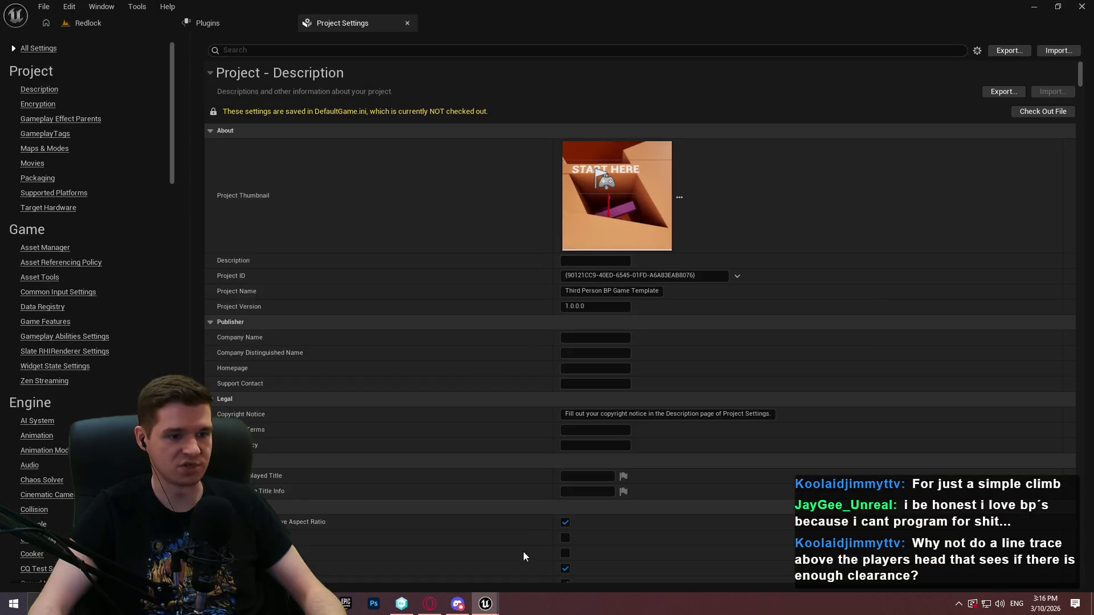
pyautogui.click(516, 541)
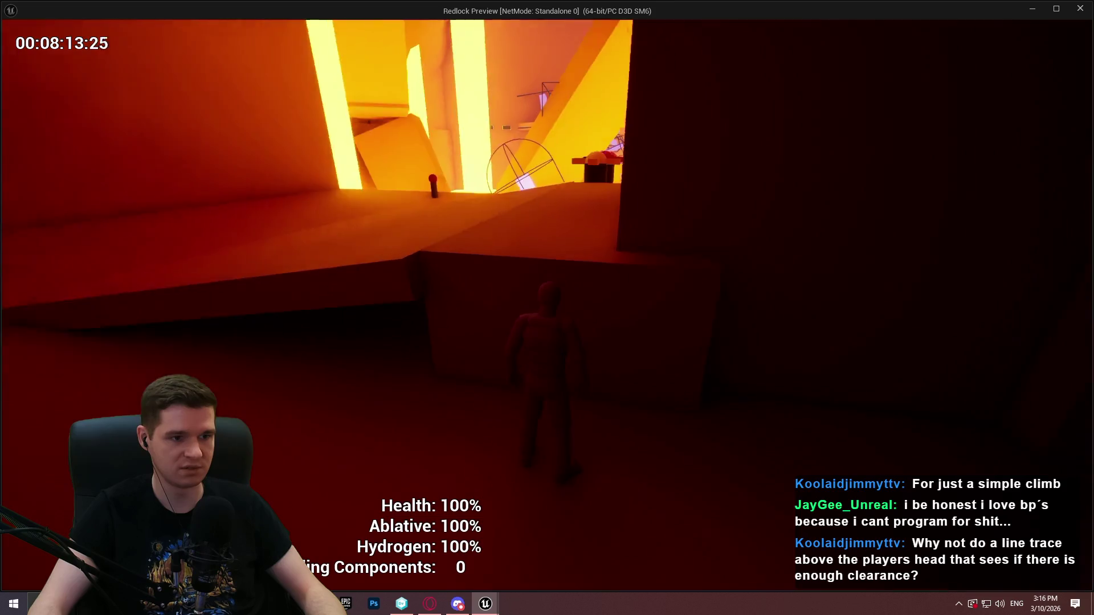
# Step: Climb the ledge in the dark red room and over the Ablative Restoration Station
pyautogui.press('w')
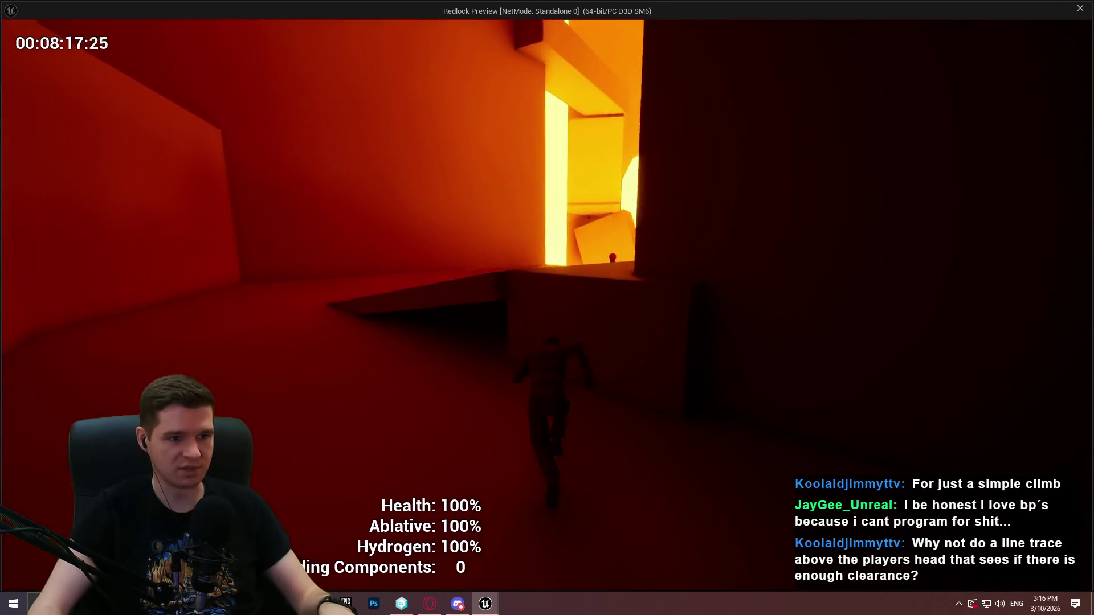
pyautogui.press('space')
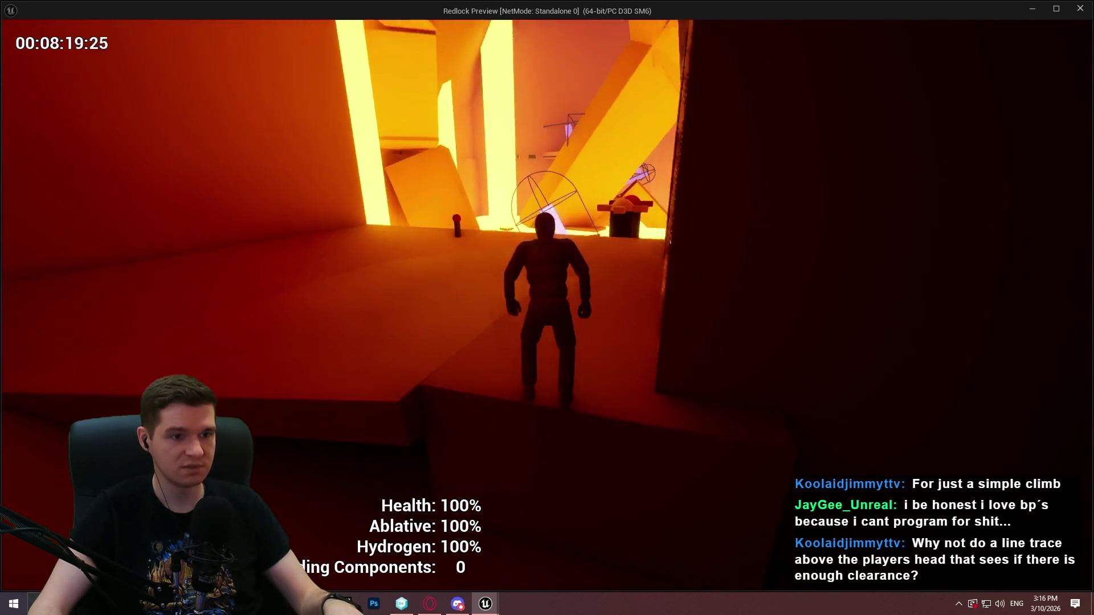
pyautogui.press('w')
pyautogui.press('w')
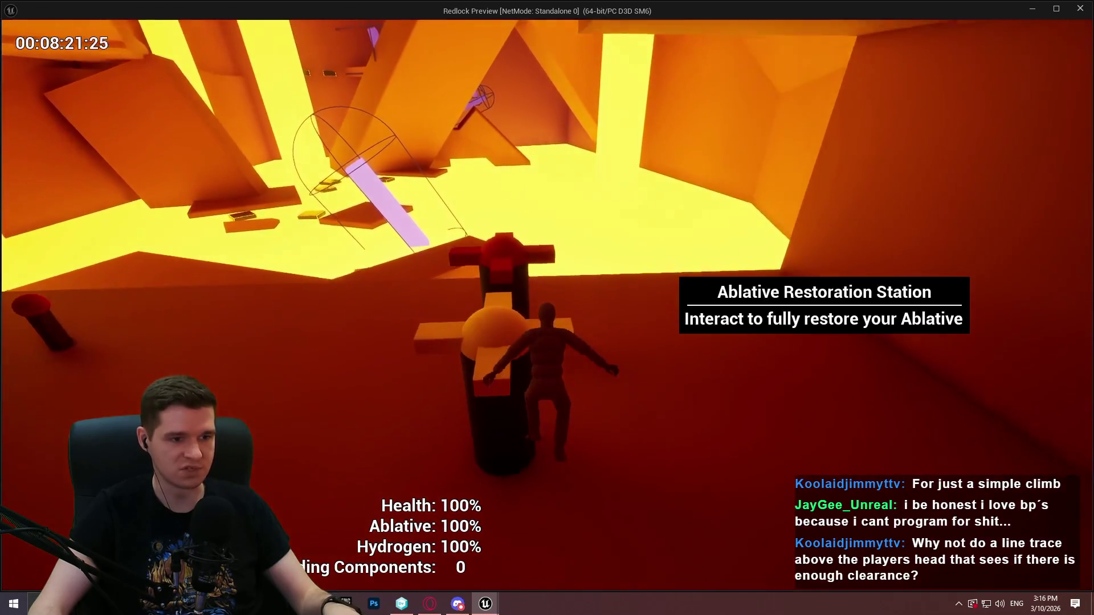
pyautogui.press('w')
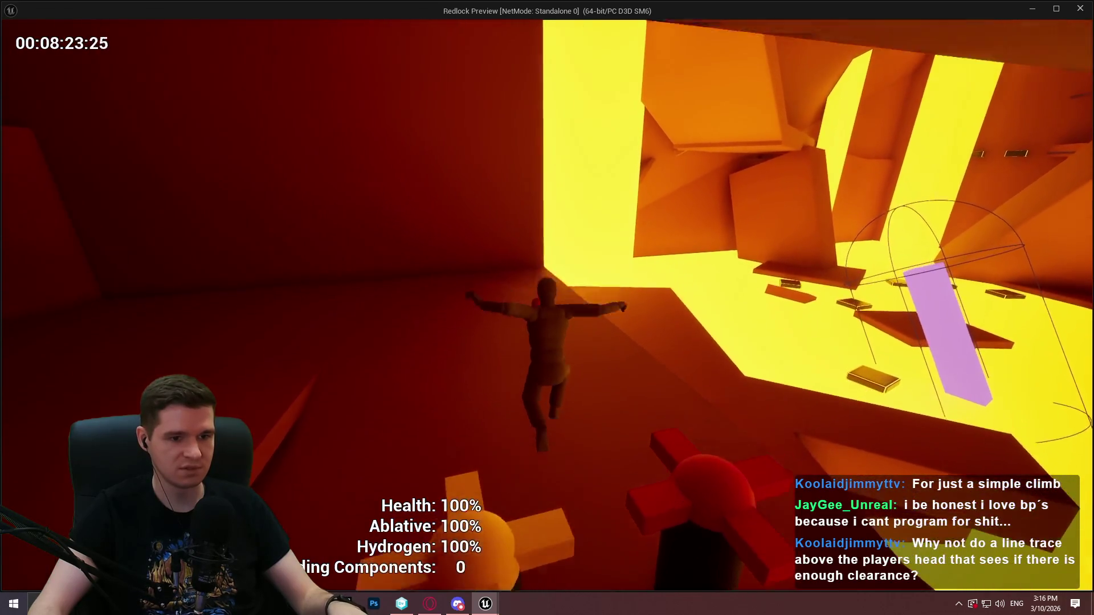
# Step: Mantle the wall ledge, cross the platform, and drop into the grey room
pyautogui.press('w')
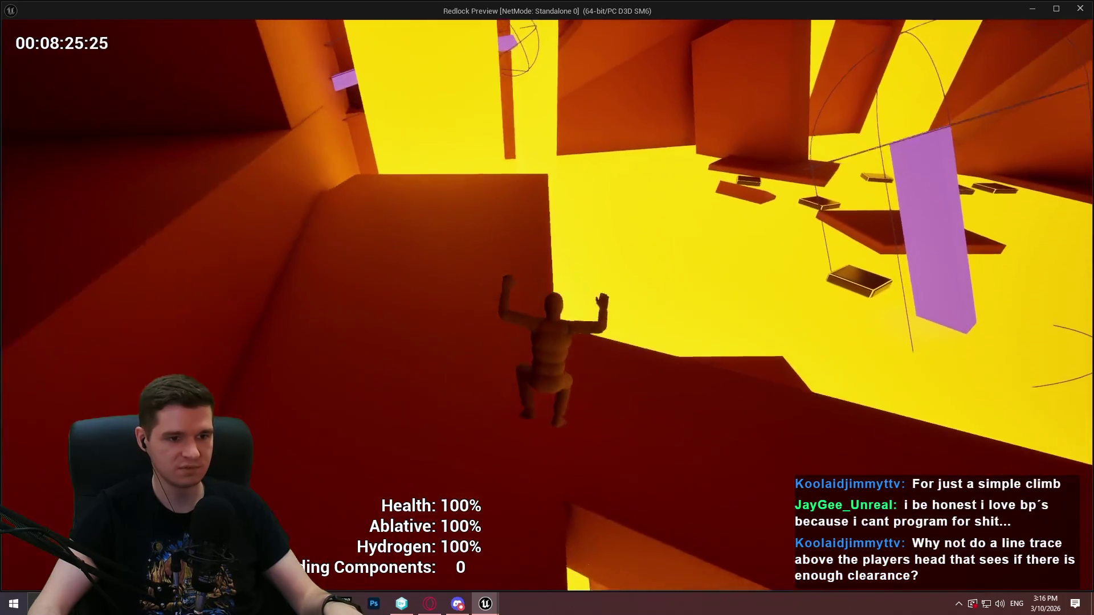
pyautogui.press('w')
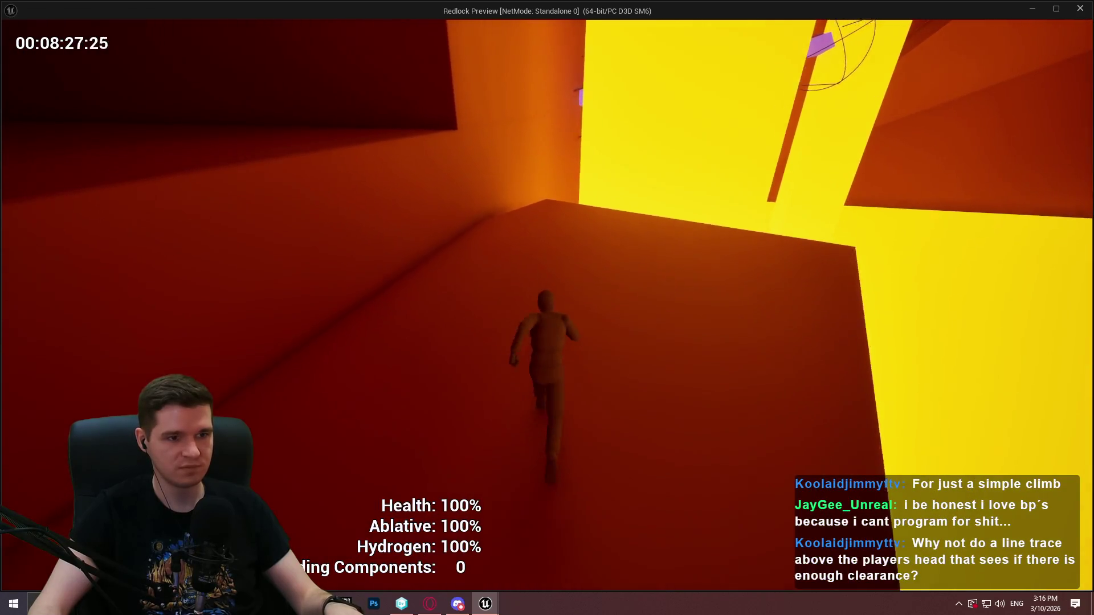
pyautogui.press('w')
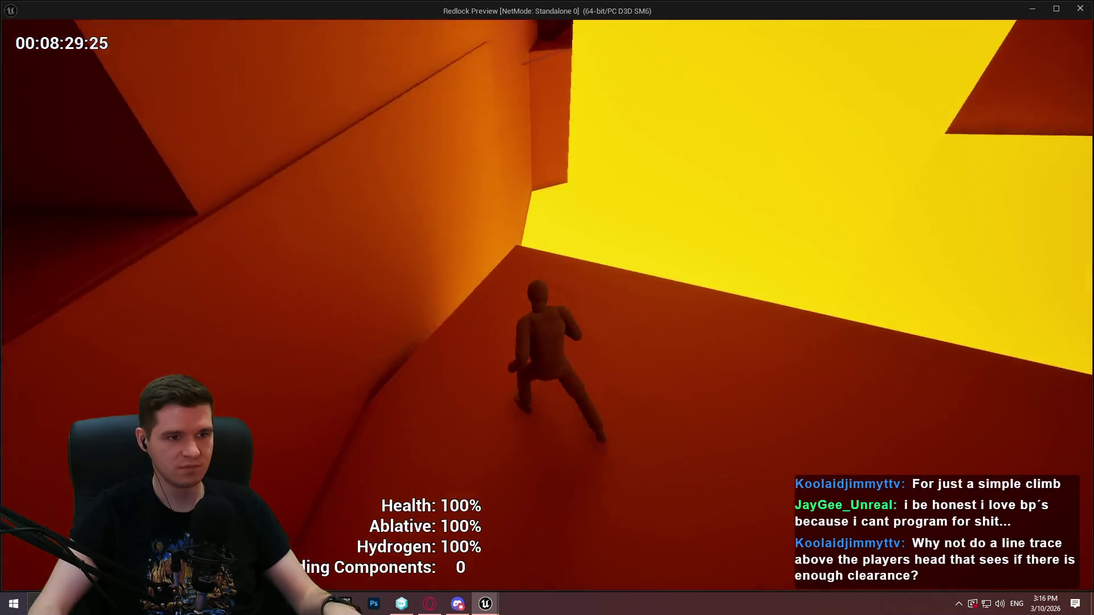
pyautogui.press('w')
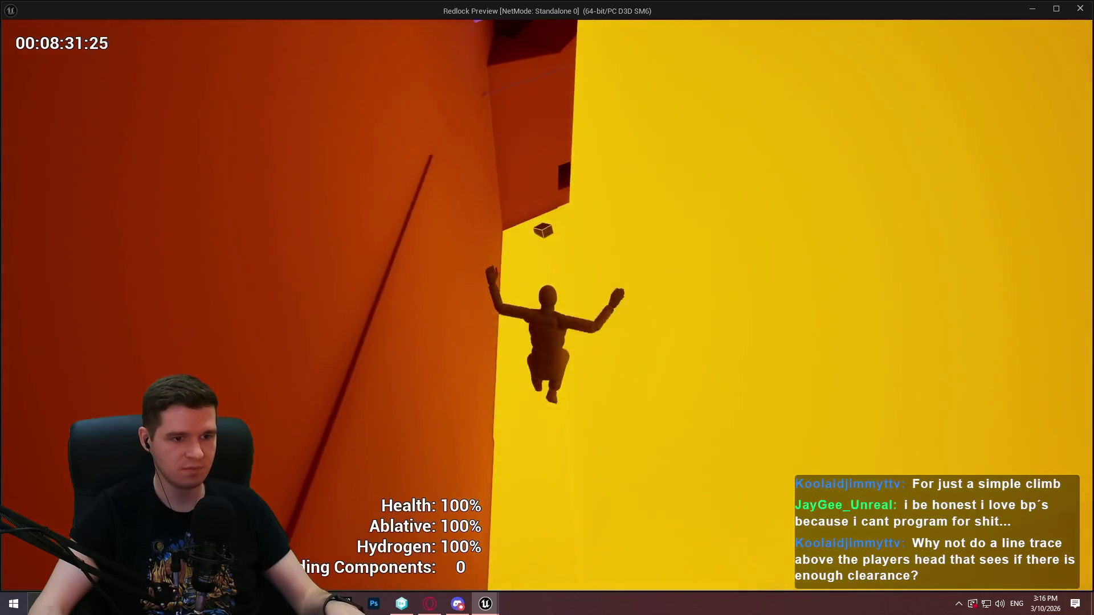
pyautogui.press('w')
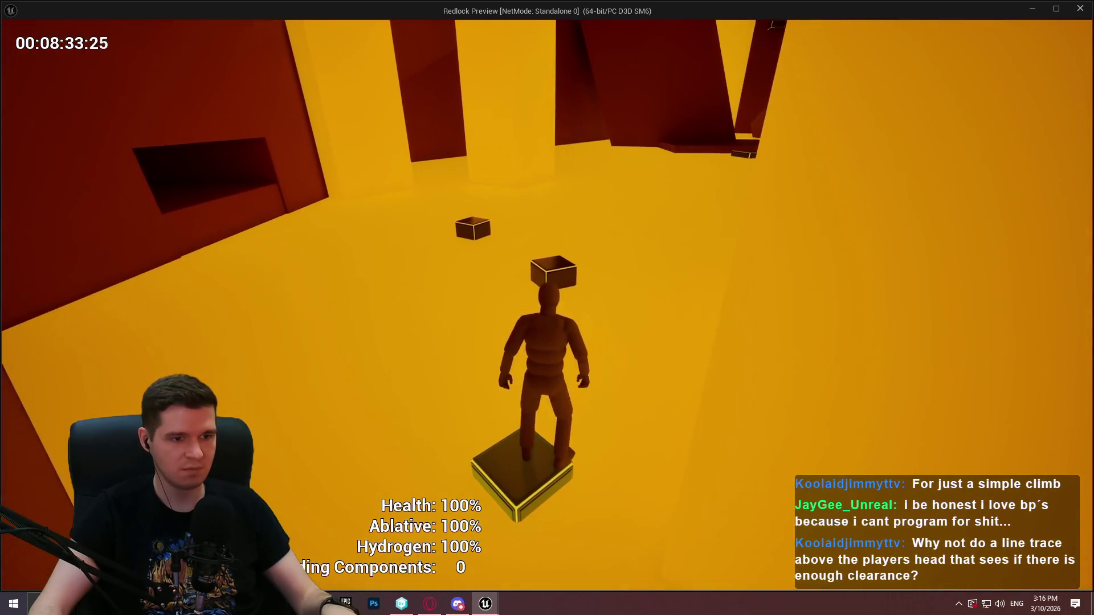
pyautogui.press('w')
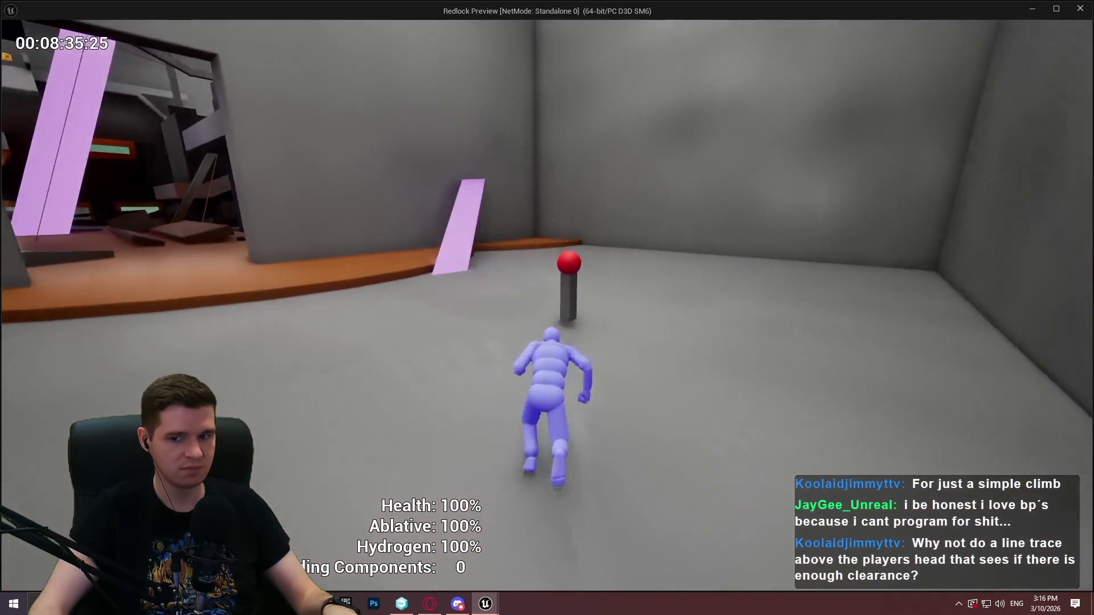
# Step: Run through the doorway, mantle onto the stair ledge, and follow it past the Earth Time sign
pyautogui.press('w')
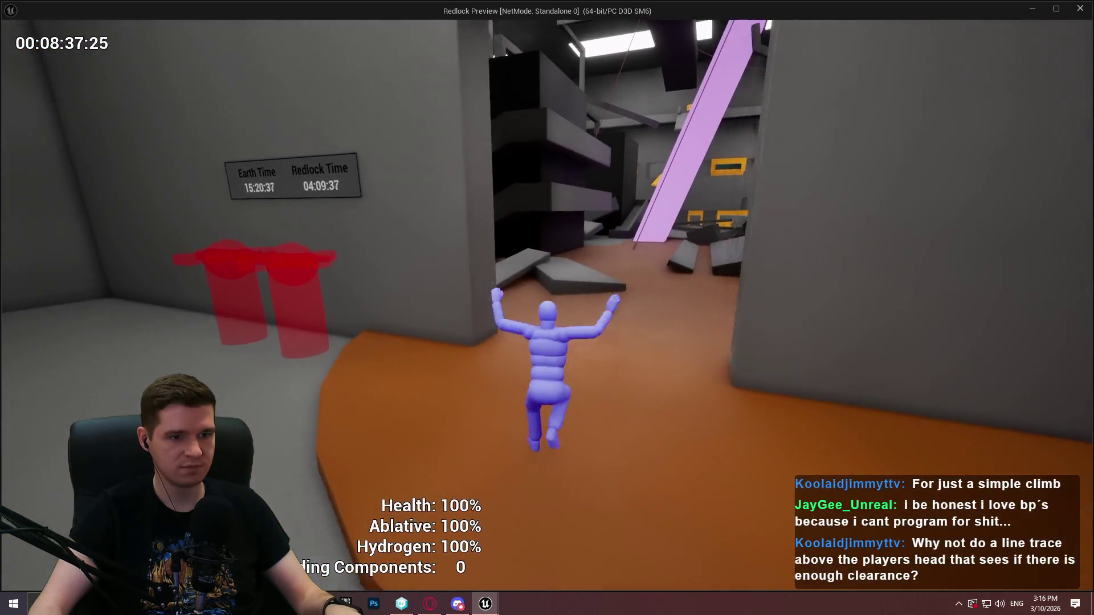
pyautogui.press('w')
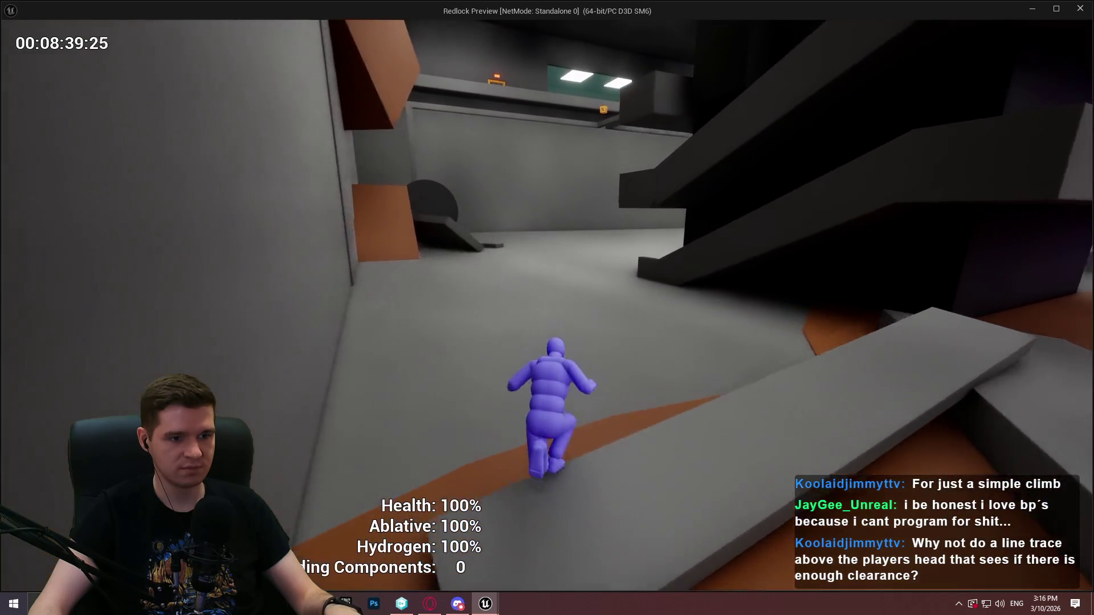
pyautogui.press('space')
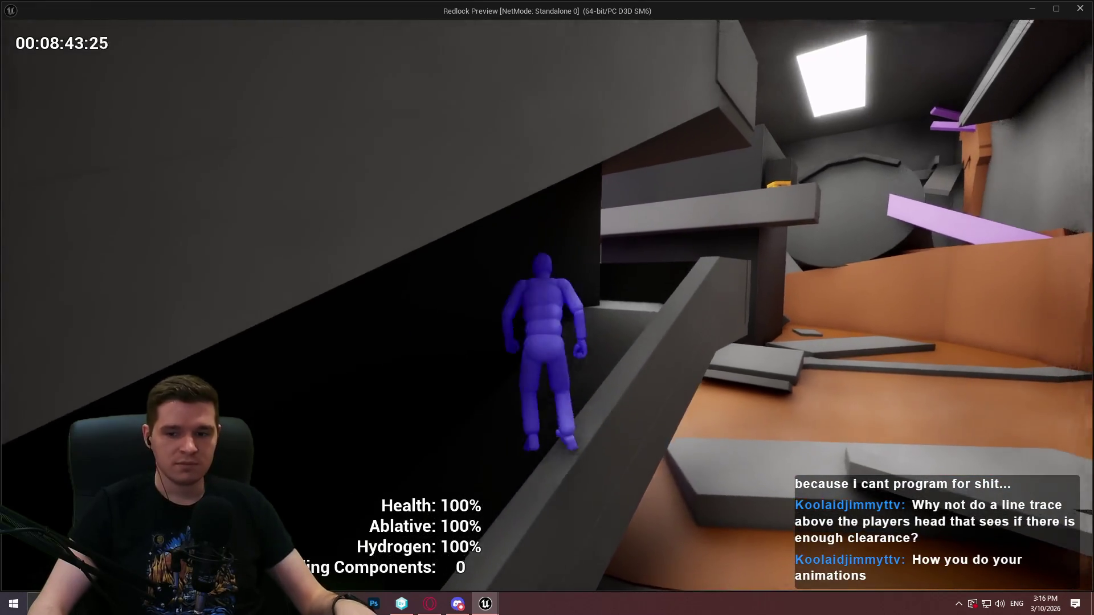
pyautogui.press('w')
pyautogui.press('w')
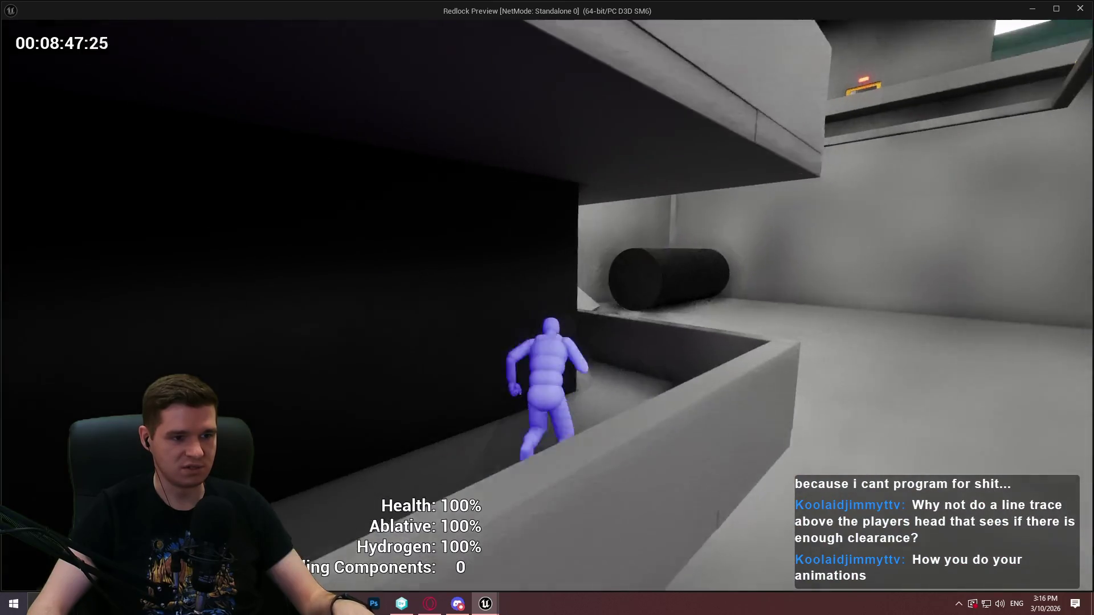
pyautogui.press('w')
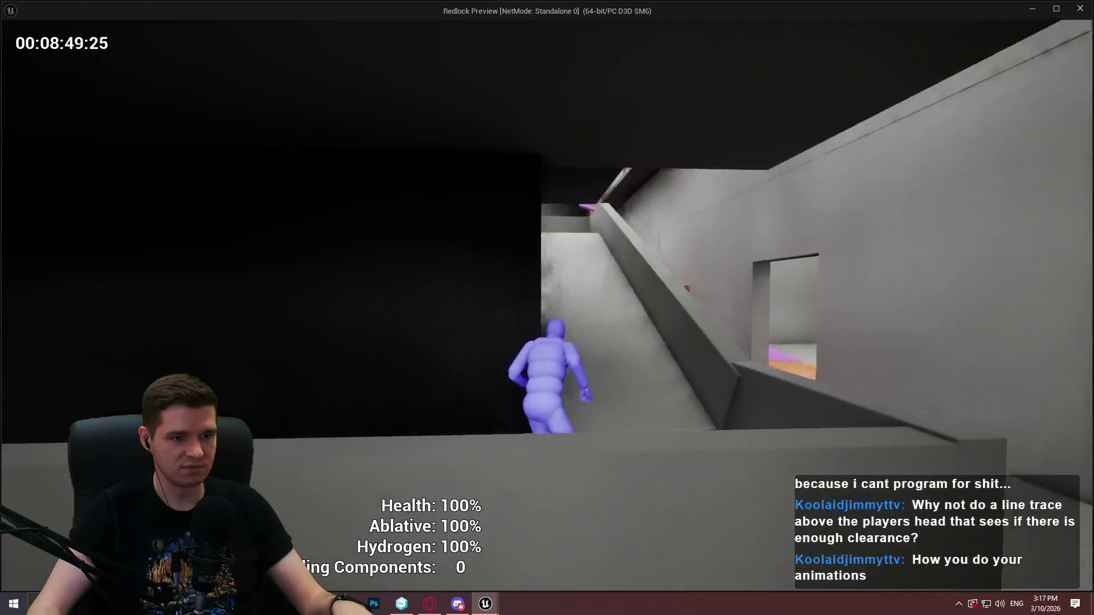
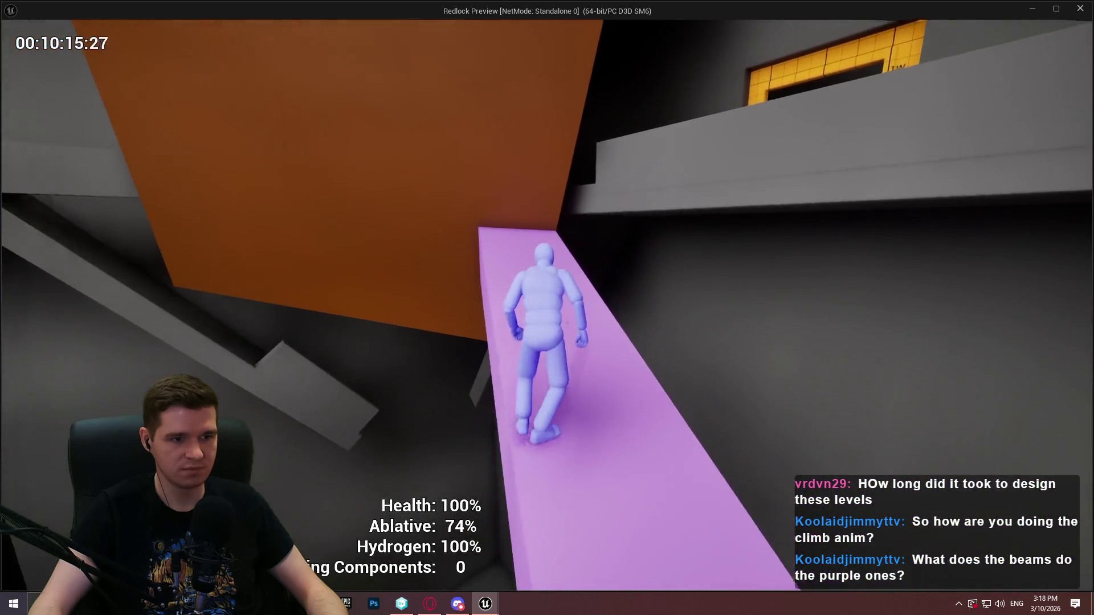
# Step: Jump from the purple beam through the yellow doorway, cross the round pillars and beam, and climb the far wall
pyautogui.press('space')
pyautogui.press('w')
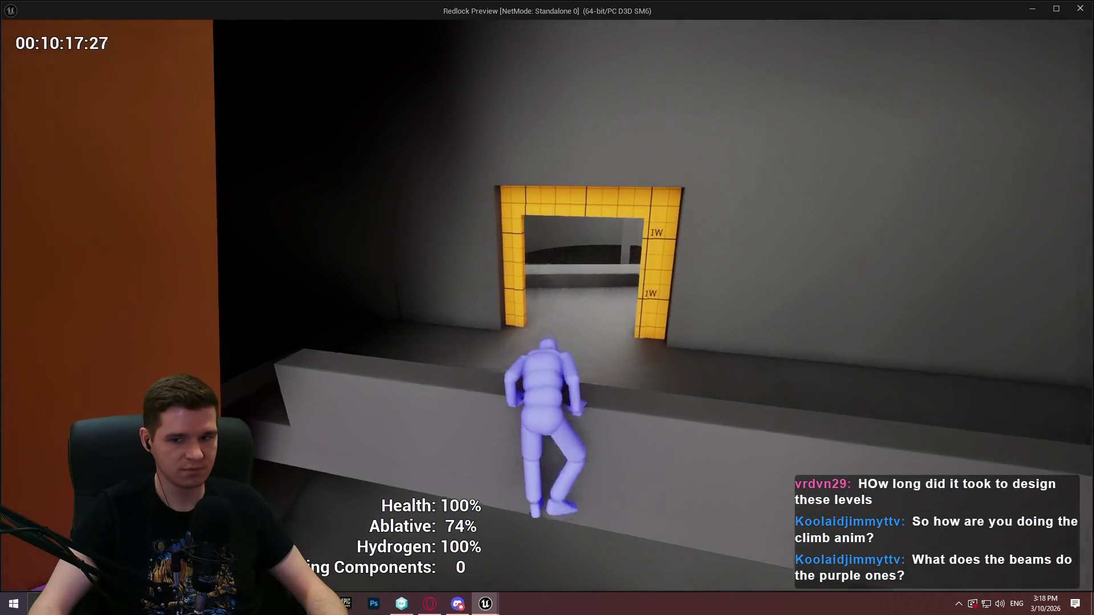
pyautogui.press('space')
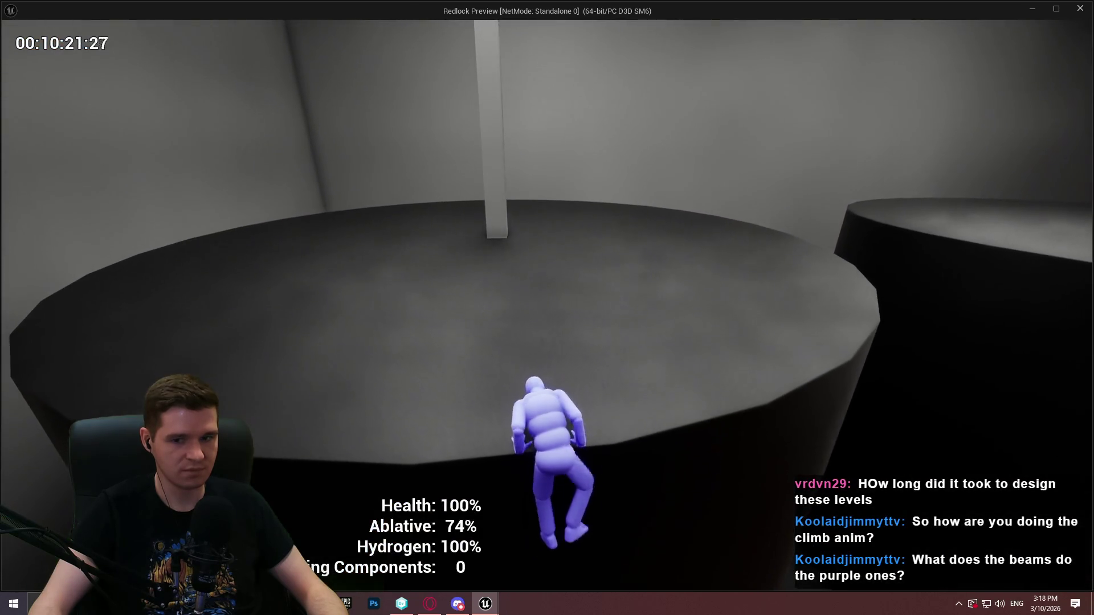
pyautogui.press('w')
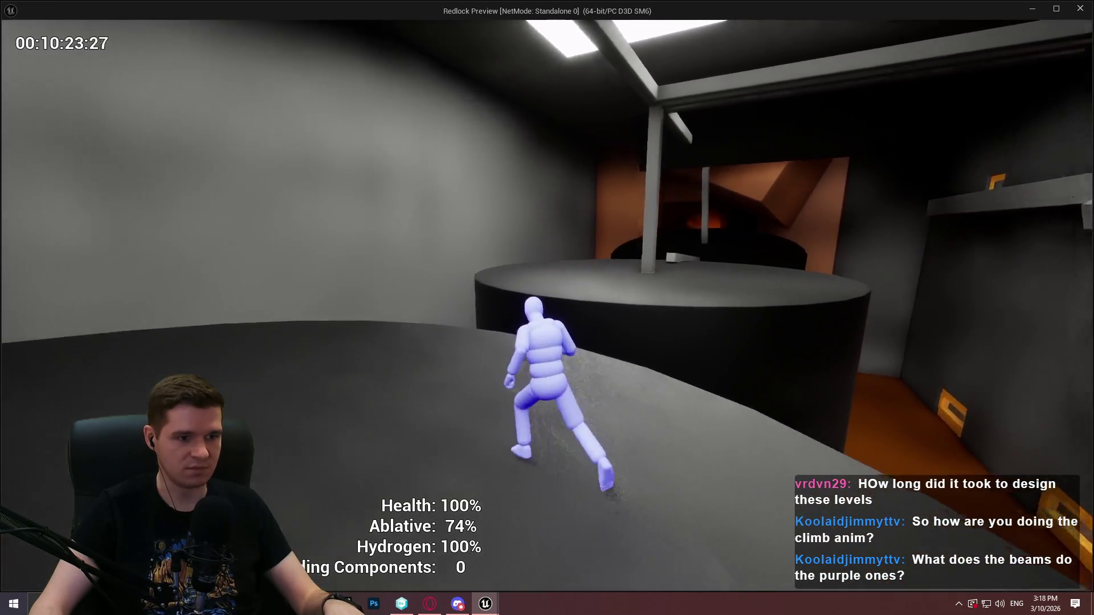
pyautogui.press('space')
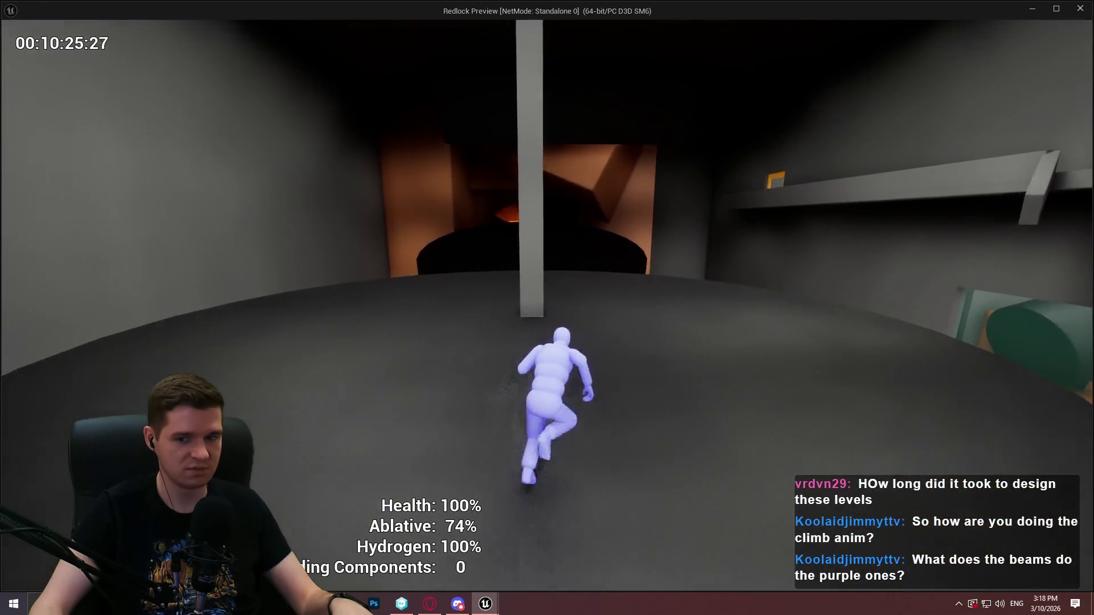
pyautogui.press('w')
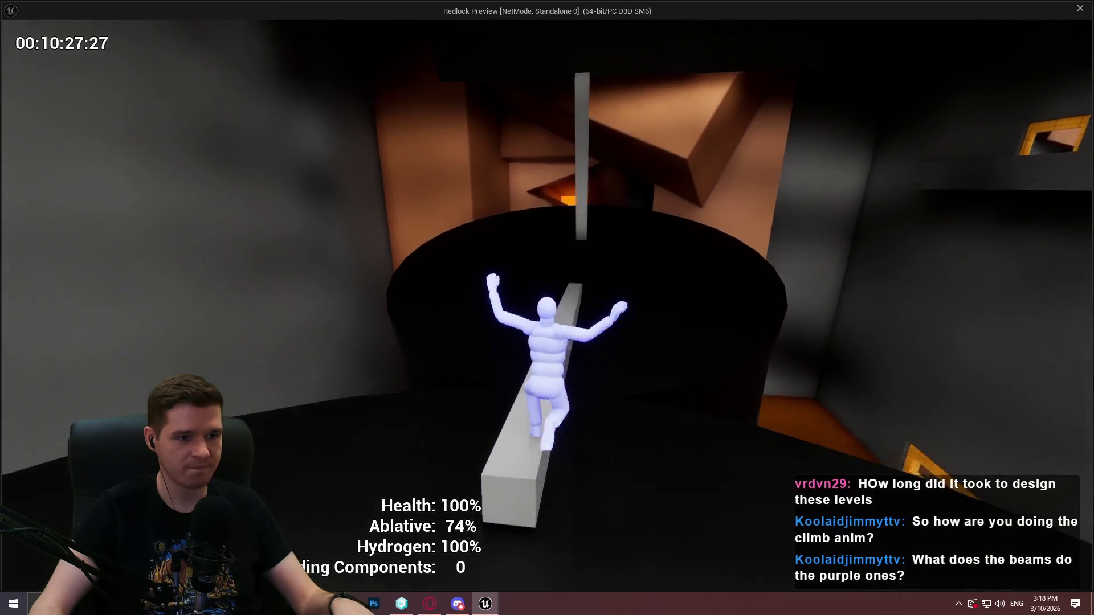
pyautogui.press('w')
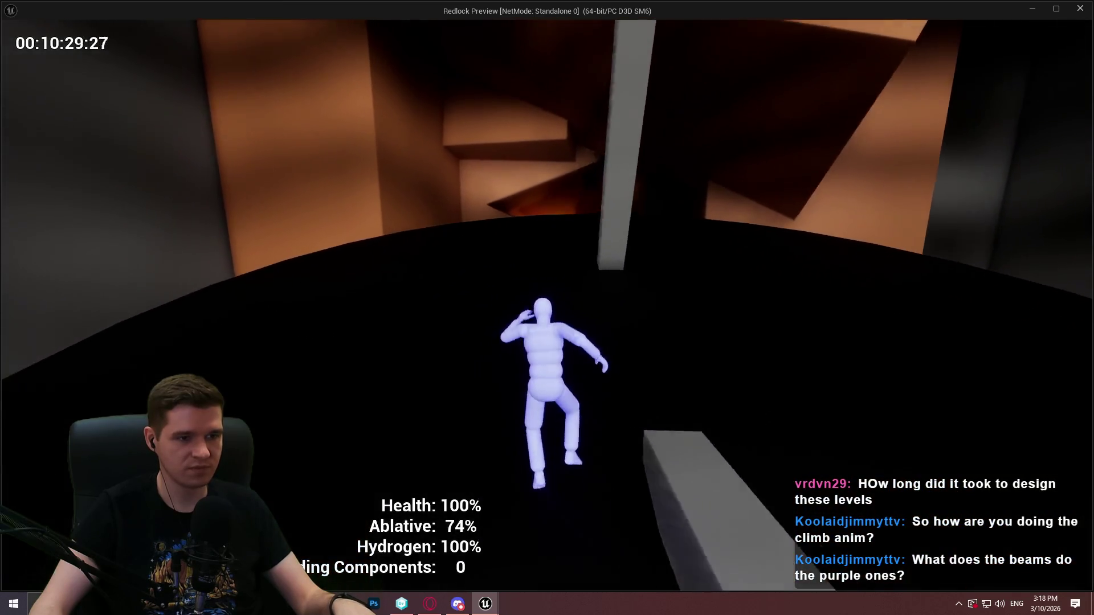
pyautogui.press('w')
pyautogui.press('space')
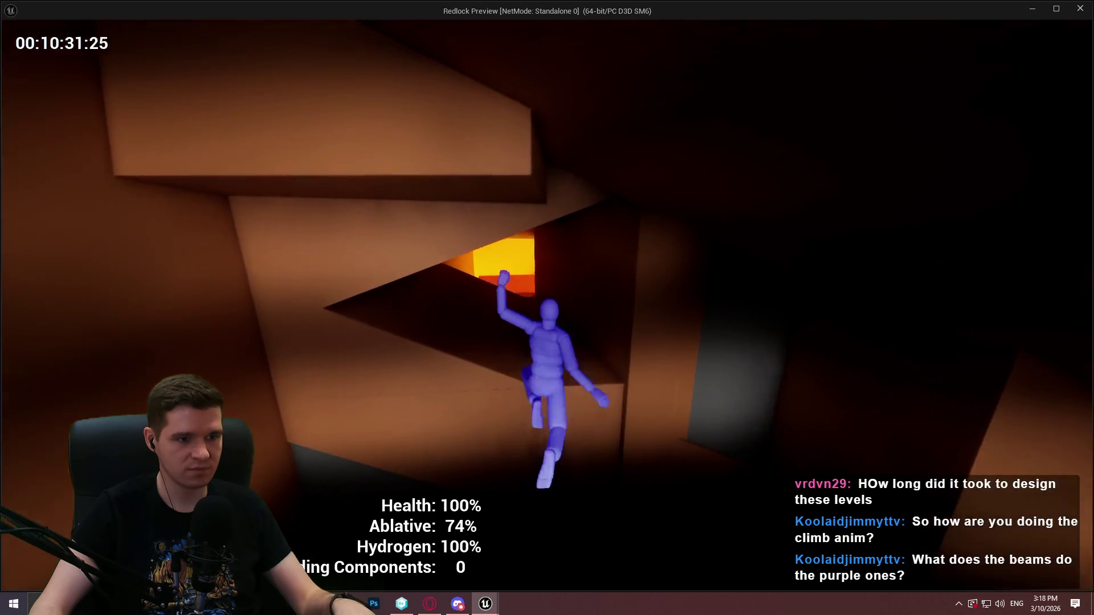
# Step: Drop from the corridor onto the red platform, climb the wall beside the lit opening, and pull up onto the beam
pyautogui.press('w')
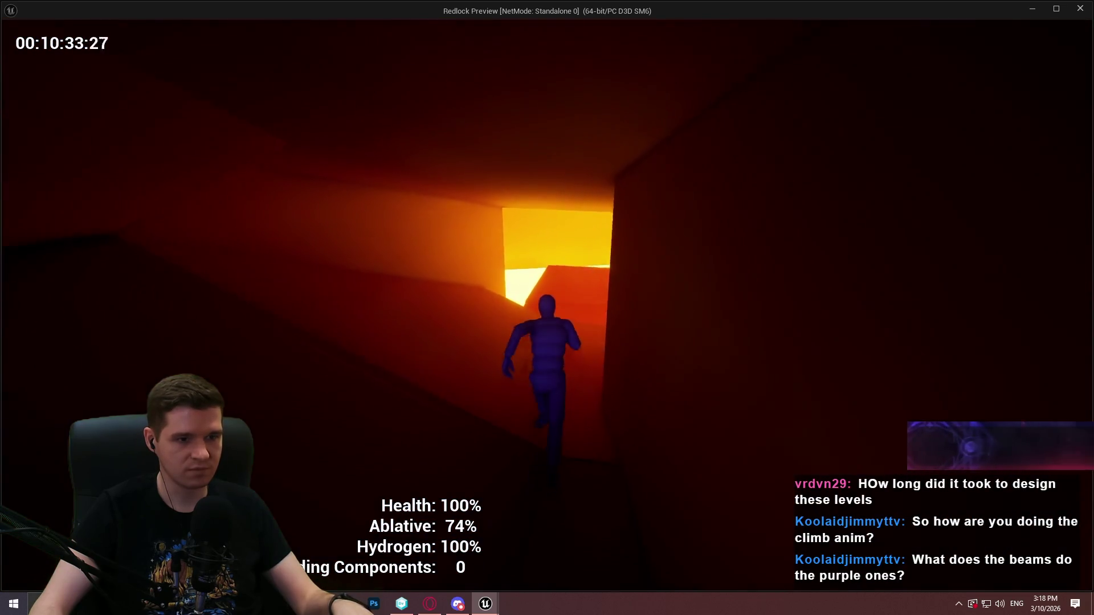
pyautogui.press('w')
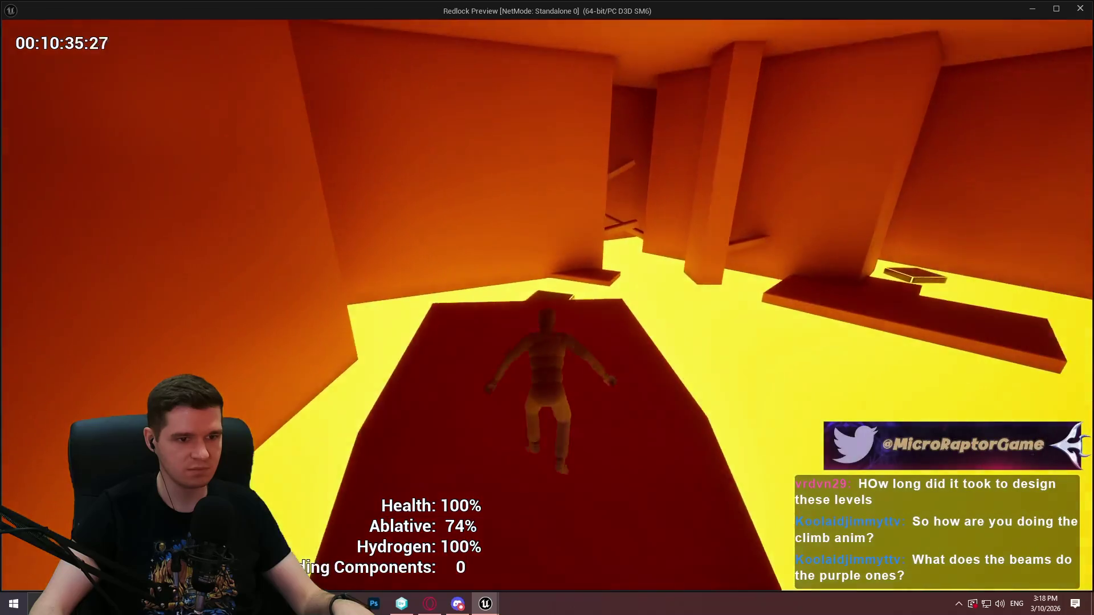
pyautogui.press('w')
pyautogui.press('space')
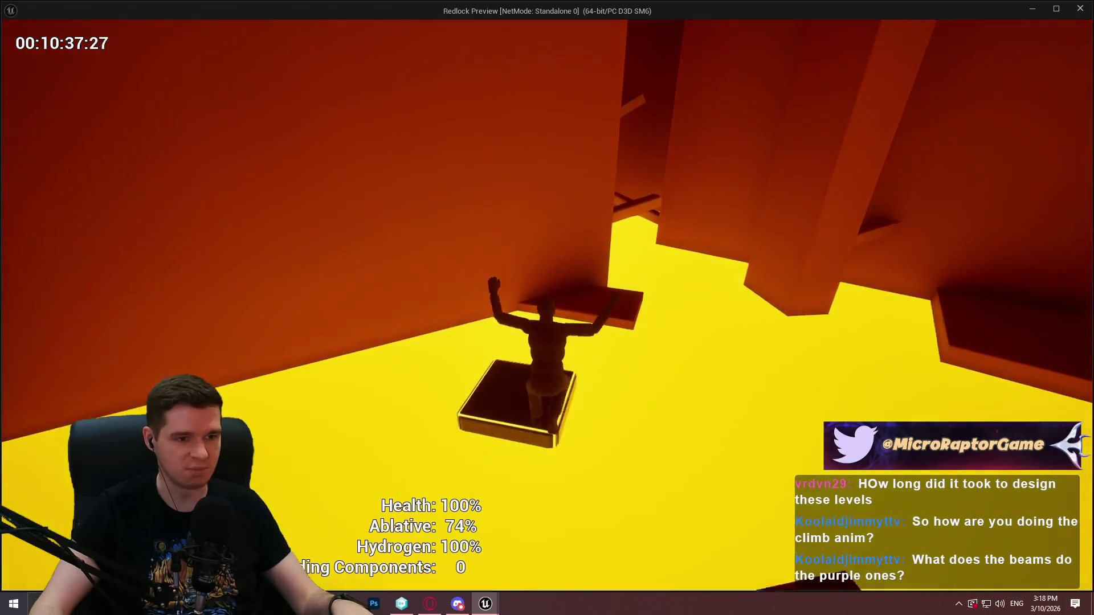
pyautogui.press('w')
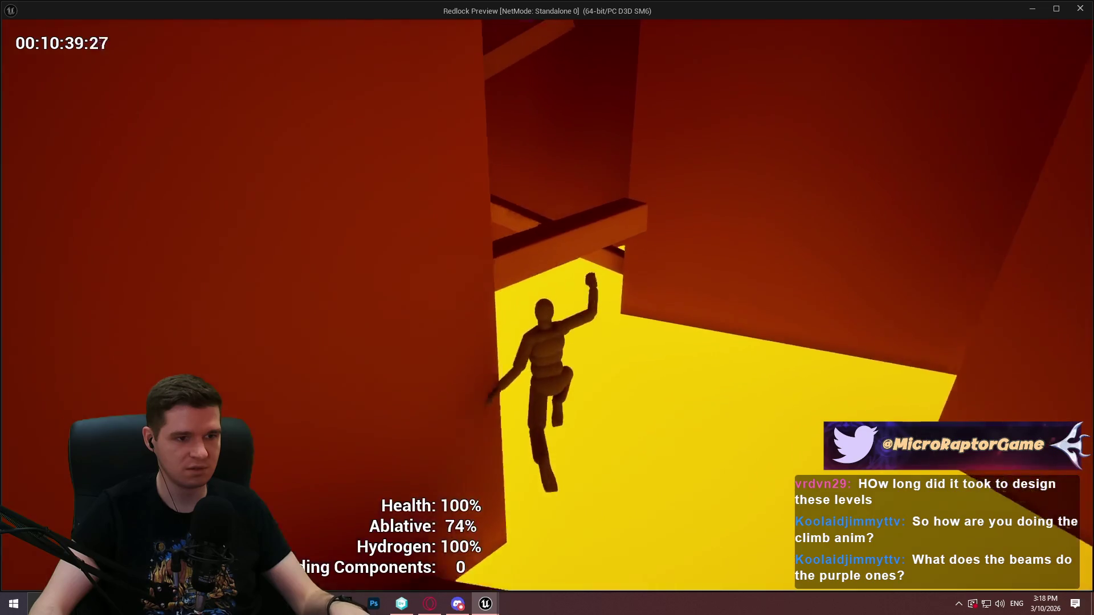
pyautogui.press('w')
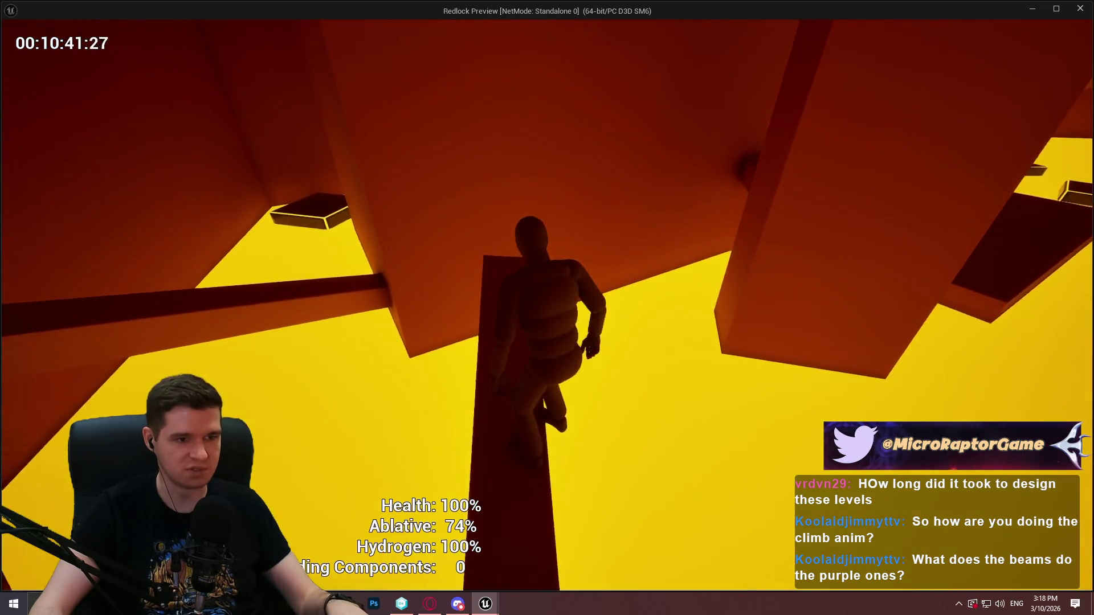
pyautogui.press('w')
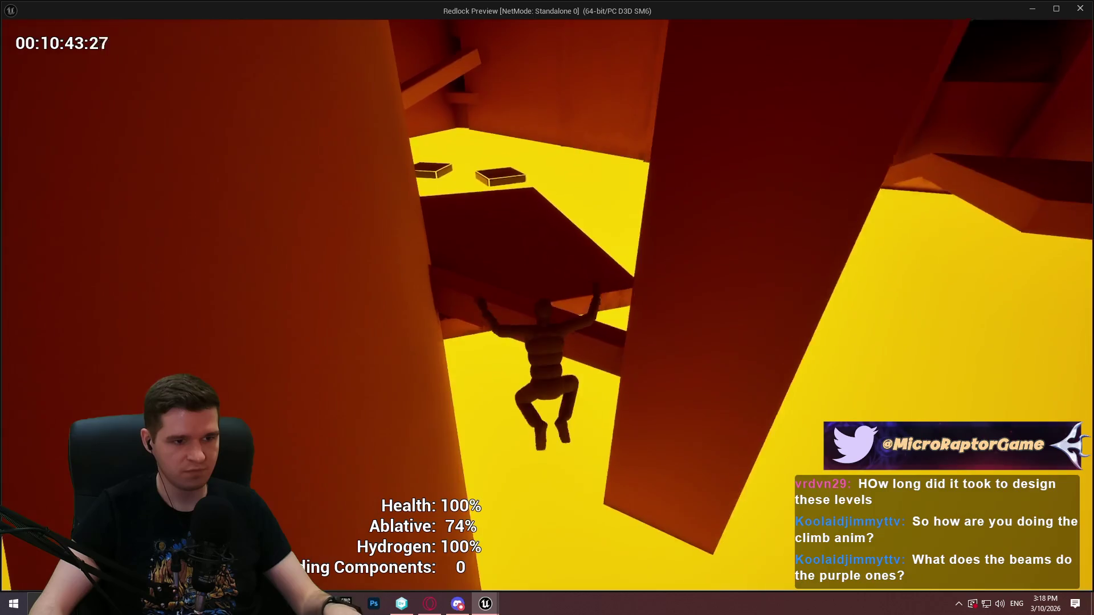
pyautogui.press('w')
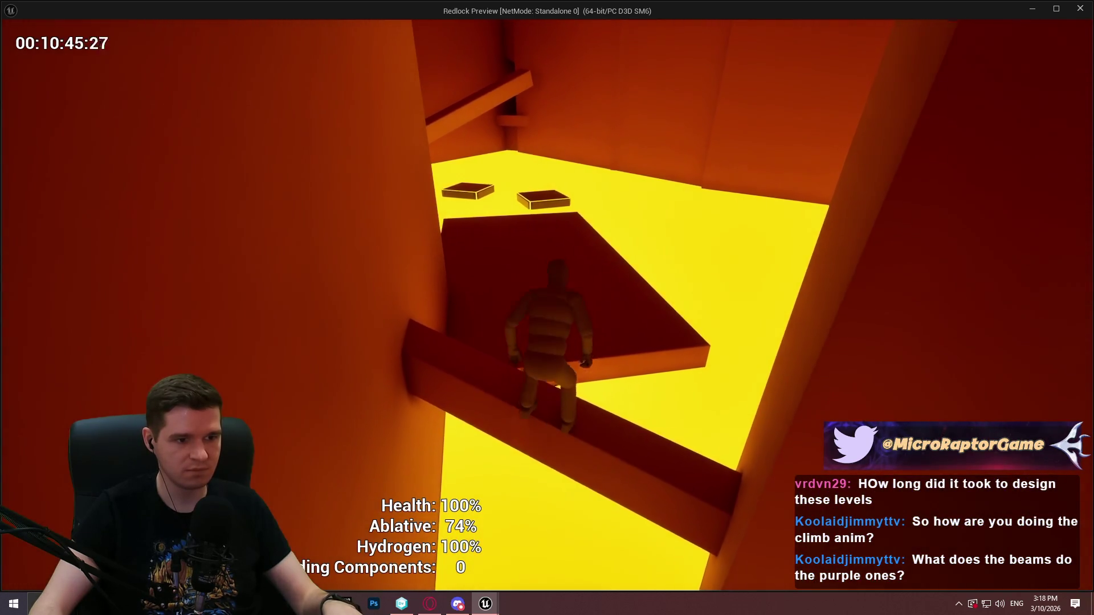
# Step: Leap across the floating blocks and large beam, climb the slanted red pillar and wall corner, and ascend the red shaft
pyautogui.press('space')
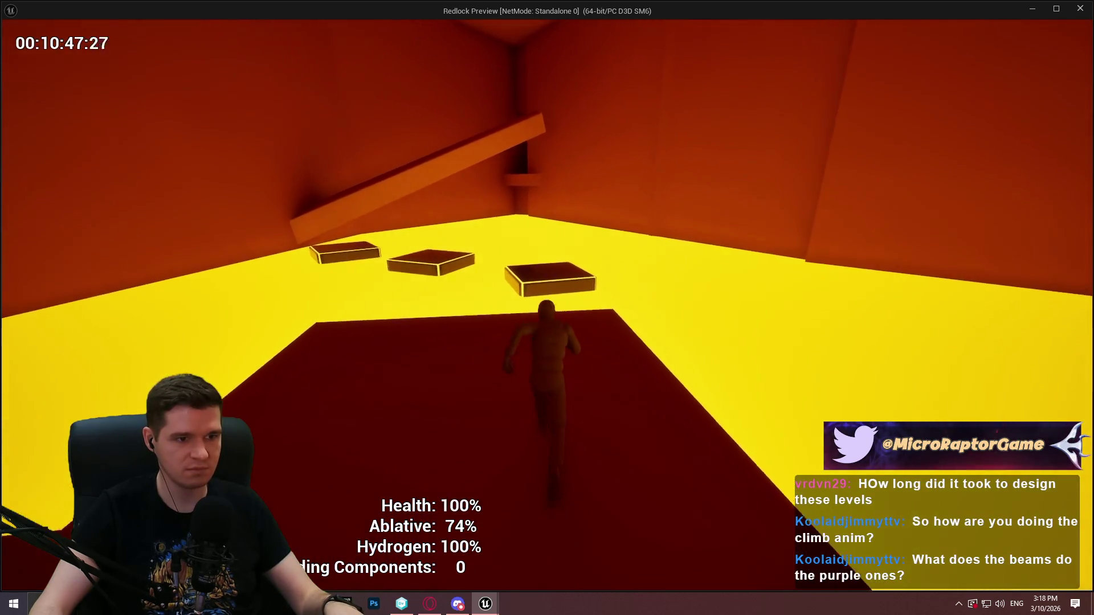
pyautogui.press('space')
pyautogui.press('space')
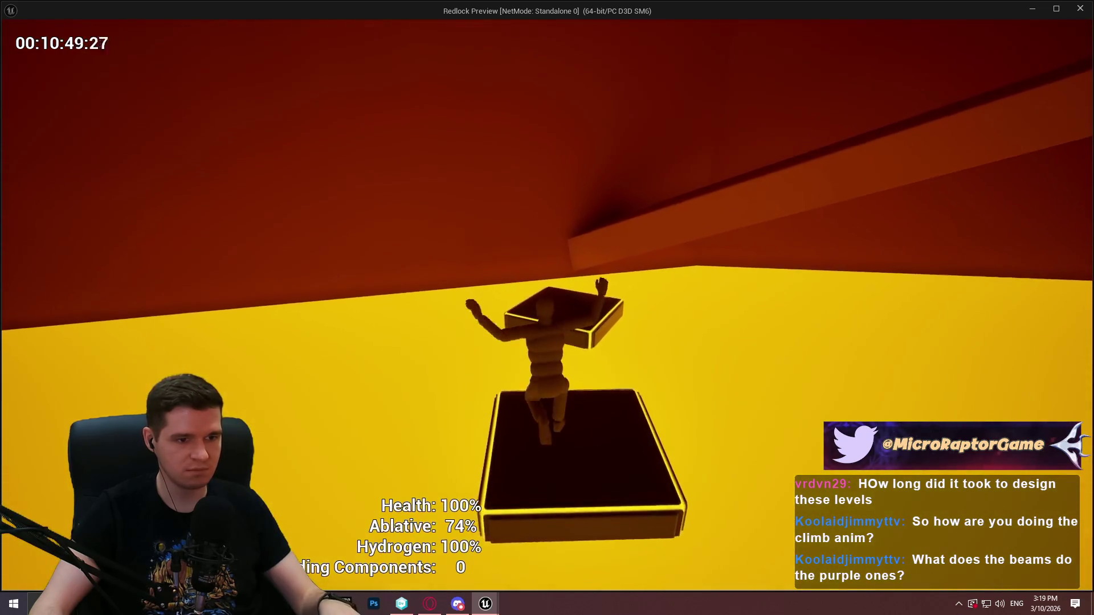
pyautogui.press('space')
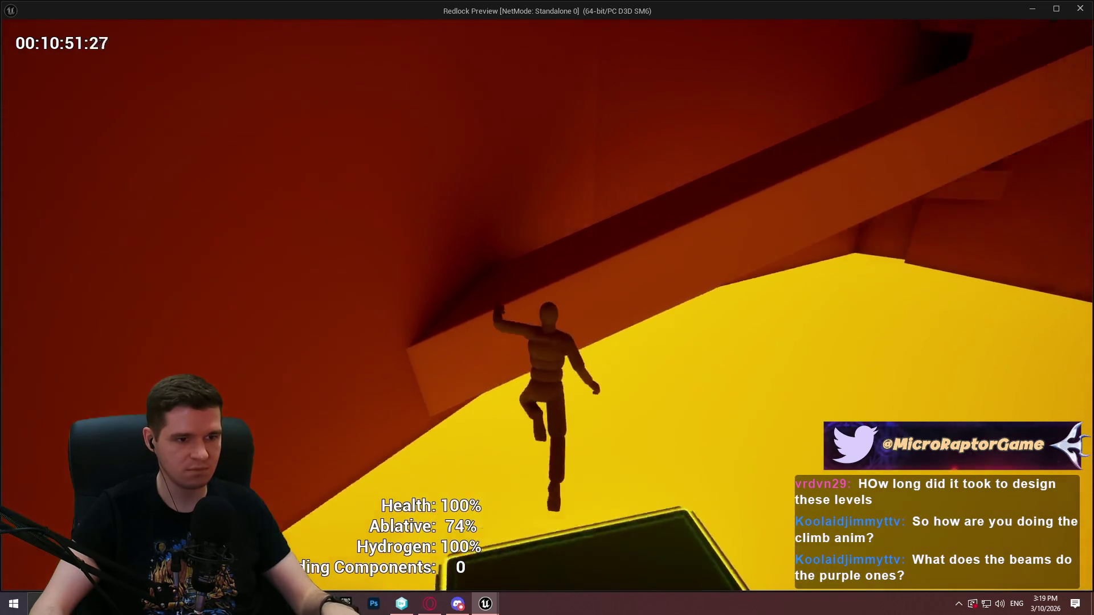
pyautogui.press('space')
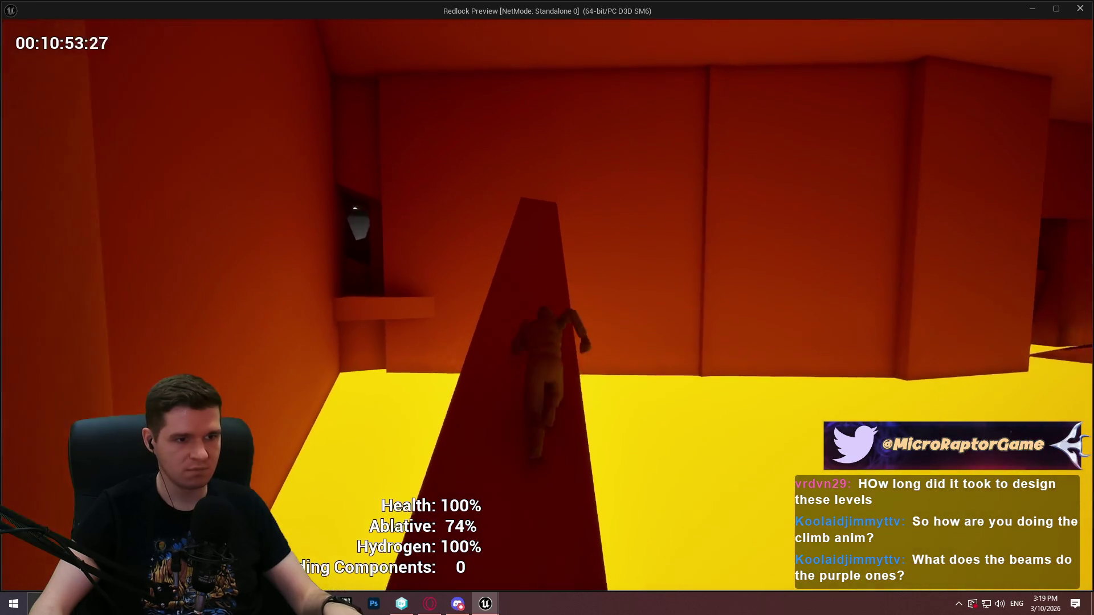
pyautogui.press('space')
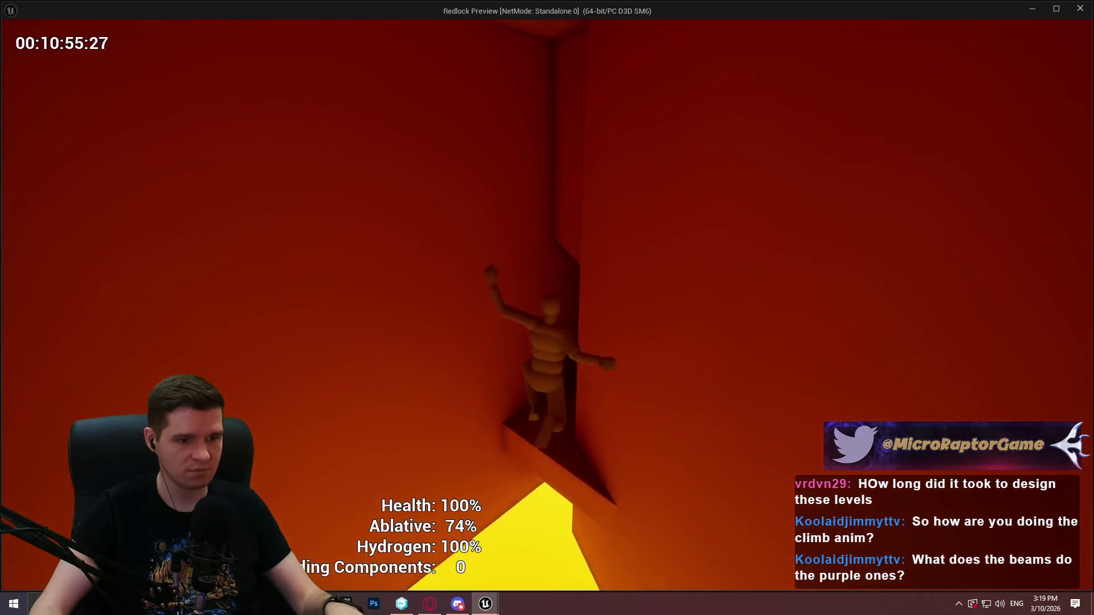
pyautogui.press('space')
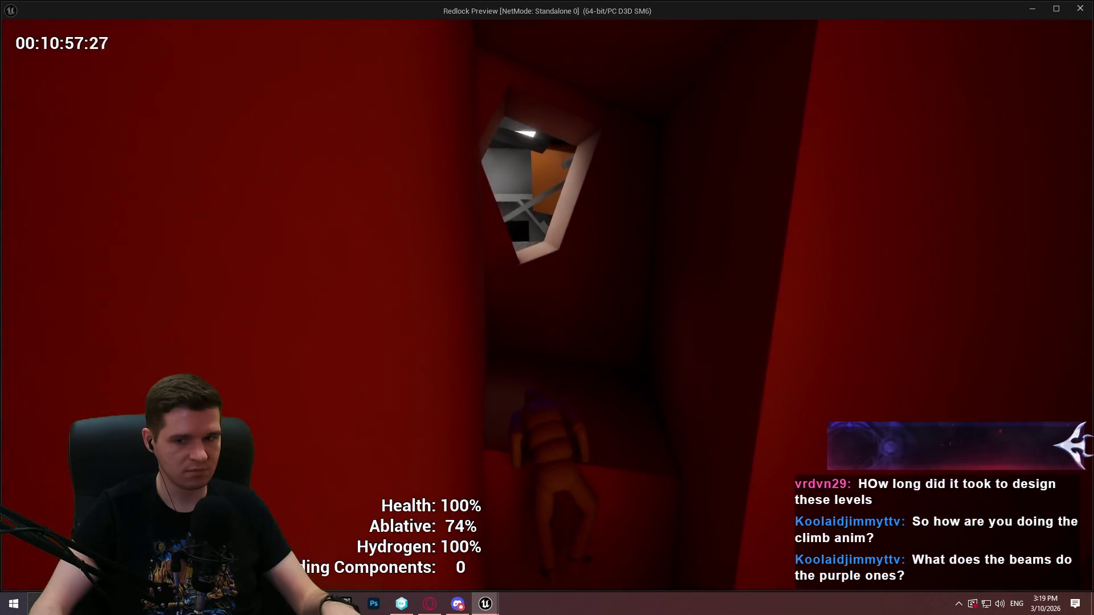
pyautogui.press('space')
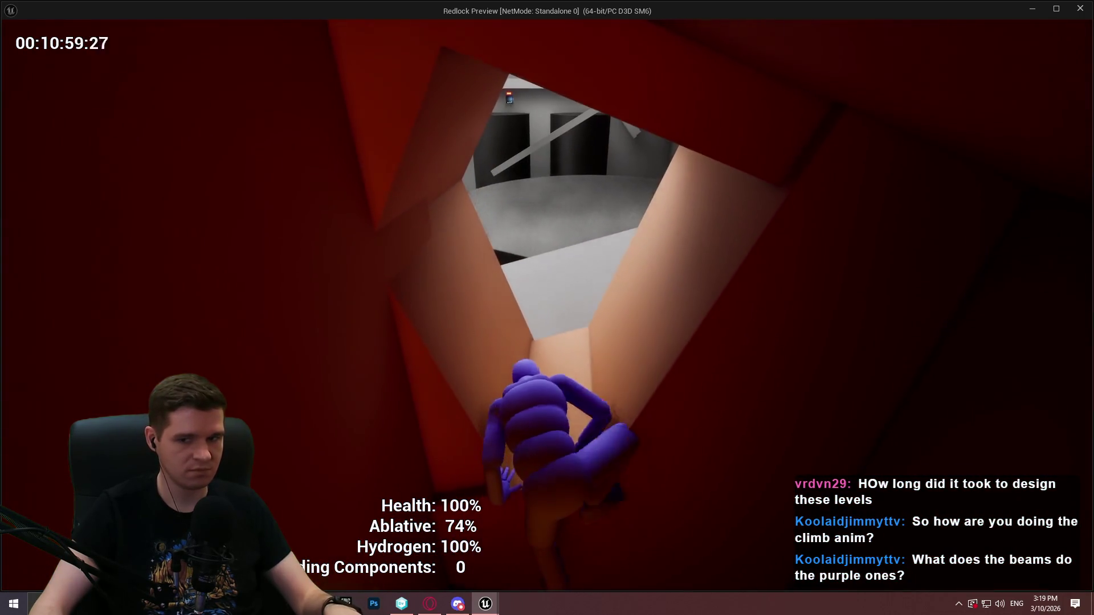
# Step: Climb from the shaft over the dark cylinder and black box, along the narrow beam, and over the pink crystal
pyautogui.press('space')
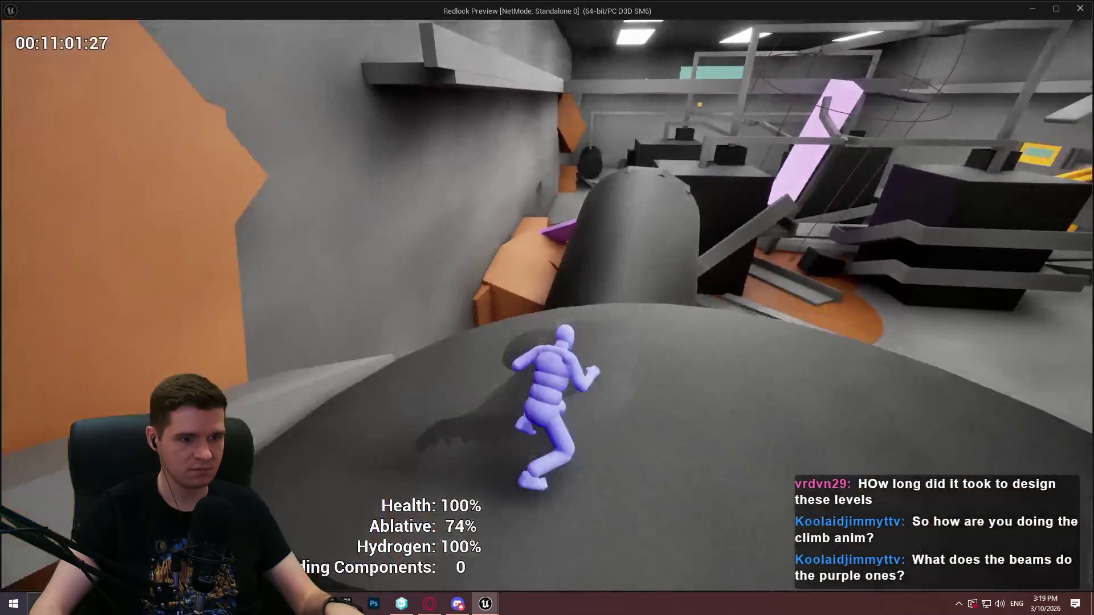
pyautogui.press('space')
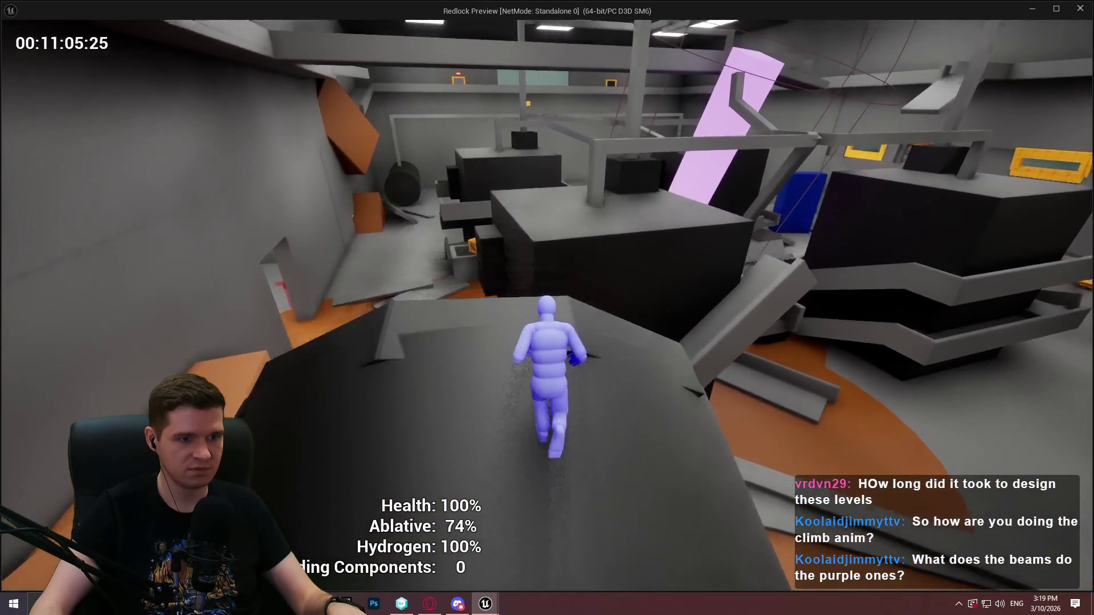
pyautogui.press('space')
pyautogui.press('space')
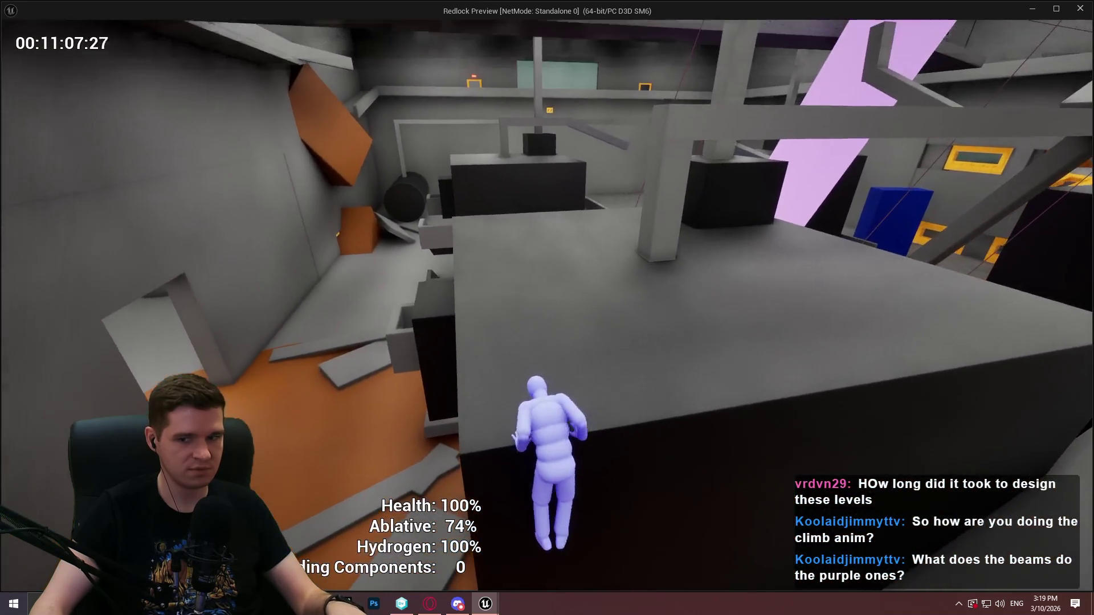
pyautogui.press('w')
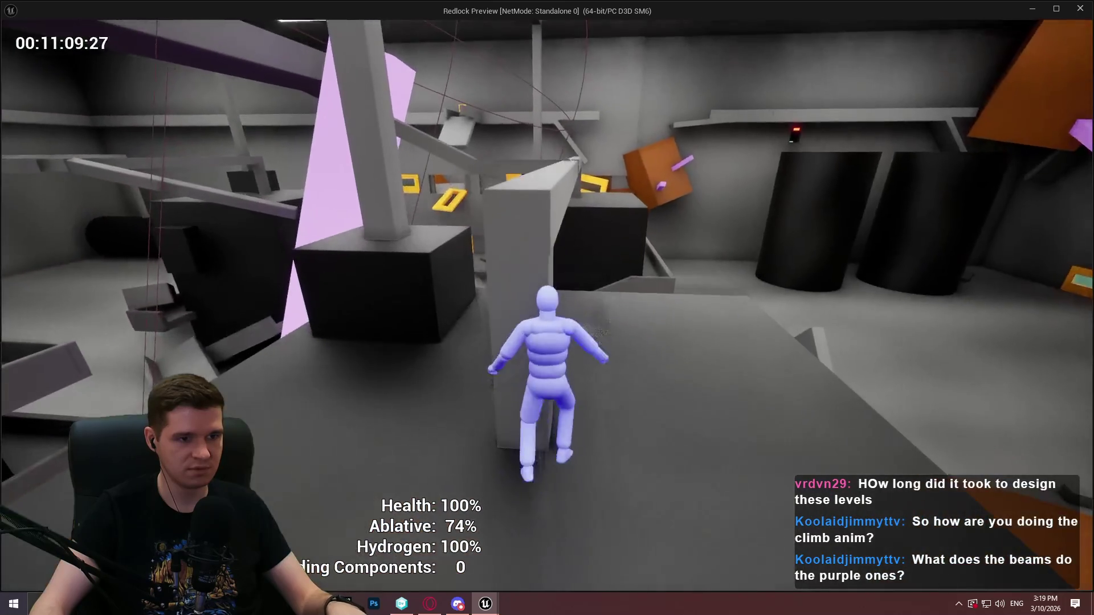
pyautogui.press('w')
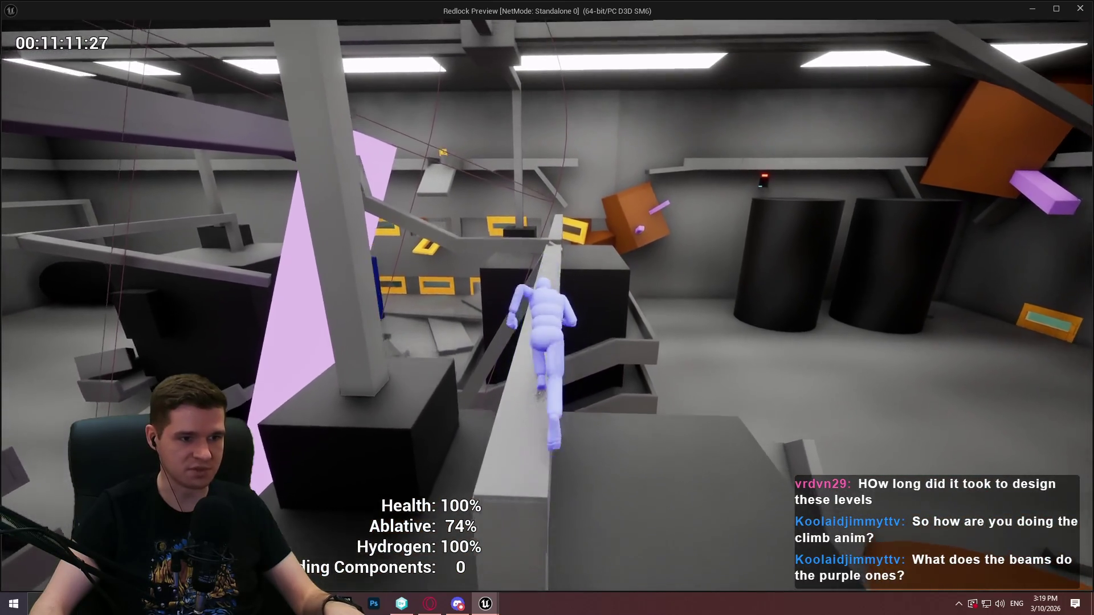
pyautogui.press('w')
pyautogui.press('space')
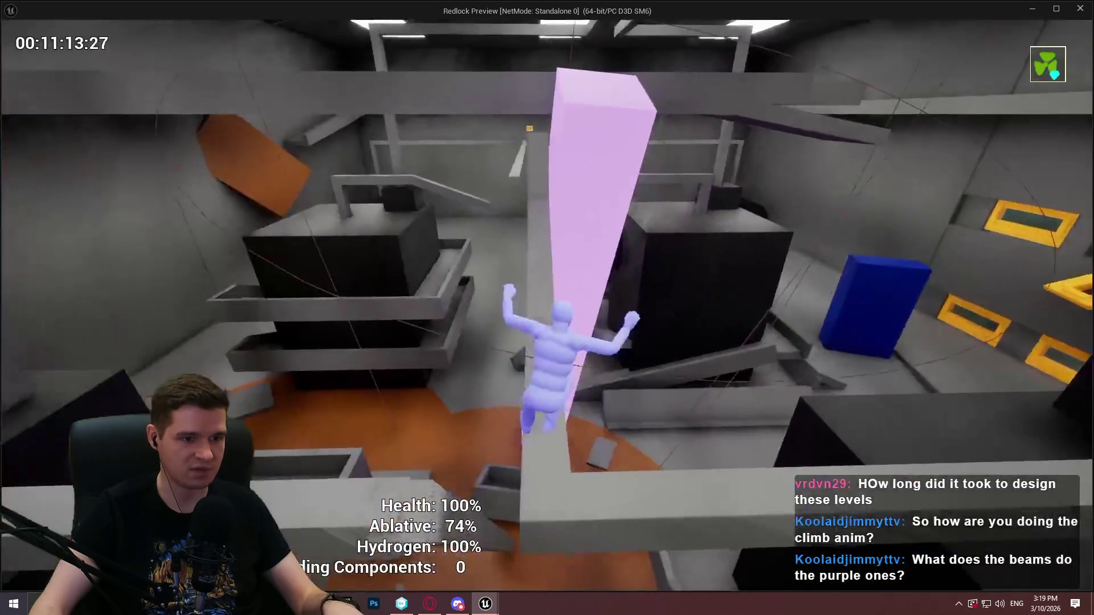
pyautogui.press('w')
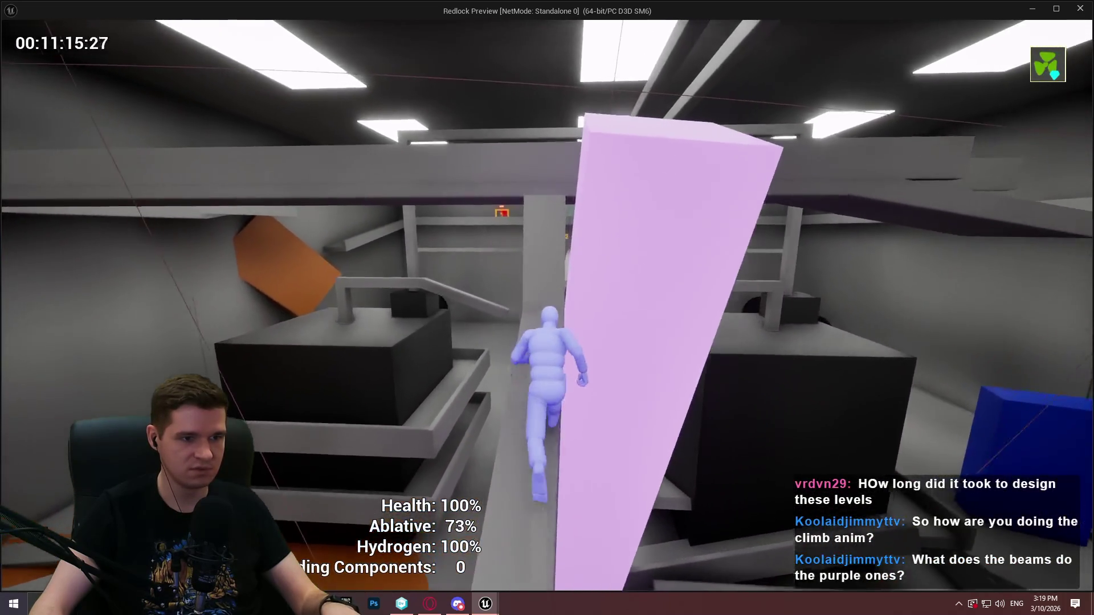
pyautogui.press('w')
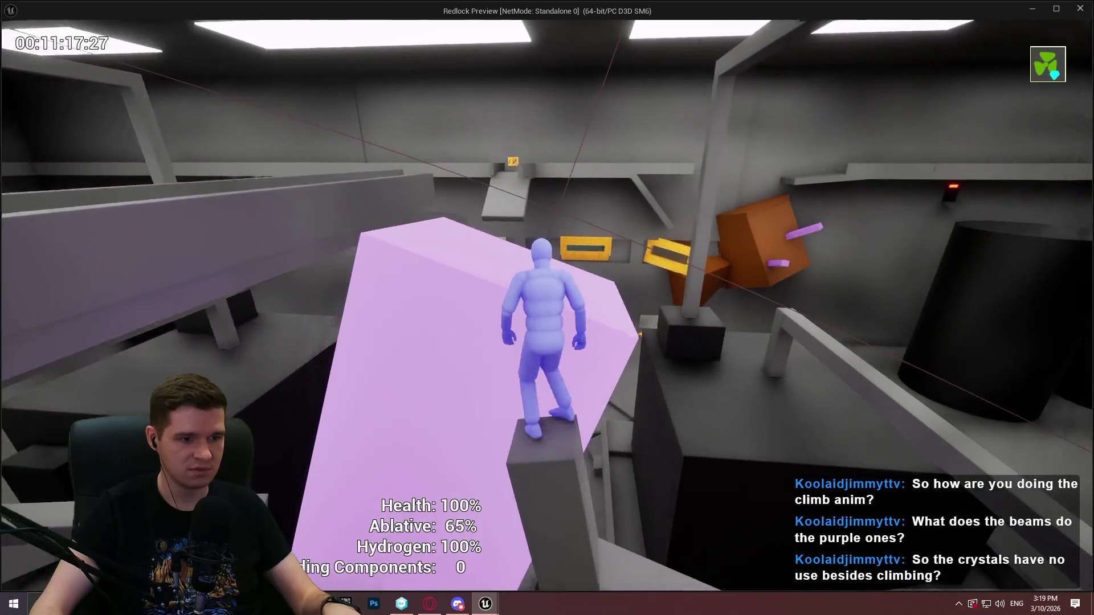
pyautogui.press('w')
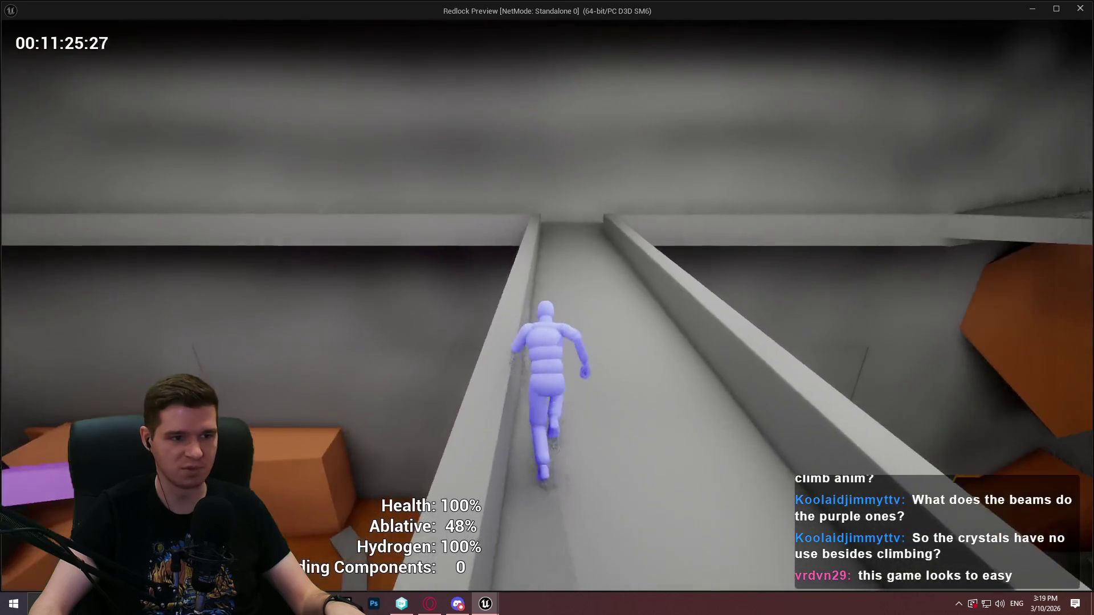
# Step: Run along the grey beam, climb the walls, and jump along the ledge toward the far room
pyautogui.press('w')
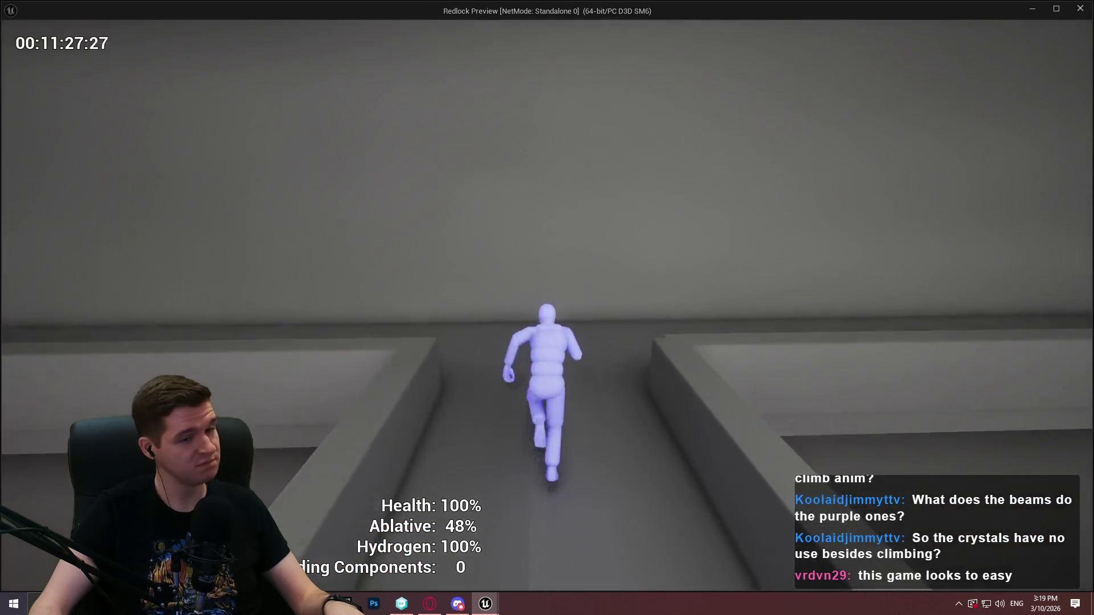
pyautogui.press('w')
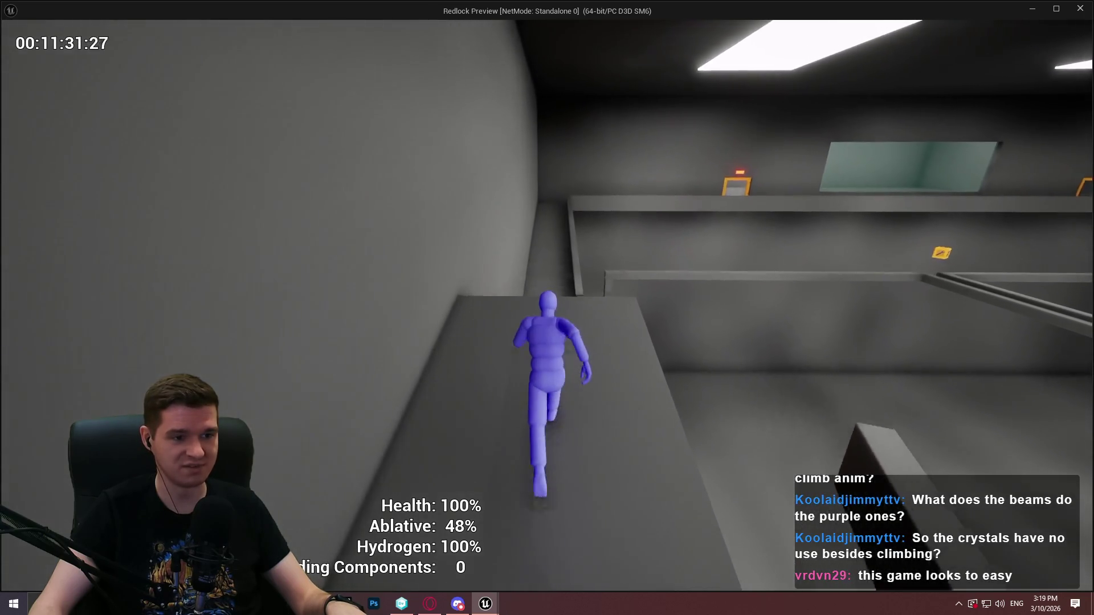
pyautogui.press('space')
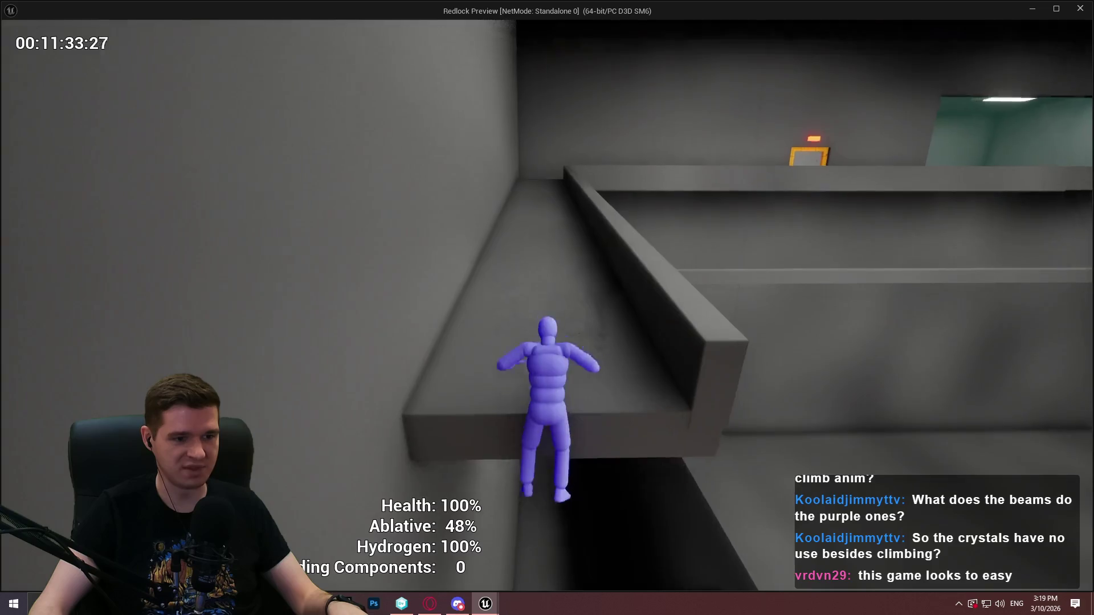
pyautogui.press('w')
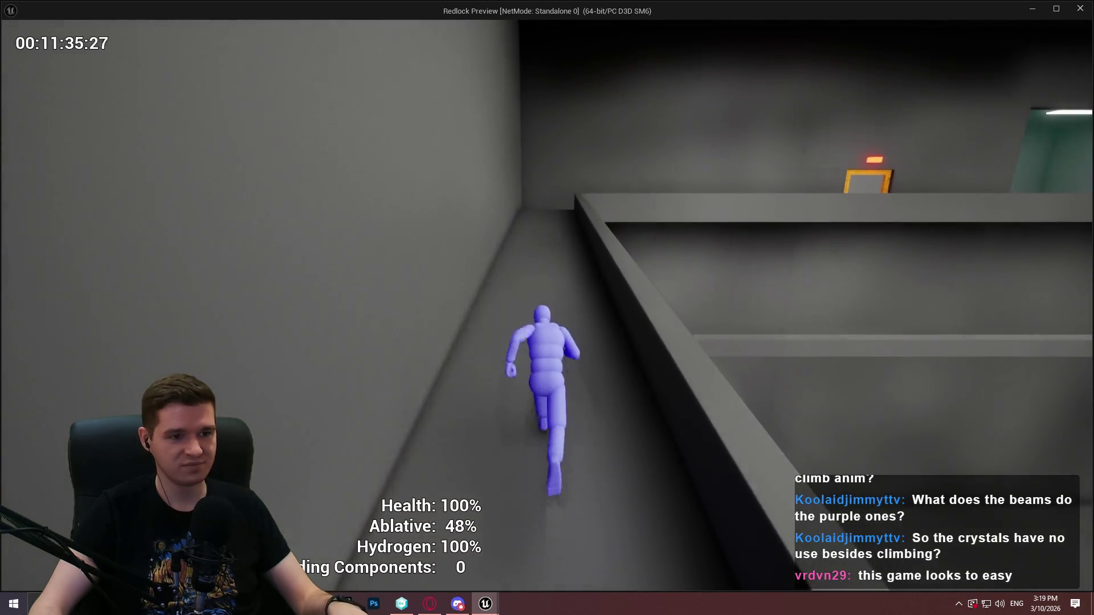
pyautogui.press('space')
pyautogui.press('w')
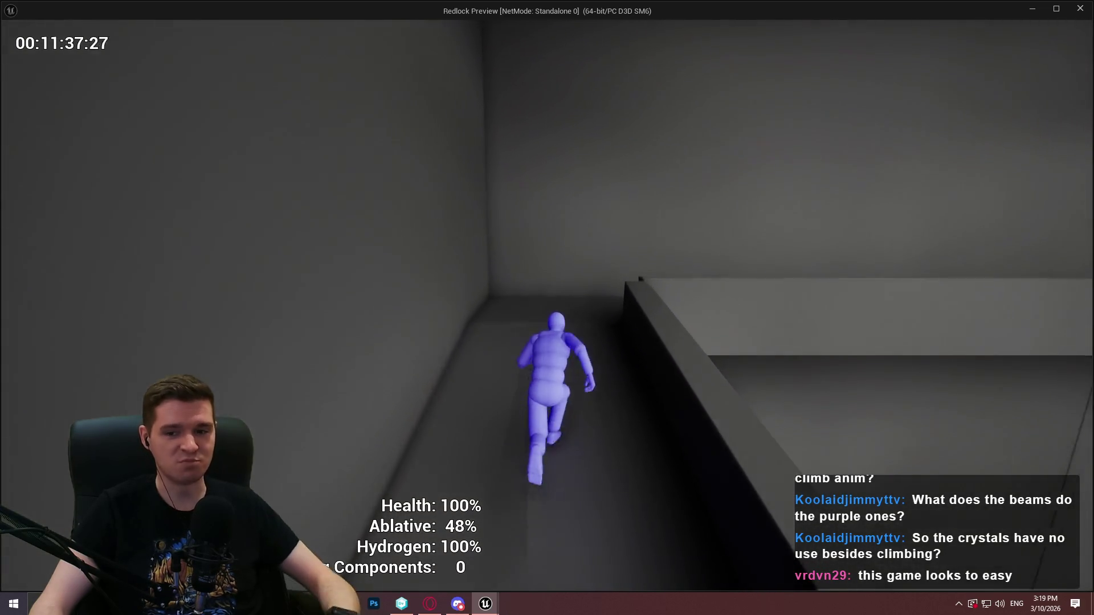
pyautogui.press('space')
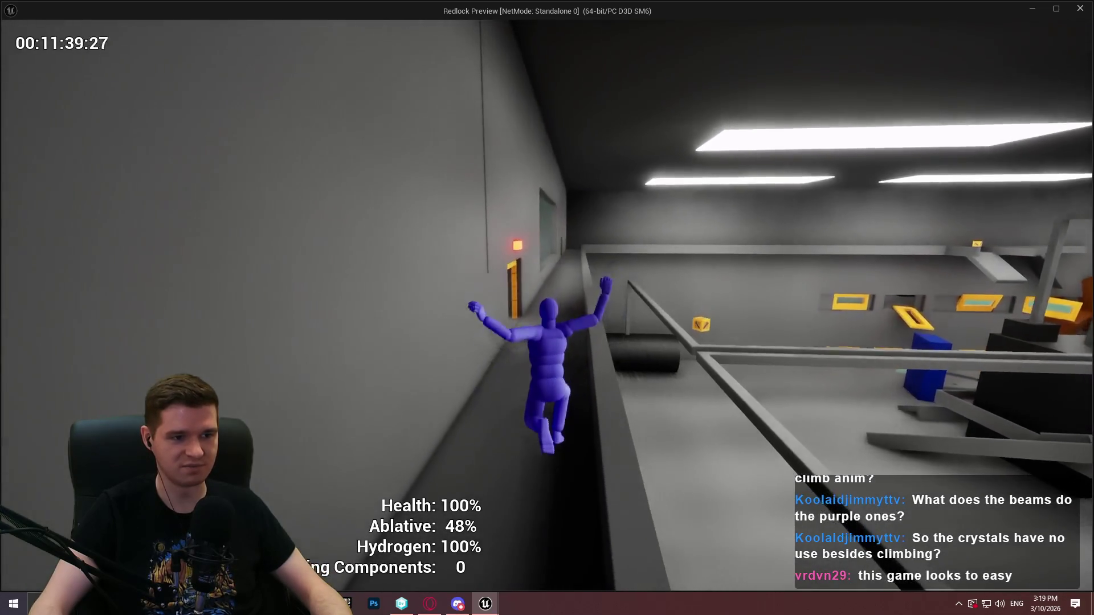
# Step: Run through the yellow doorway and red corridor to the You Win! screen, then end the preview
pyautogui.press('w')
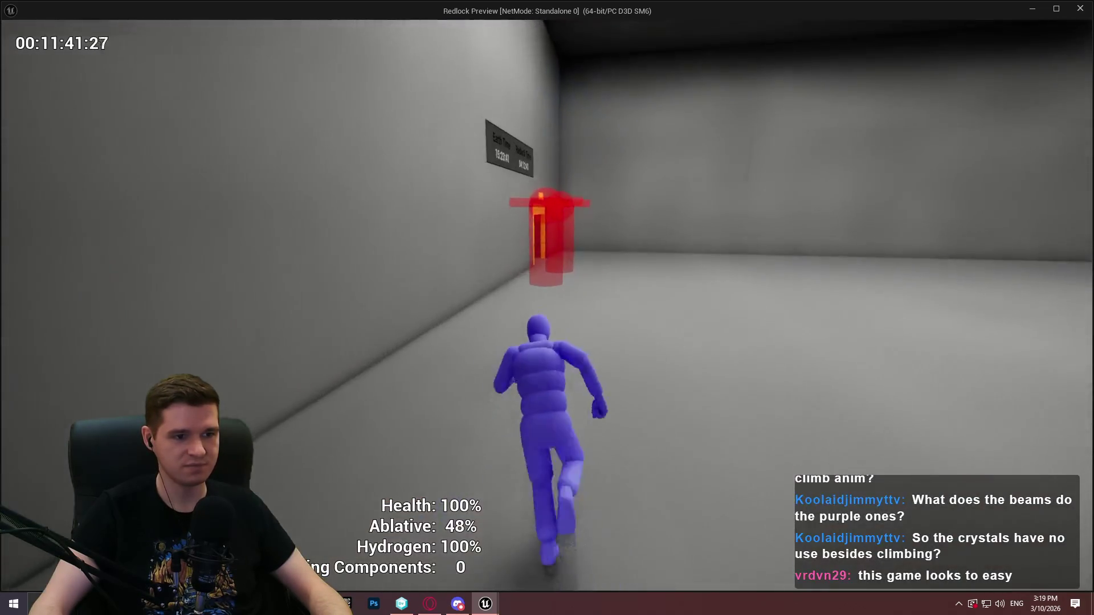
pyautogui.press('w')
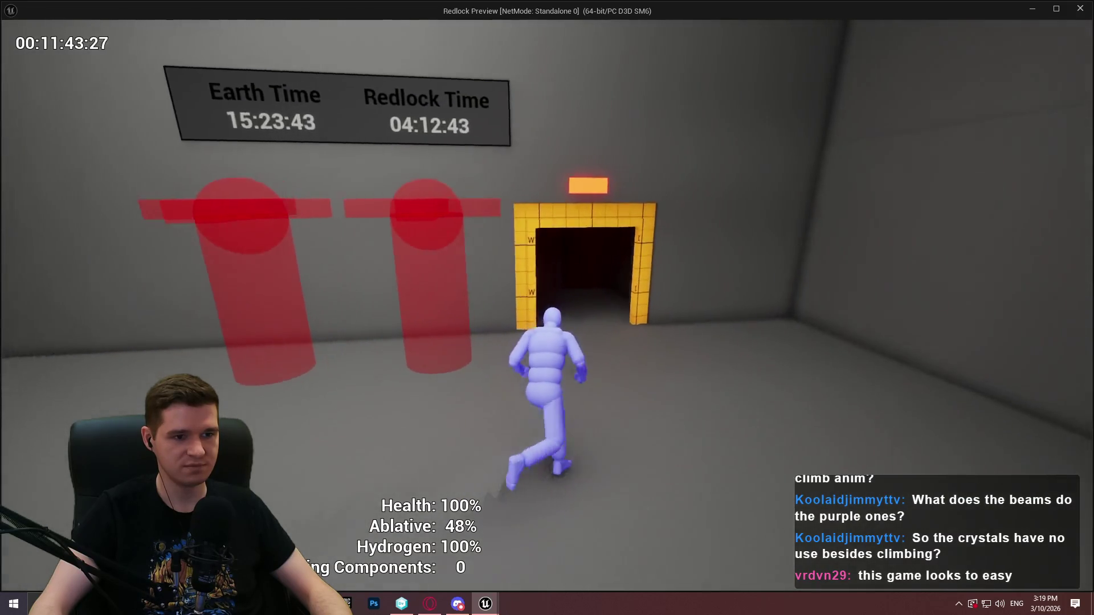
pyautogui.press('space')
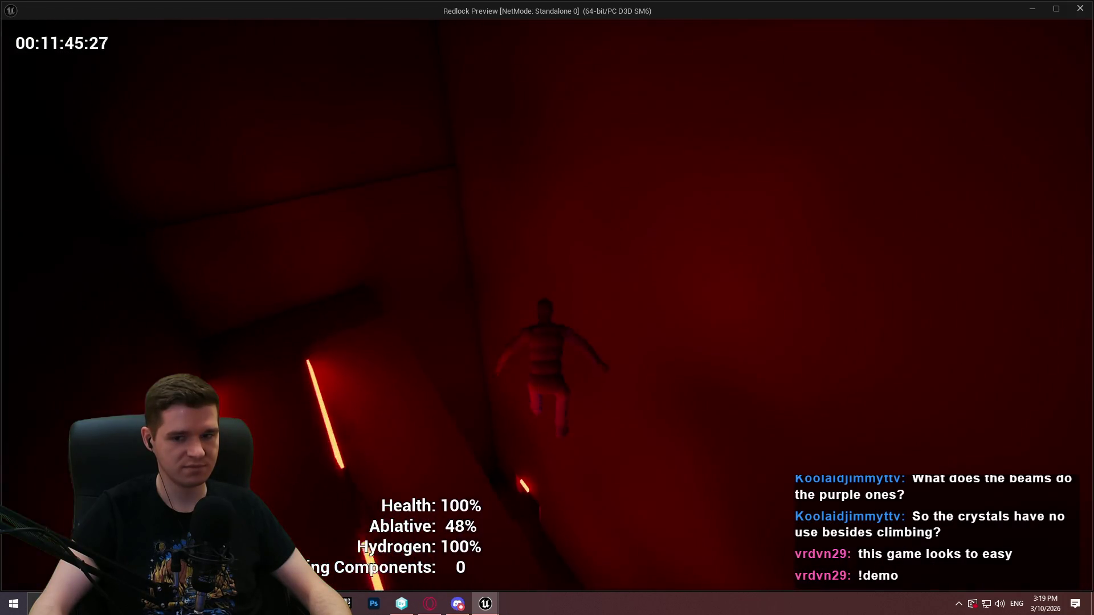
pyautogui.press('w')
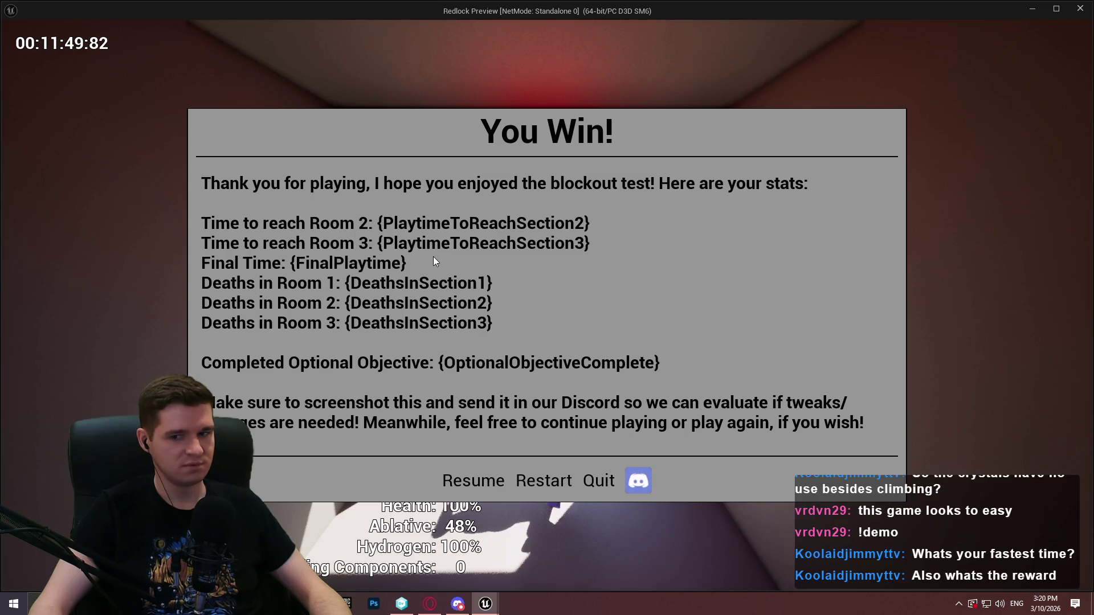
pyautogui.press('Escape')
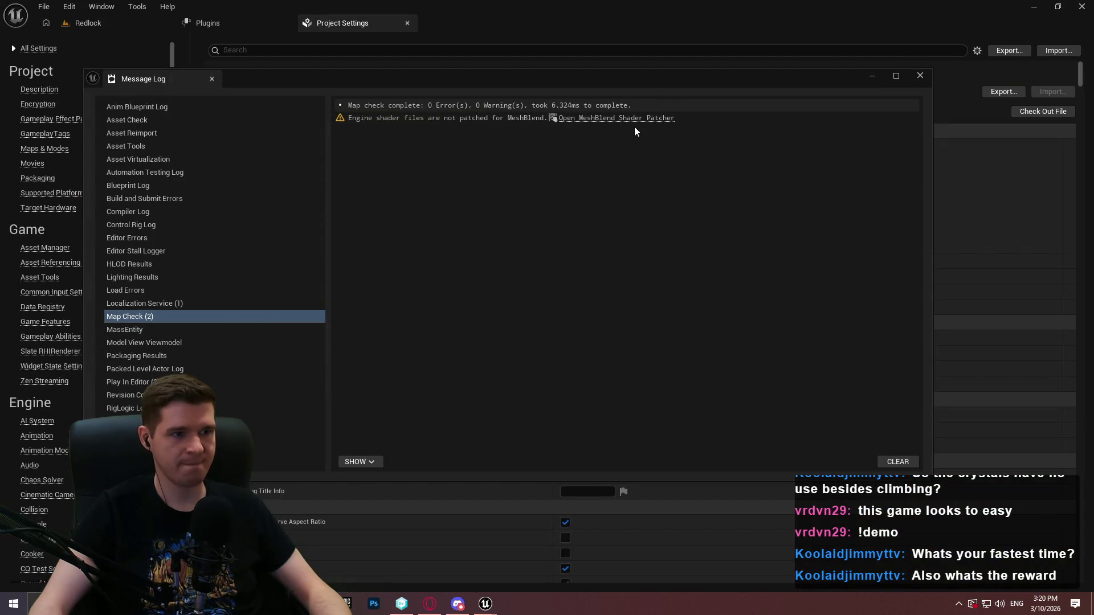
# Step: Apply all patches in the MeshBlend Shader Patcher and restart the editor without saving
pyautogui.click(604, 118)
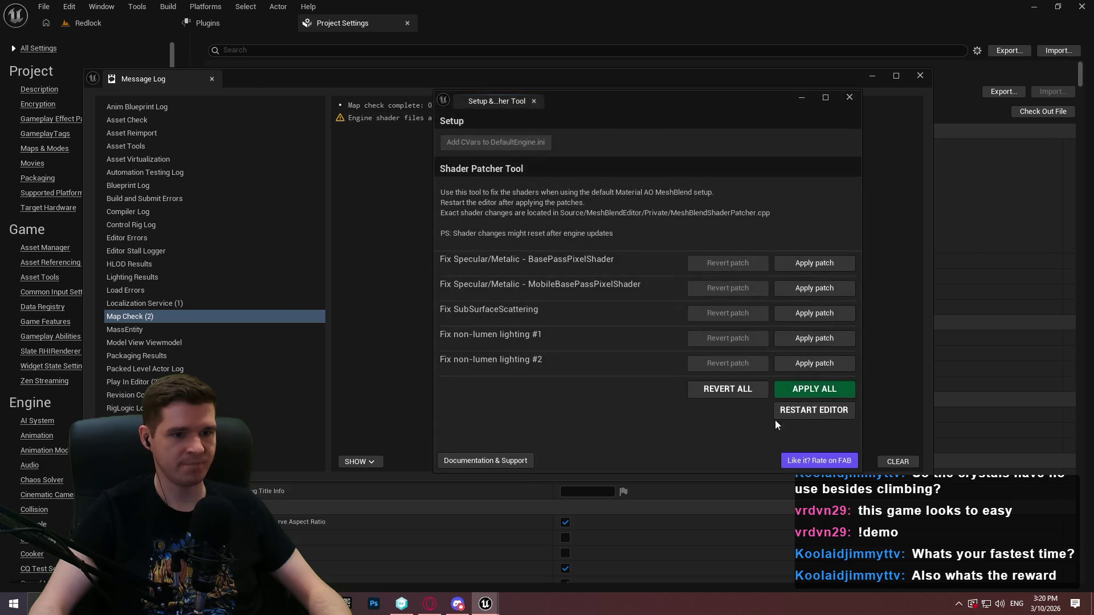
pyautogui.click(808, 391)
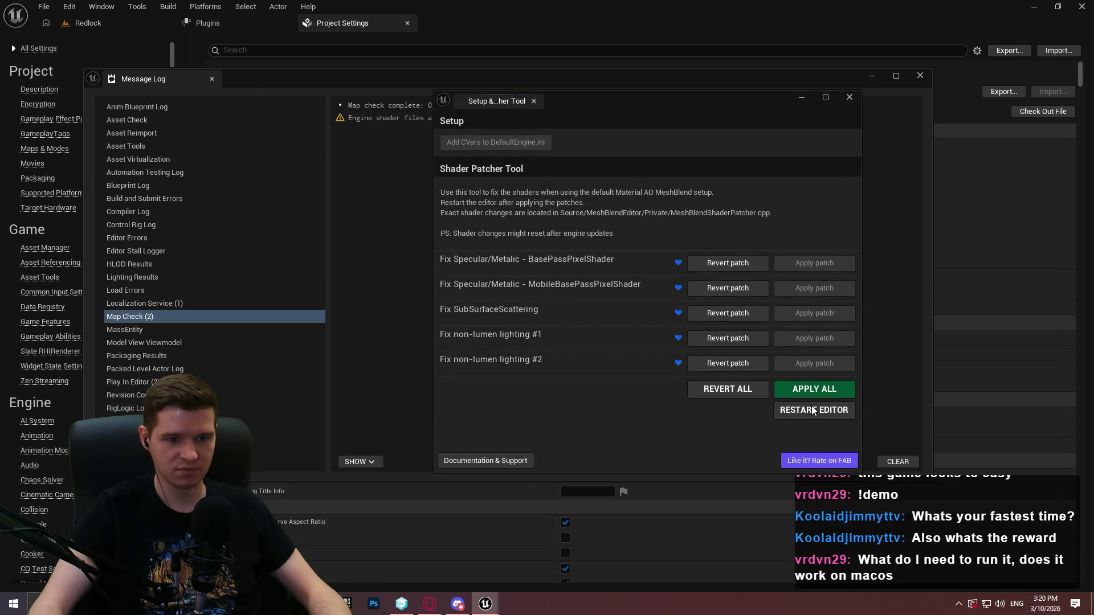
pyautogui.click(811, 405)
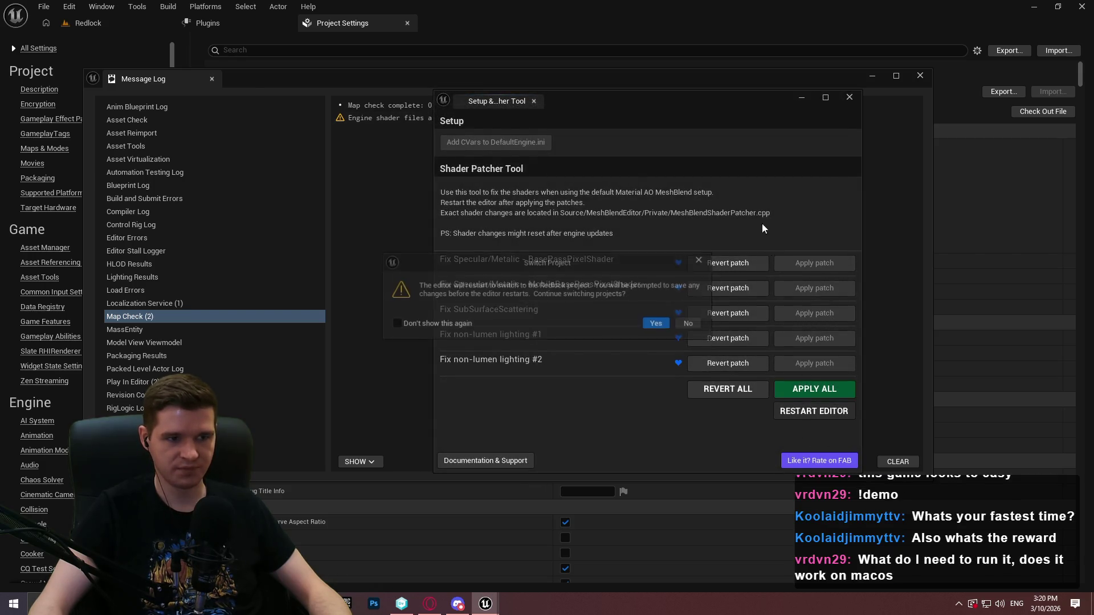
pyautogui.click(658, 326)
pyautogui.click(658, 432)
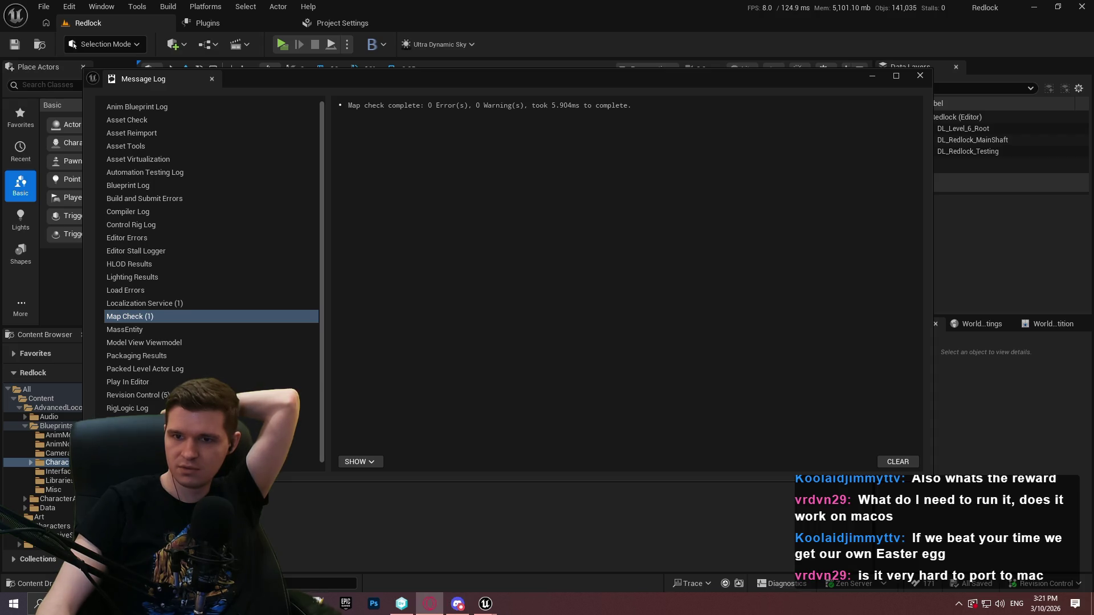
# Step: View the tester's playtest results screenshot in Opera, then close Opera and the Message Log
pyautogui.moveTo(439, 193); pyautogui.dragTo(439, 194)
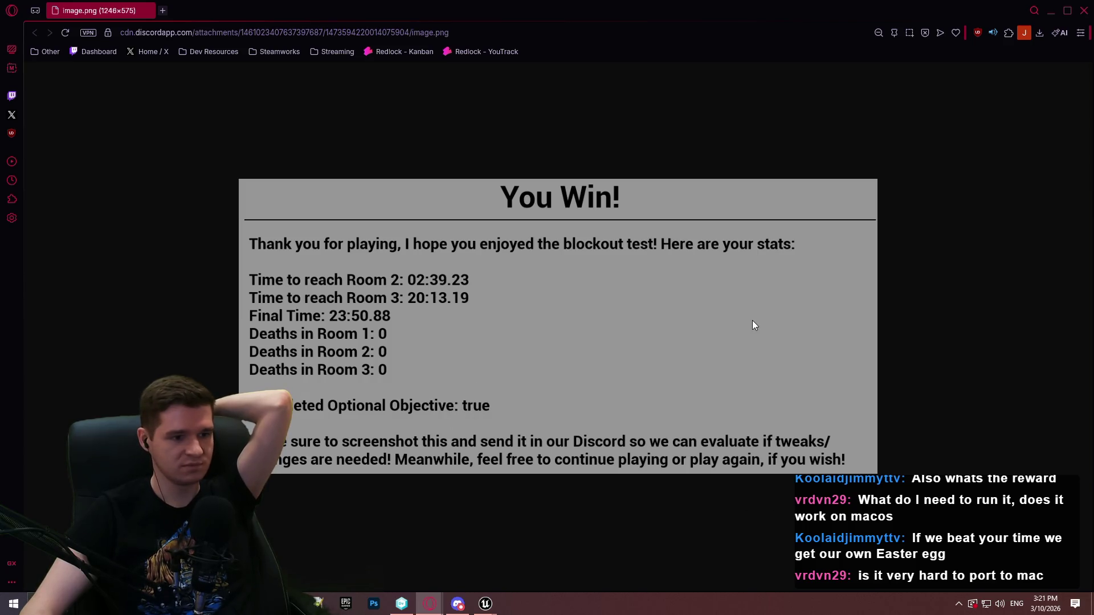
pyautogui.click(1086, 11)
pyautogui.click(918, 78)
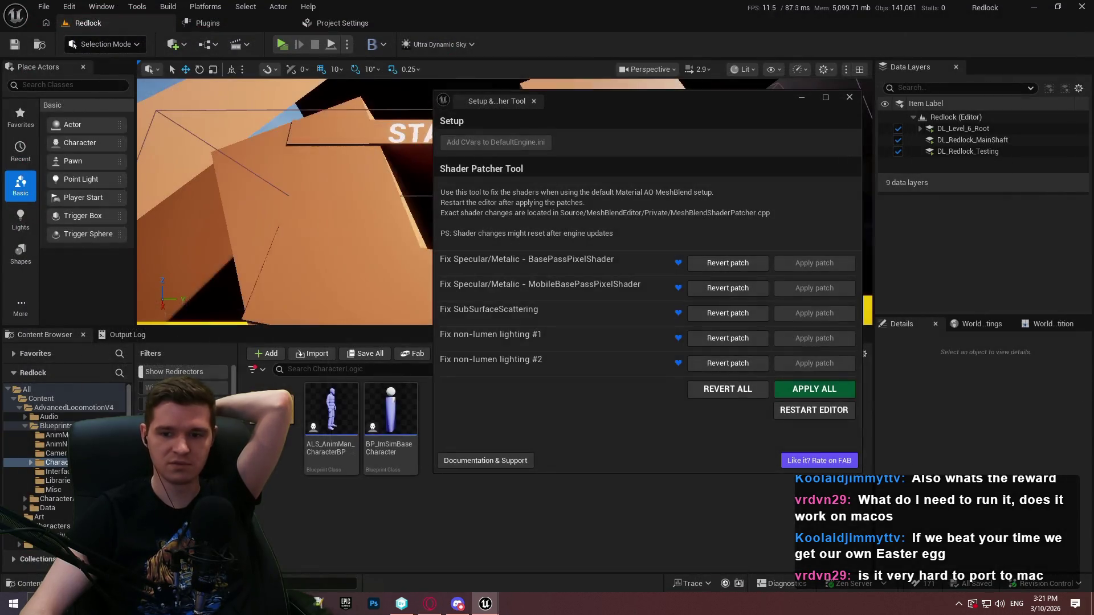
# Step: Close the shader patcher and open WBP_PlaytestFinish from Content/KYS/UI/PlaytestFinish
pyautogui.click(849, 98)
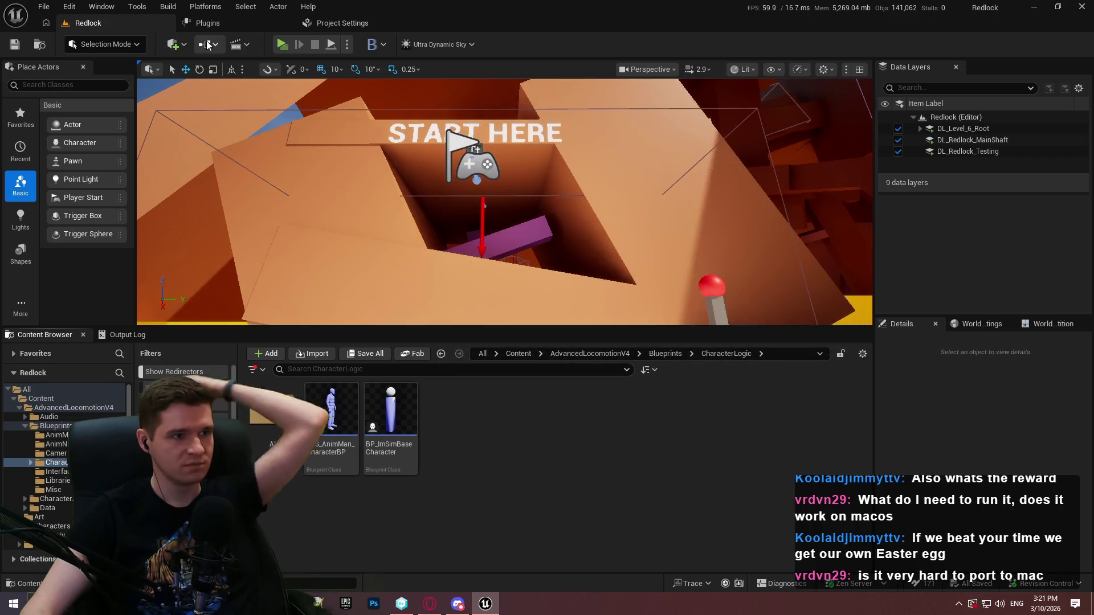
pyautogui.moveTo(599, 261); pyautogui.dragTo(598, 261)
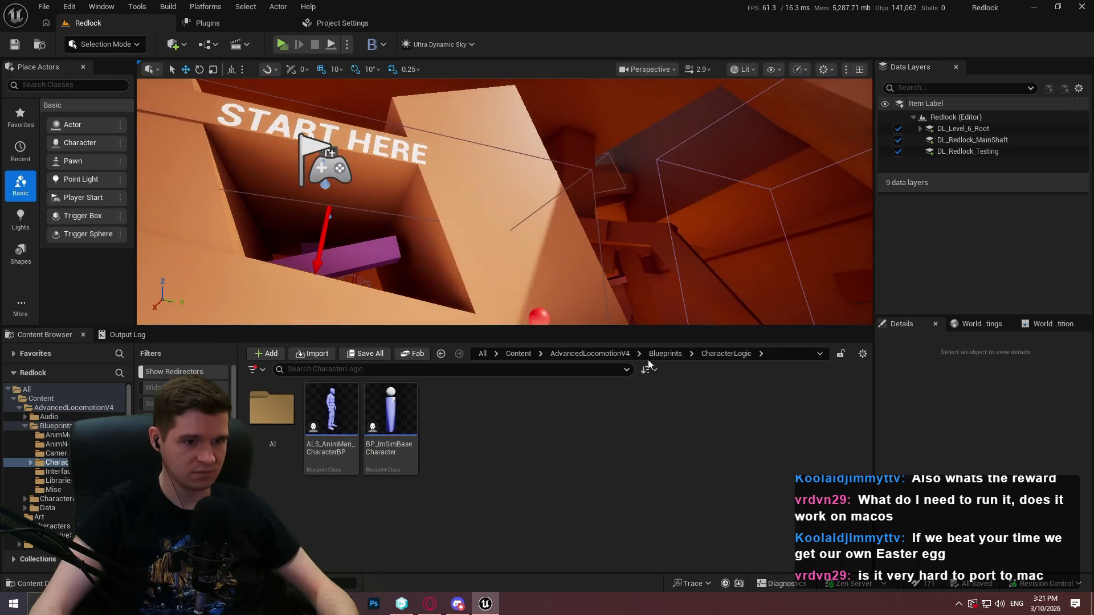
pyautogui.click(591, 354)
pyautogui.click(520, 355)
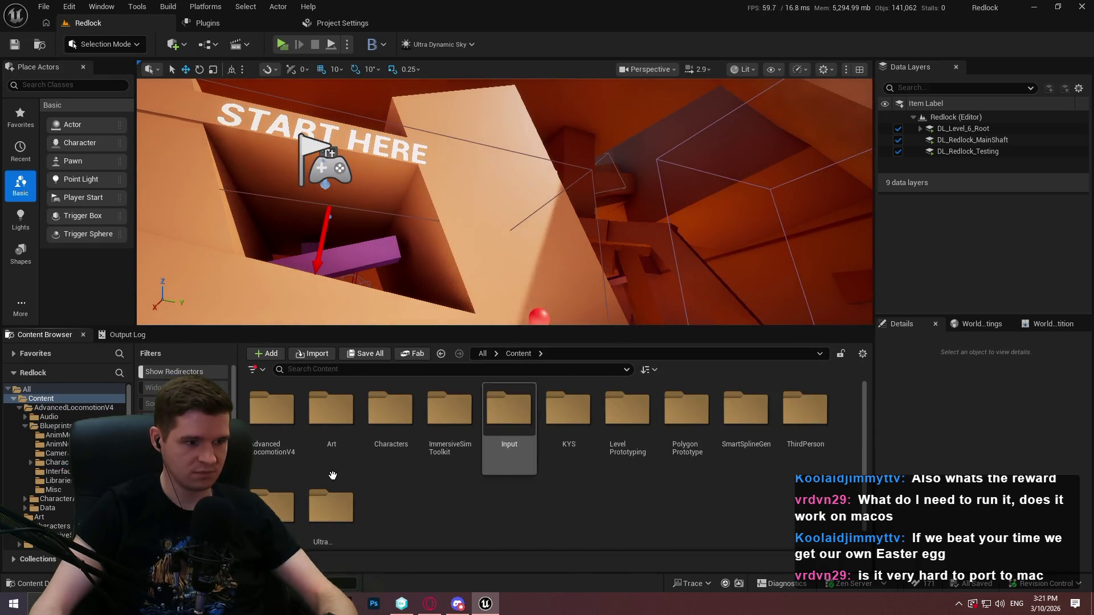
pyautogui.scroll(-1, 578, 431)
pyautogui.doubleClick(579, 421)
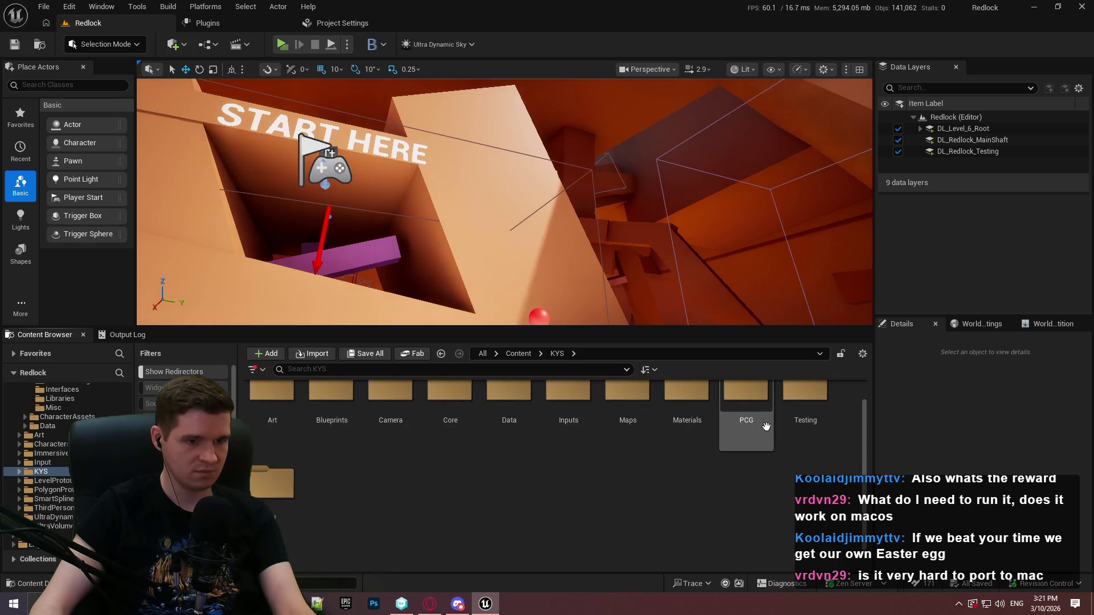
pyautogui.doubleClick(273, 483)
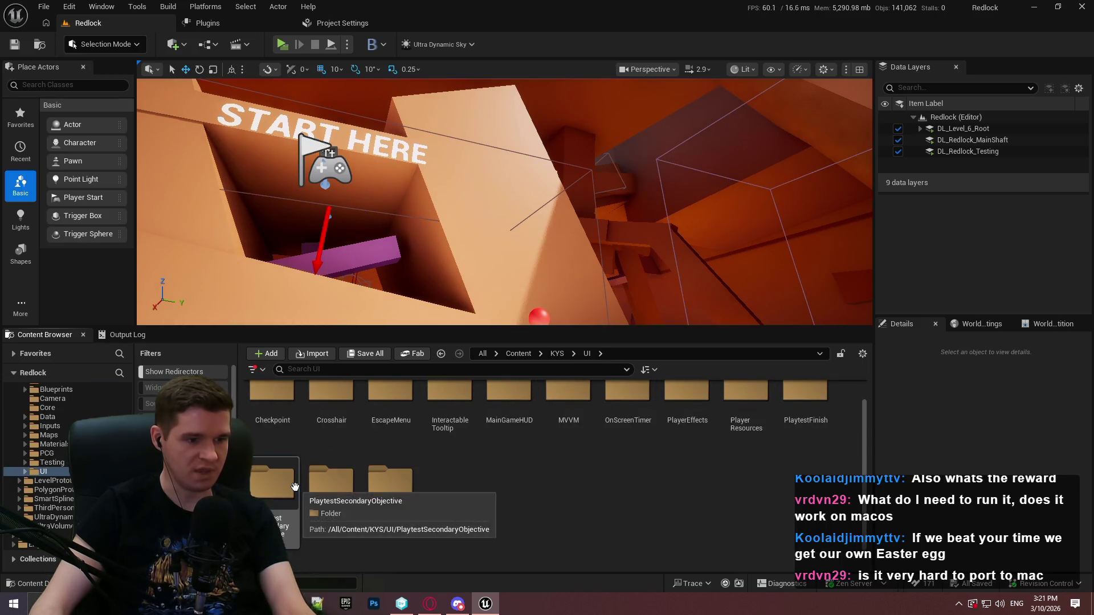
pyautogui.doubleClick(802, 420)
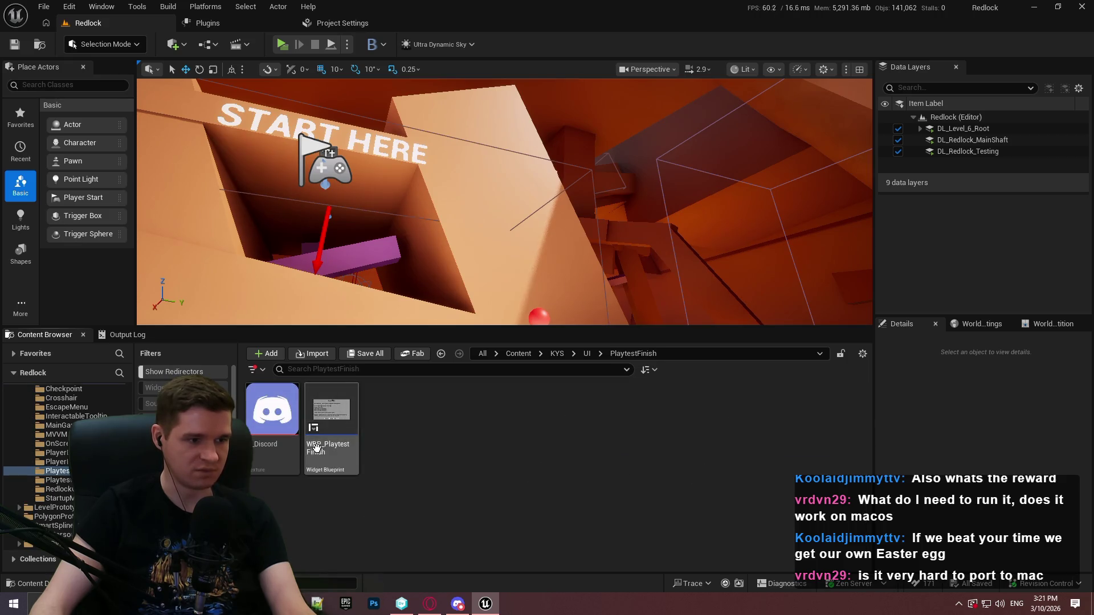
pyautogui.doubleClick(316, 448)
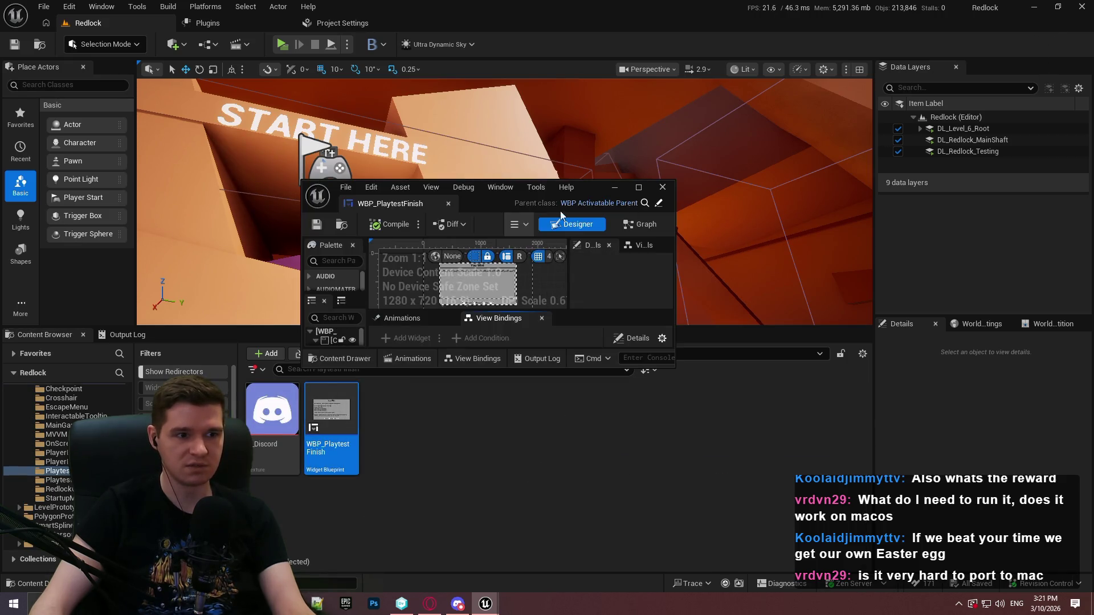
# Step: Maximize the widget editor, inspect the SetupStats function graph, then pan the EventGraph to Parent: On Activated
pyautogui.click(398, 23)
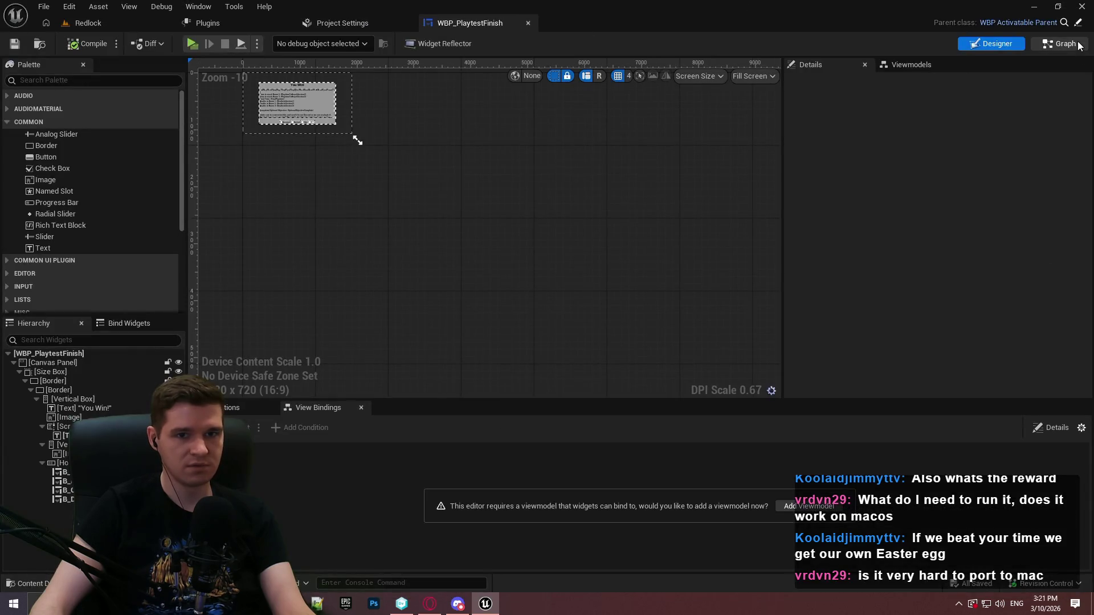
pyautogui.click(1058, 43)
pyautogui.moveTo(748, 191); pyautogui.dragTo(648, 193)
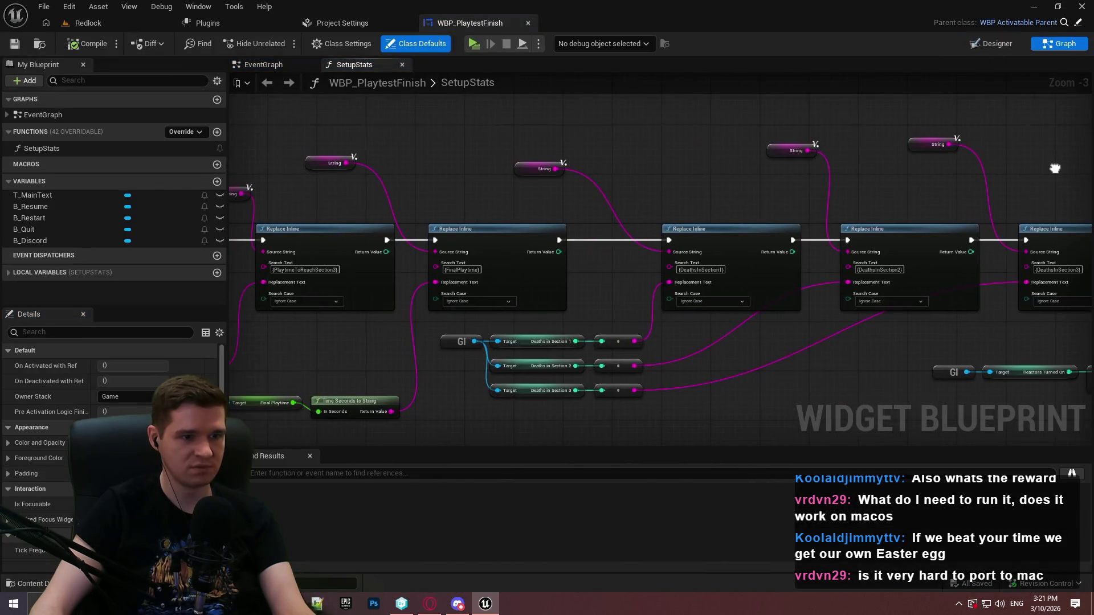
pyautogui.scroll(2, 683, 171)
pyautogui.click(252, 66)
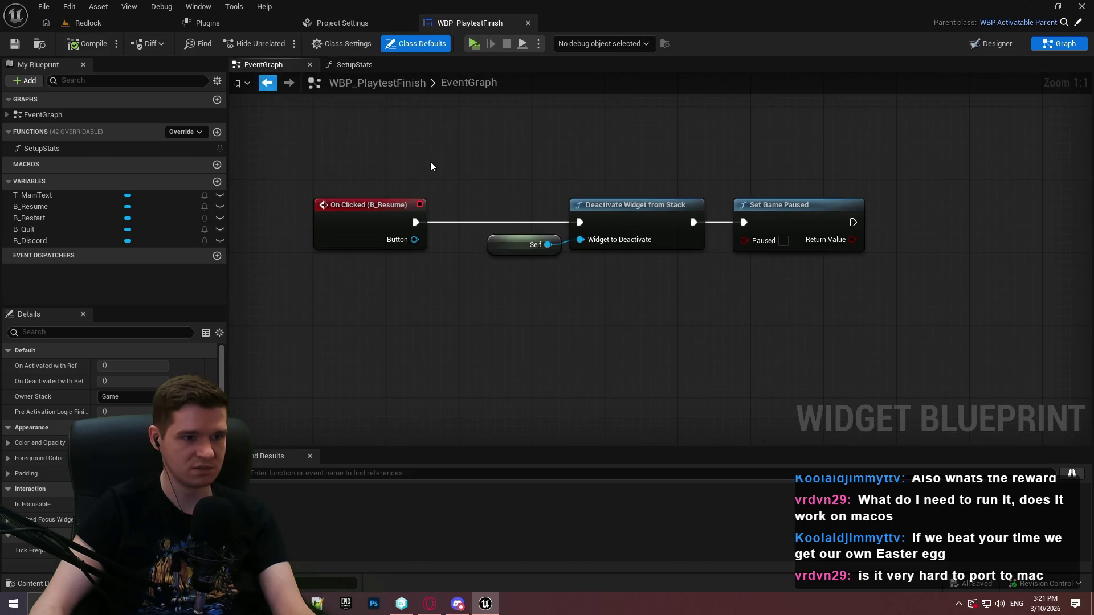
pyautogui.moveTo(435, 166)
pyautogui.mouseDown()
pyautogui.moveTo(513, 86)
pyautogui.moveTo(656, 114)
pyautogui.moveTo(756, 183)
pyautogui.moveTo(747, 371)
pyautogui.moveTo(651, 285)
pyautogui.mouseUp()
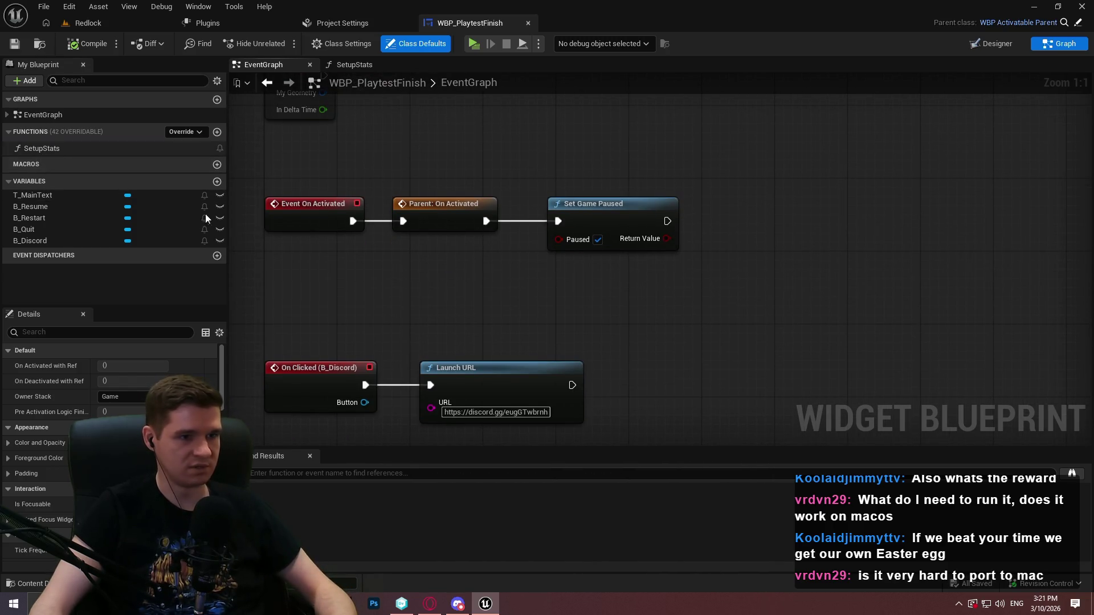
# Step: Insert a Setup Stats call between Parent: On Activated and Set Game Paused, and tidy the nodes
pyautogui.moveTo(41, 148); pyautogui.dragTo(641, 274)
pyautogui.moveTo(486, 221); pyautogui.dragTo(649, 302)
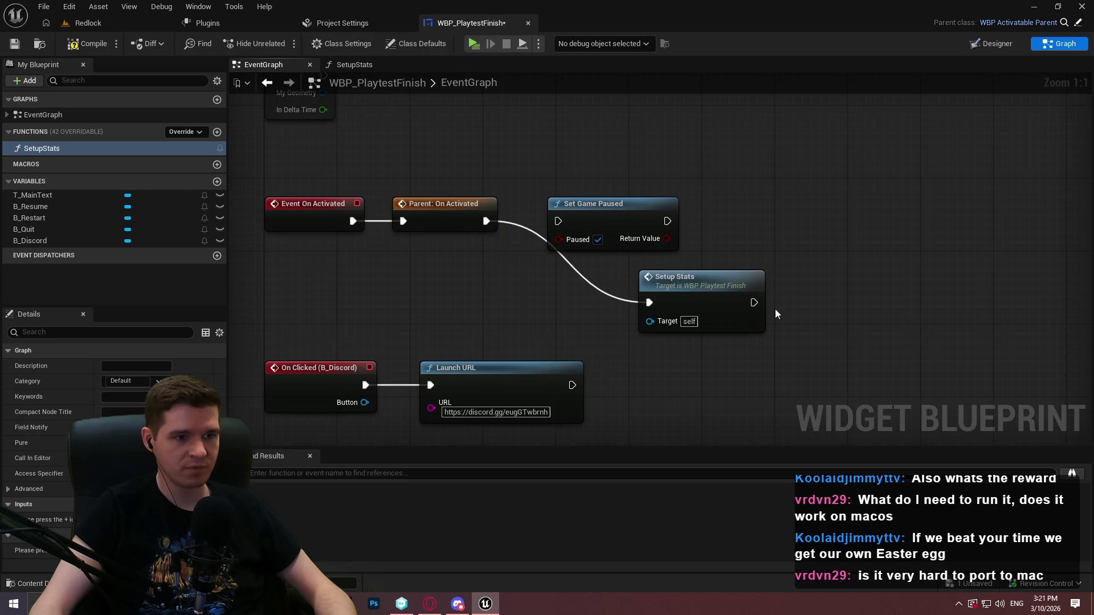
pyautogui.moveTo(754, 303); pyautogui.dragTo(558, 222)
pyautogui.moveTo(605, 226); pyautogui.dragTo(840, 308)
pyautogui.keyDown('ctrl'); pyautogui.click(691, 293); pyautogui.keyUp('ctrl')
pyautogui.moveTo(691, 293); pyautogui.dragTo(583, 213)
pyautogui.click(610, 273)
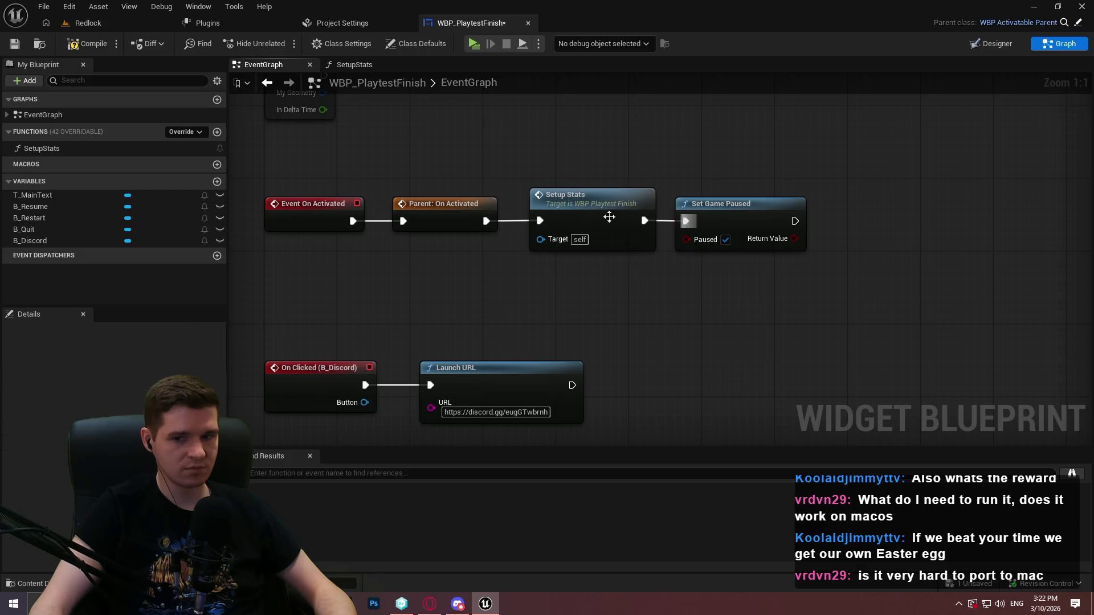
# Step: Save and check out WBP_PlaytestFinish, review the pending changes and branch graph, then return to Redlock
pyautogui.click(14, 44)
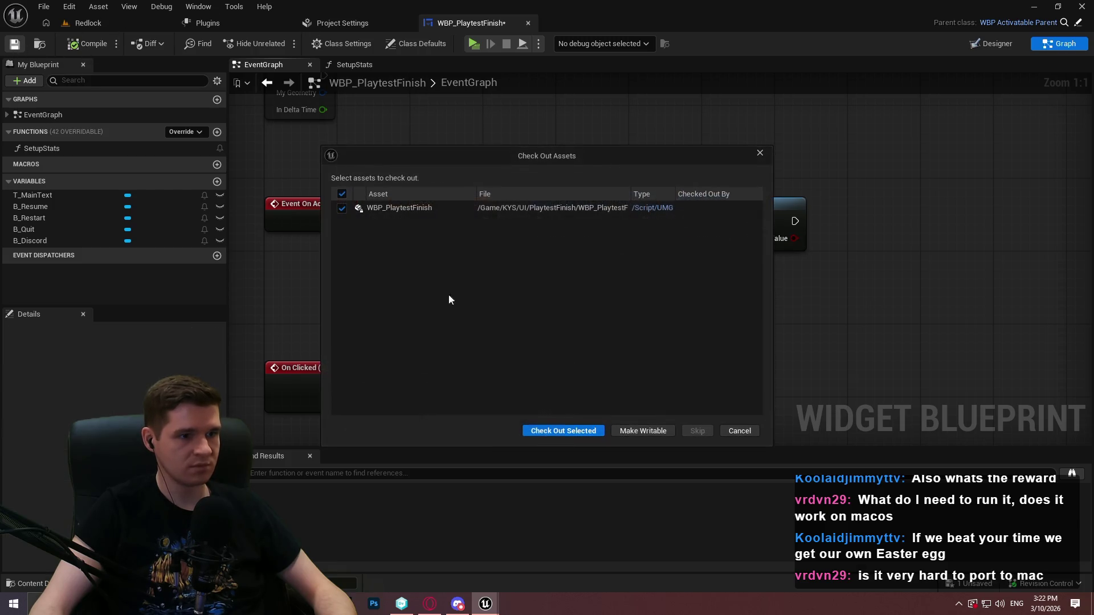
pyautogui.click(566, 431)
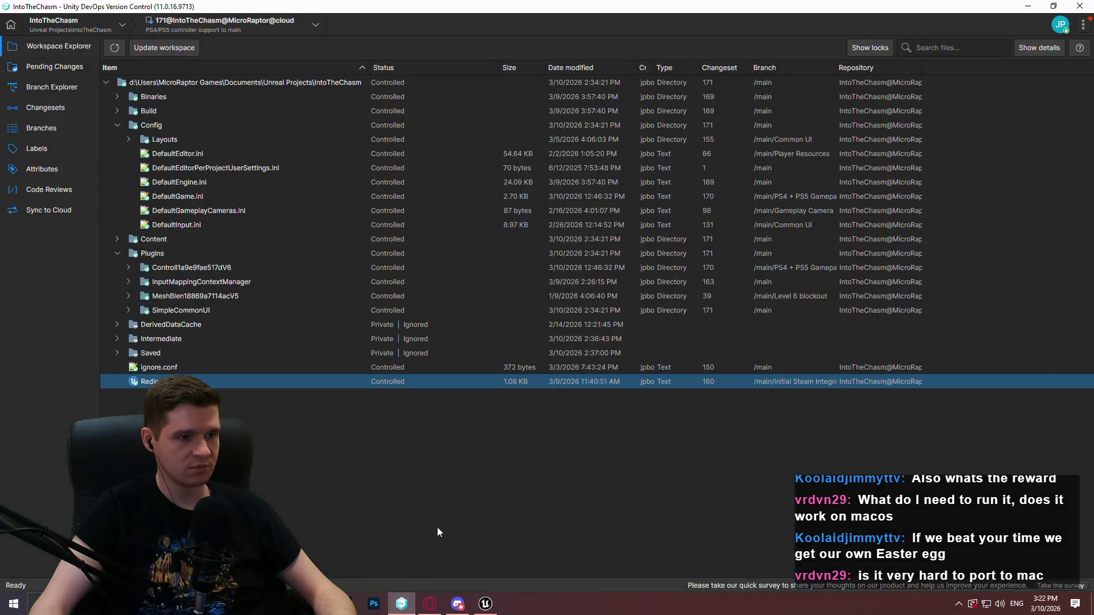
pyautogui.hotkey('alt', 'Tab')
pyautogui.click(71, 77)
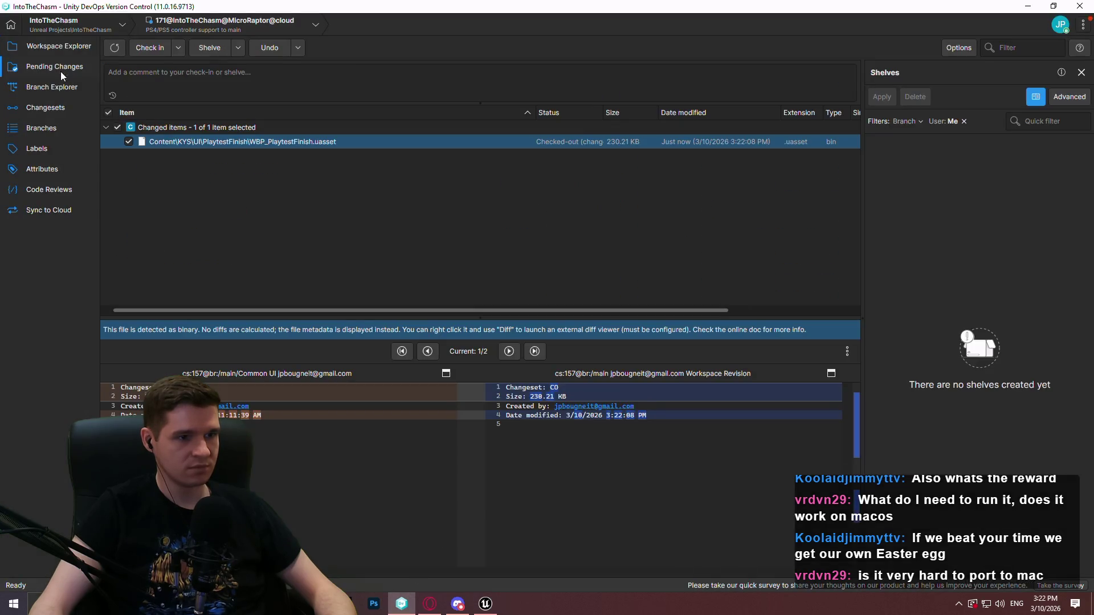
pyautogui.click(55, 90)
pyautogui.click(1028, 6)
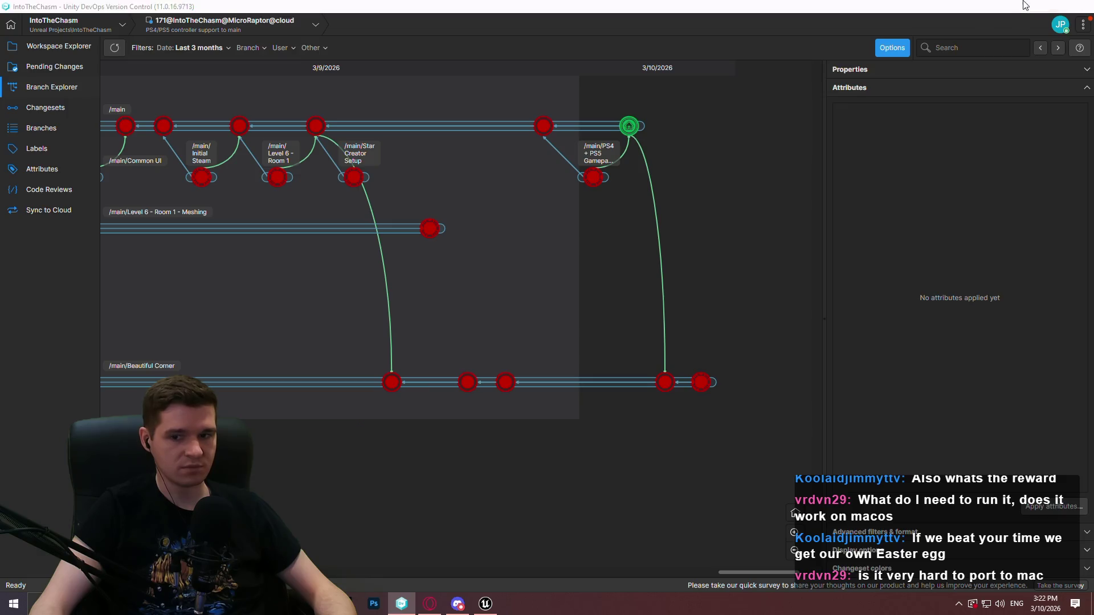
pyautogui.click(130, 25)
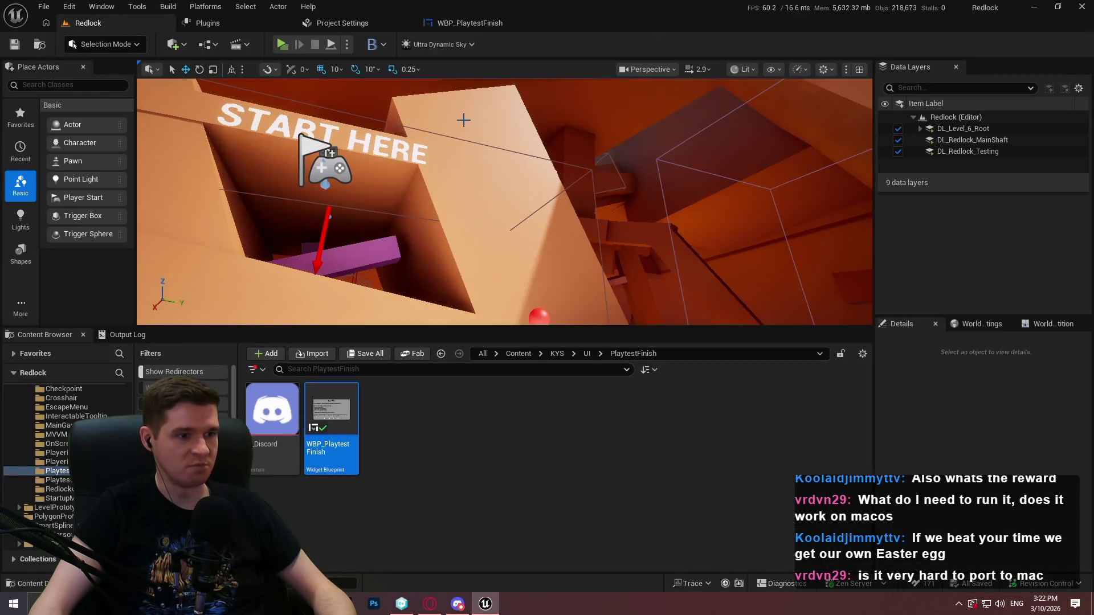
# Step: Fly the viewport camera toward the crane in the Redlock level, then open File Explorer with Win+E
pyautogui.click(554, 485)
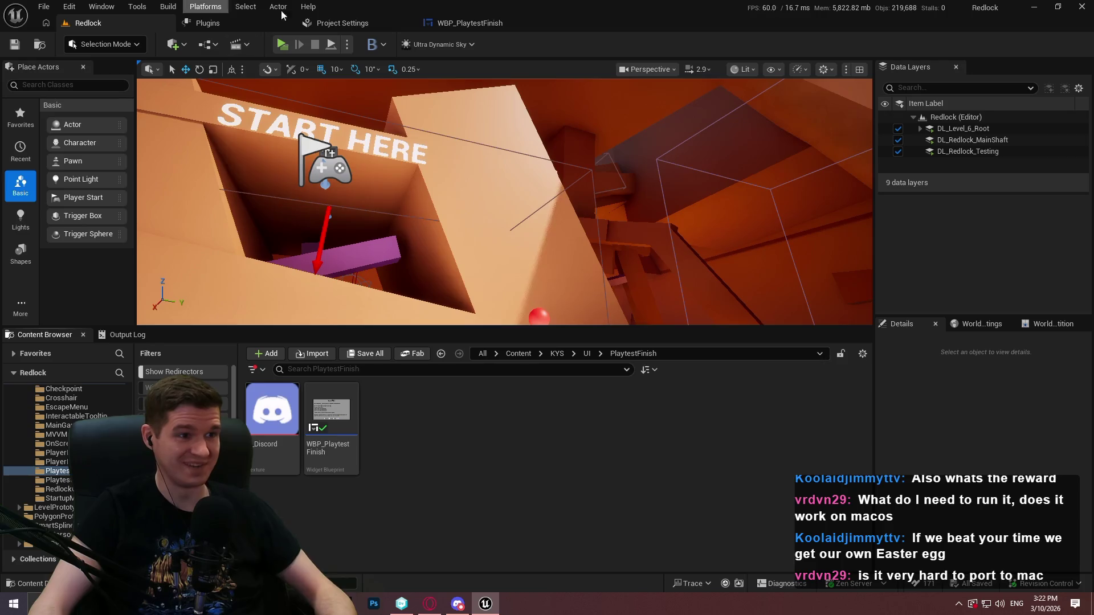
pyautogui.click(477, 17)
pyautogui.click(91, 23)
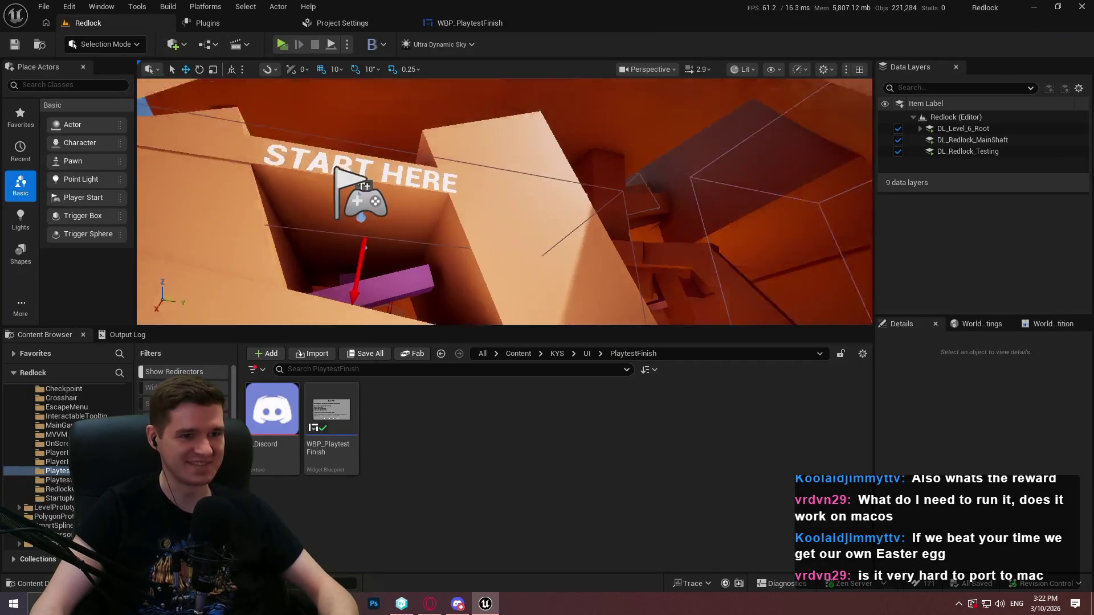
pyautogui.scroll(4, 505, 202)
pyautogui.press('w')
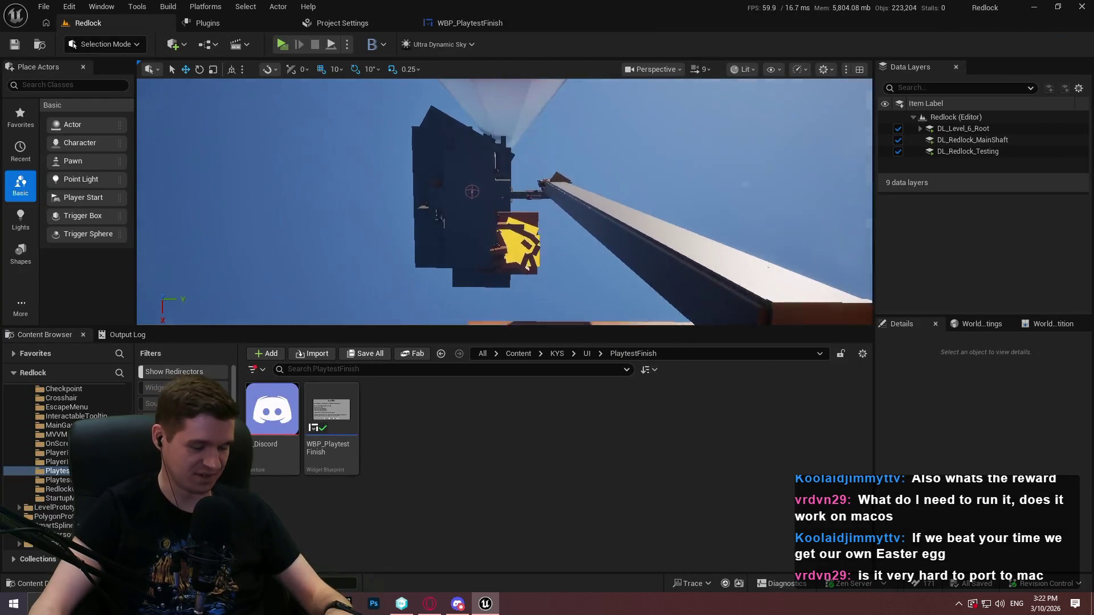
pyautogui.press('super+e')
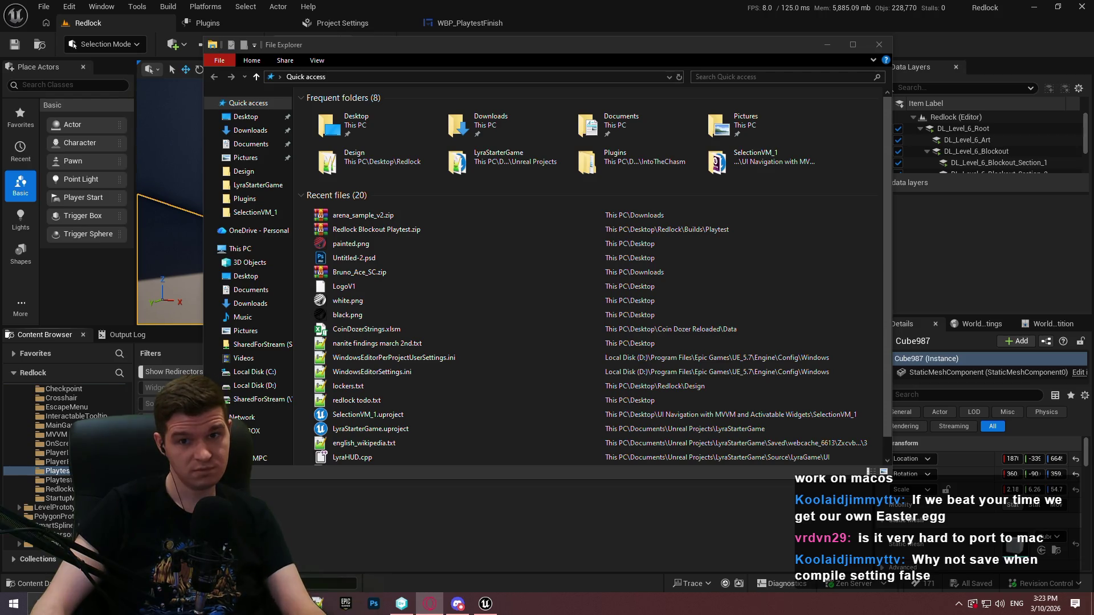
# Step: Open Redlock Blockout Playtest.zip from Desktop\Redlock\Builds\Playtest in WinRAR
pyautogui.doubleClick(391, 120)
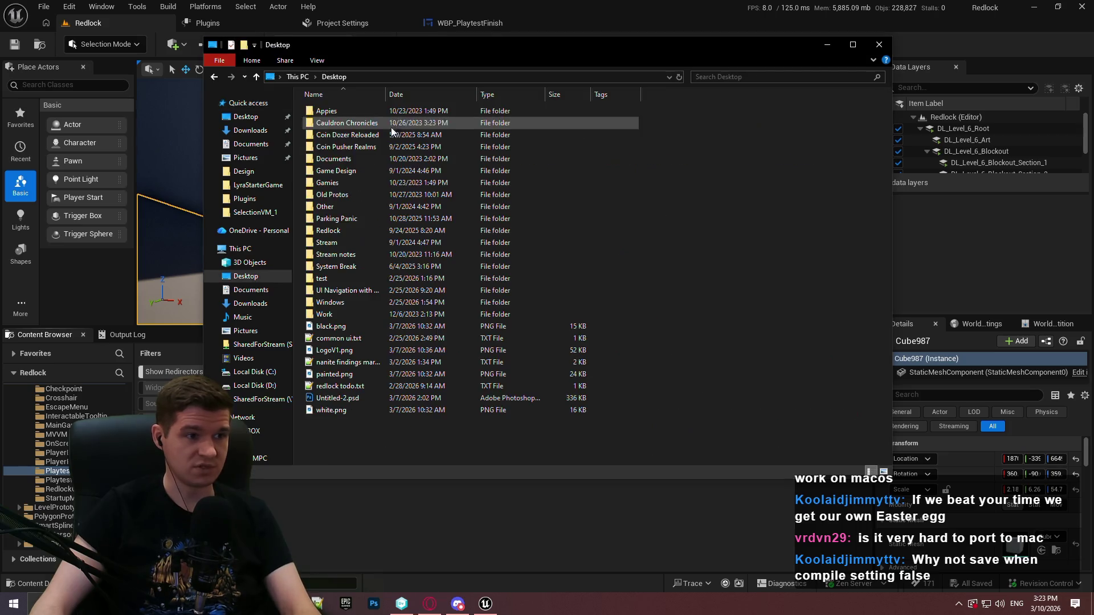
pyautogui.doubleClick(358, 230)
pyautogui.doubleClick(357, 119)
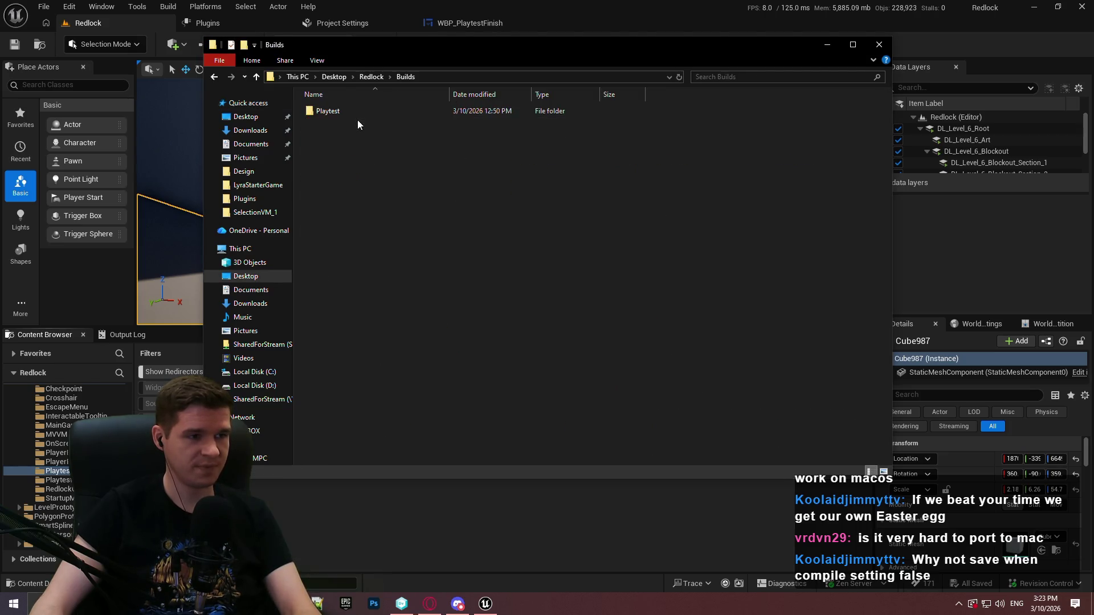
pyautogui.doubleClick(355, 108)
pyautogui.doubleClick(341, 113)
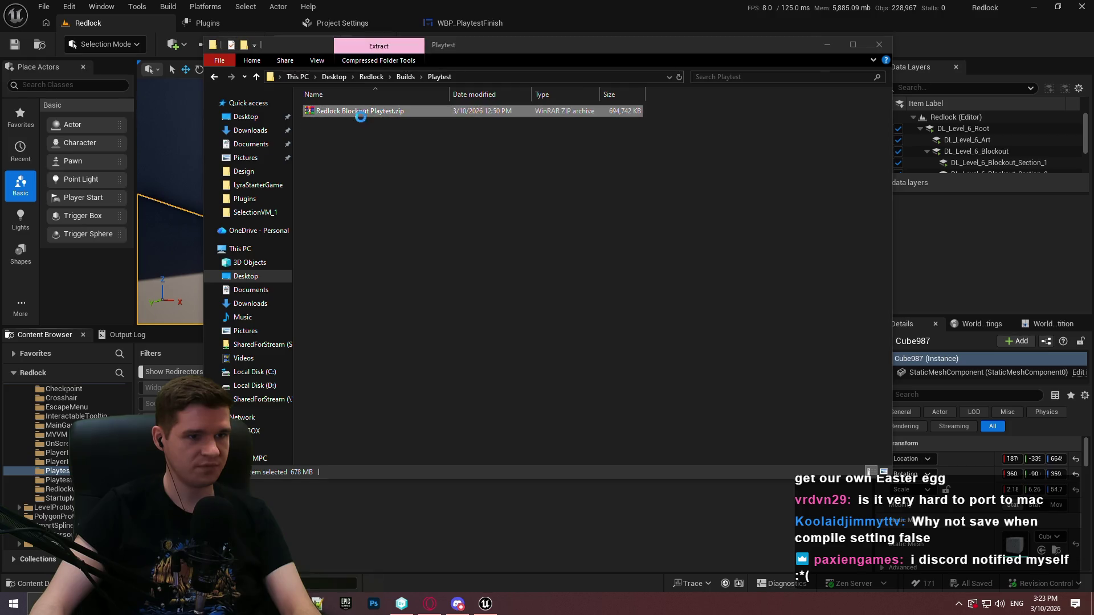
# Step: Delete all 4 files and 2 folders inside the archive's Windows folder, then return to Unreal
pyautogui.doubleClick(344, 168)
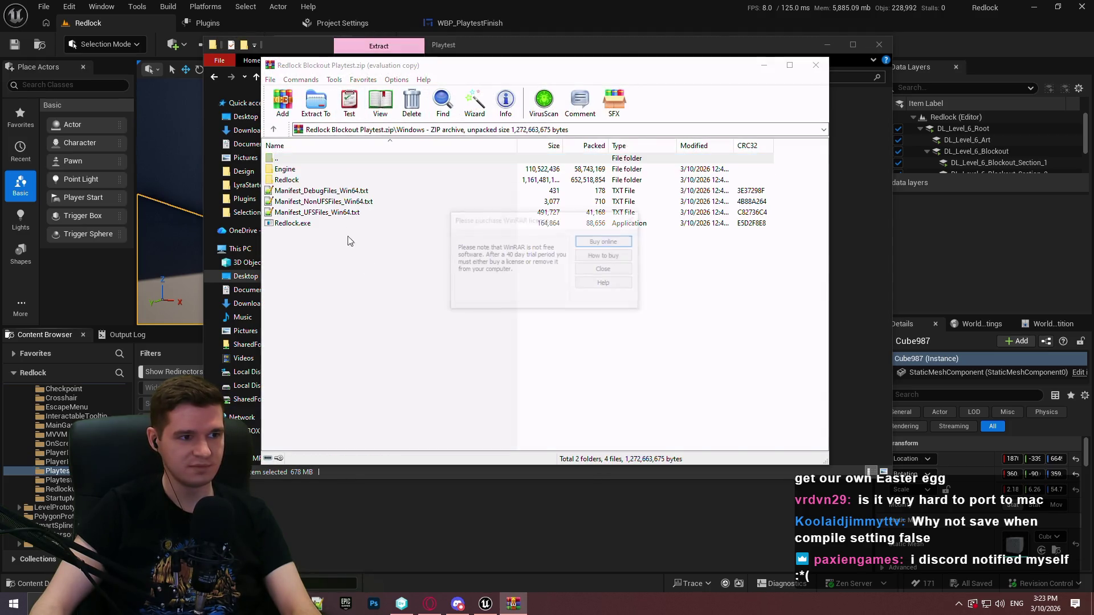
pyautogui.click(628, 273)
pyautogui.moveTo(383, 288); pyautogui.dragTo(302, 164)
pyautogui.press('Delete')
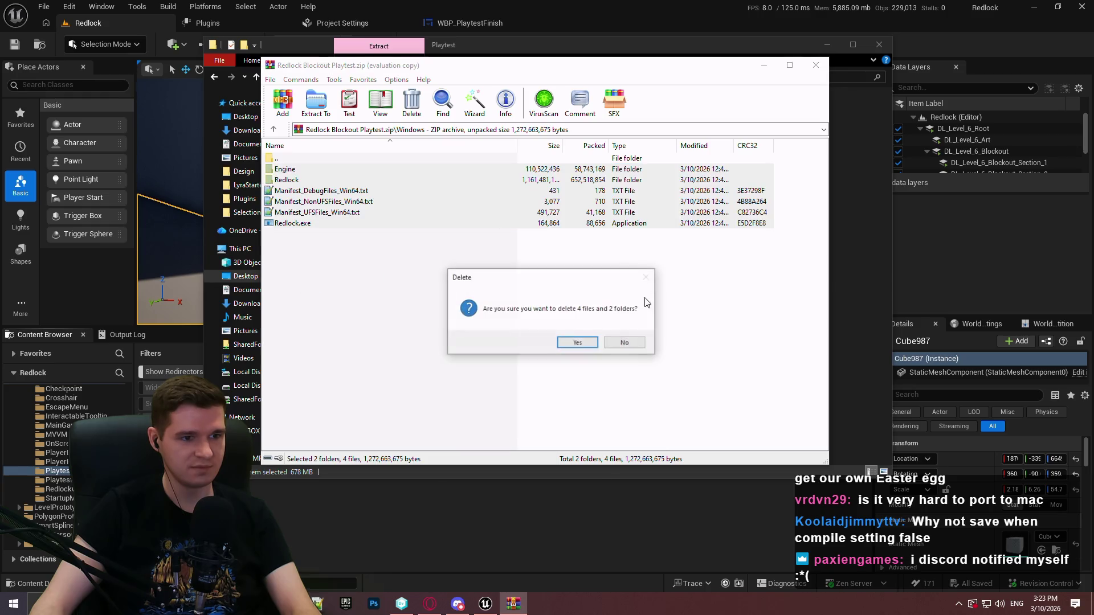
pyautogui.press('Return')
pyautogui.click(911, 67)
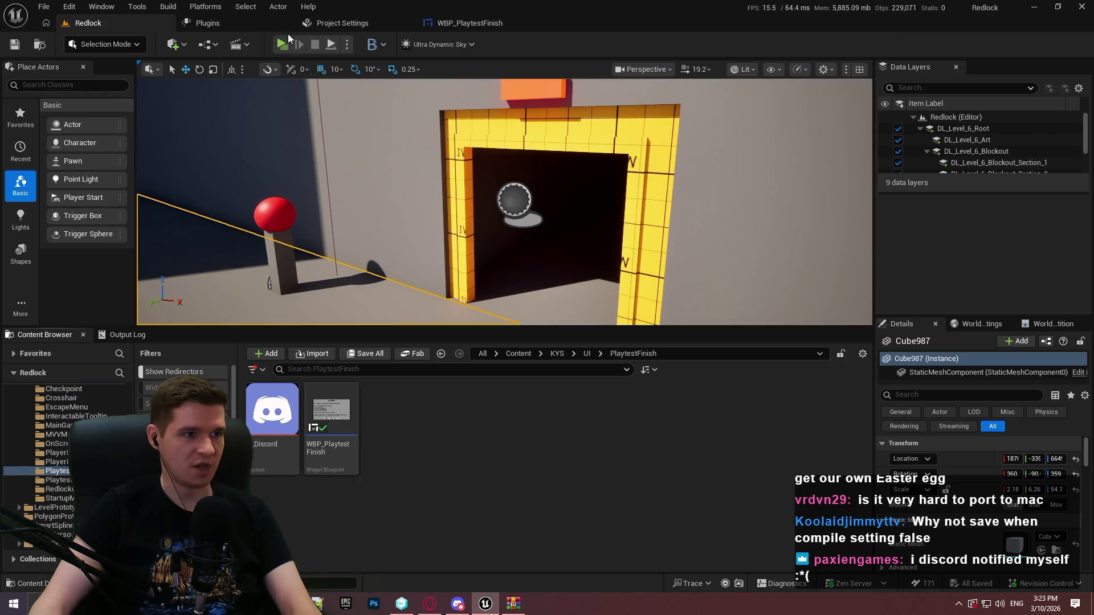
# Step: Package the Redlock project for Windows into the selected folder and follow it in the Output Log
pyautogui.click(137, 6)
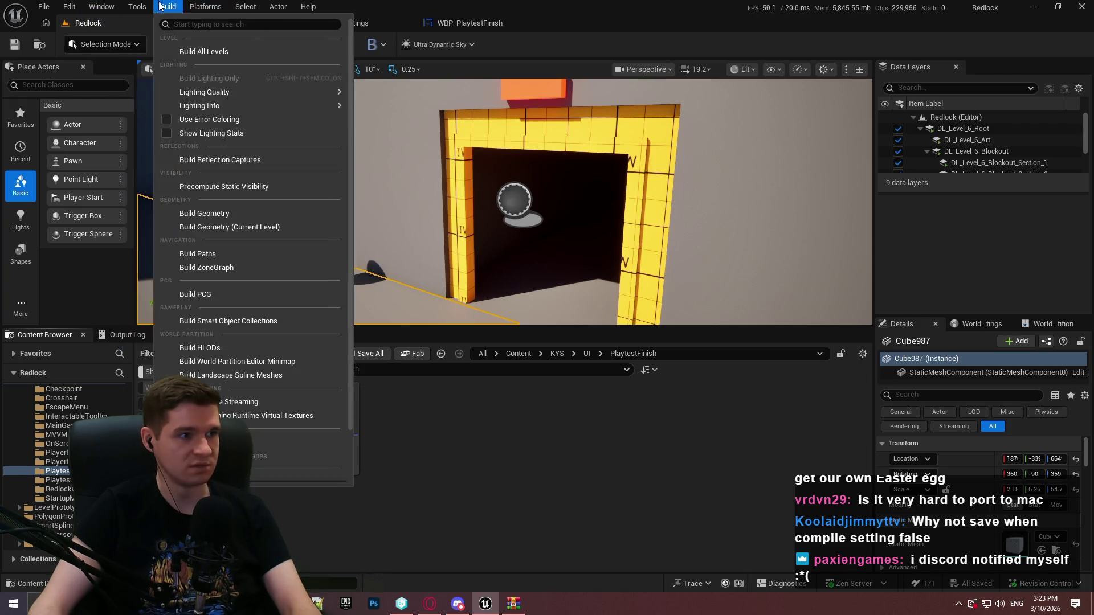
pyautogui.moveTo(205, 5)
pyautogui.moveTo(266, 130)
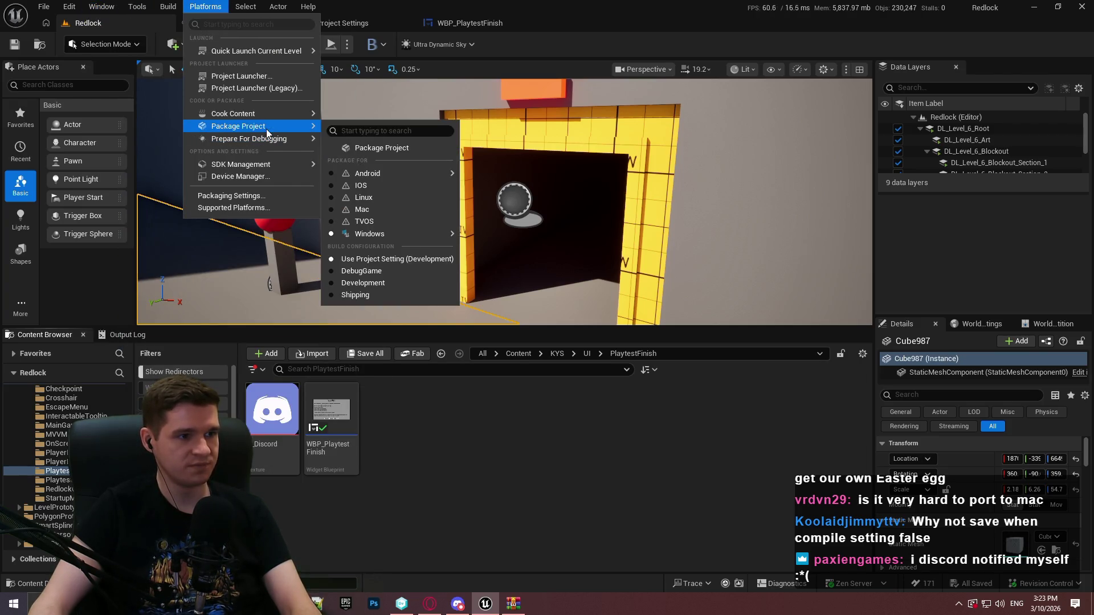
pyautogui.click(370, 148)
pyautogui.click(674, 469)
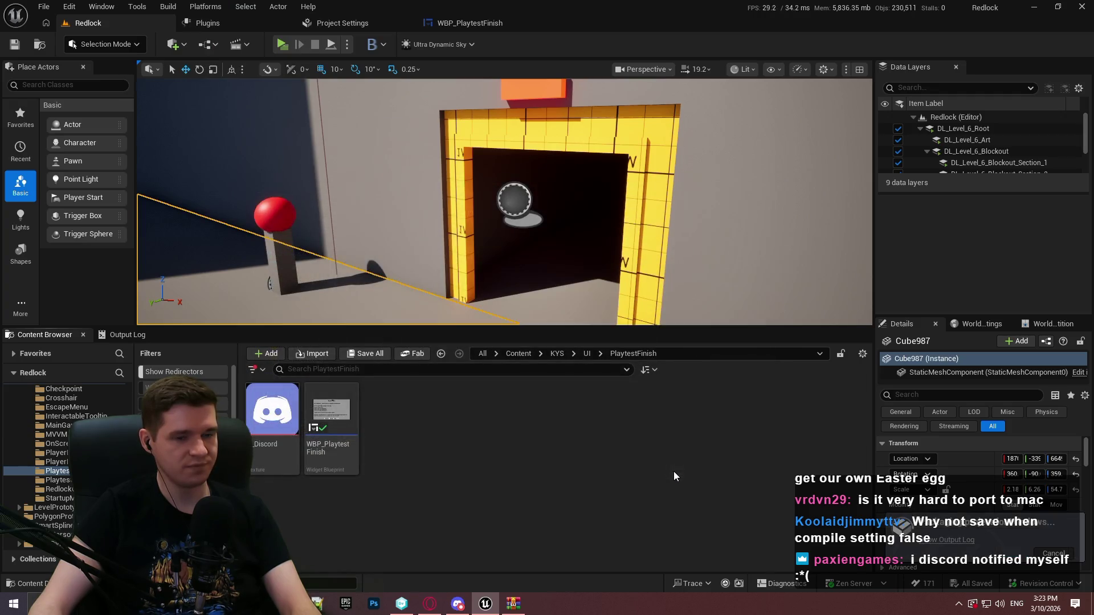
pyautogui.click(120, 336)
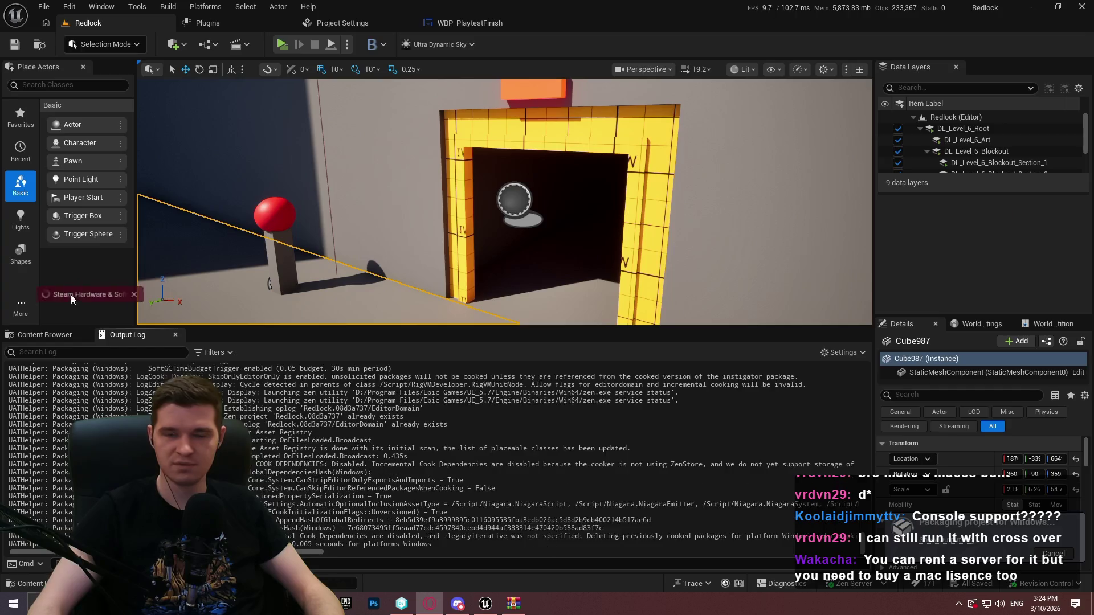
pyautogui.hotkey('alt', 'Tab')
# Step: Expand the February 2026 OS Version row for Windows, macOS and Linux shares, then return to Unreal
pyautogui.scroll(-5, 815, 297)
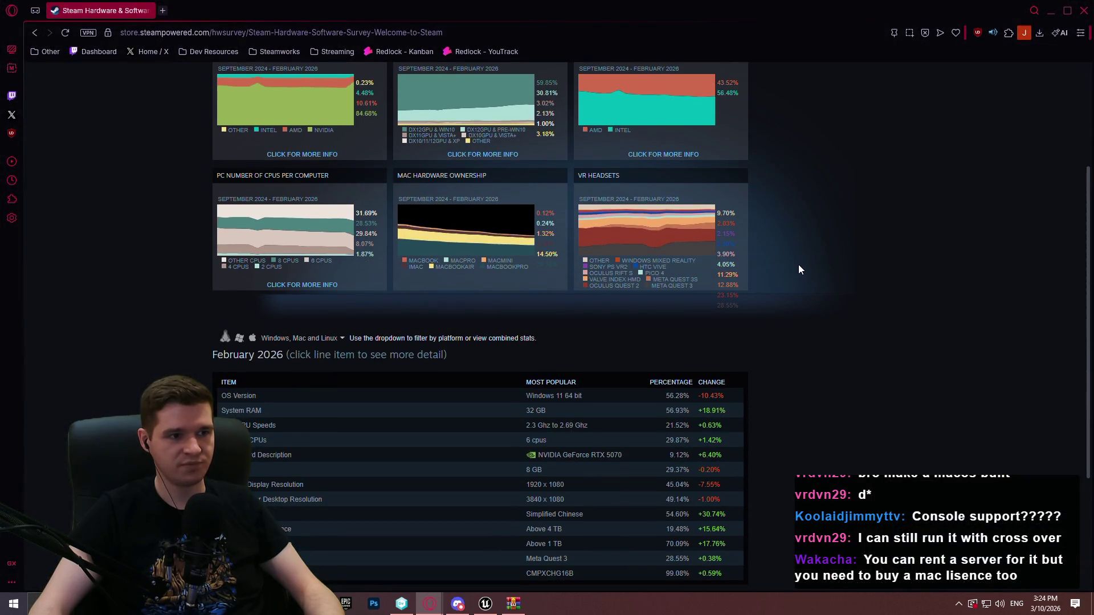
pyautogui.scroll(-2, 792, 268)
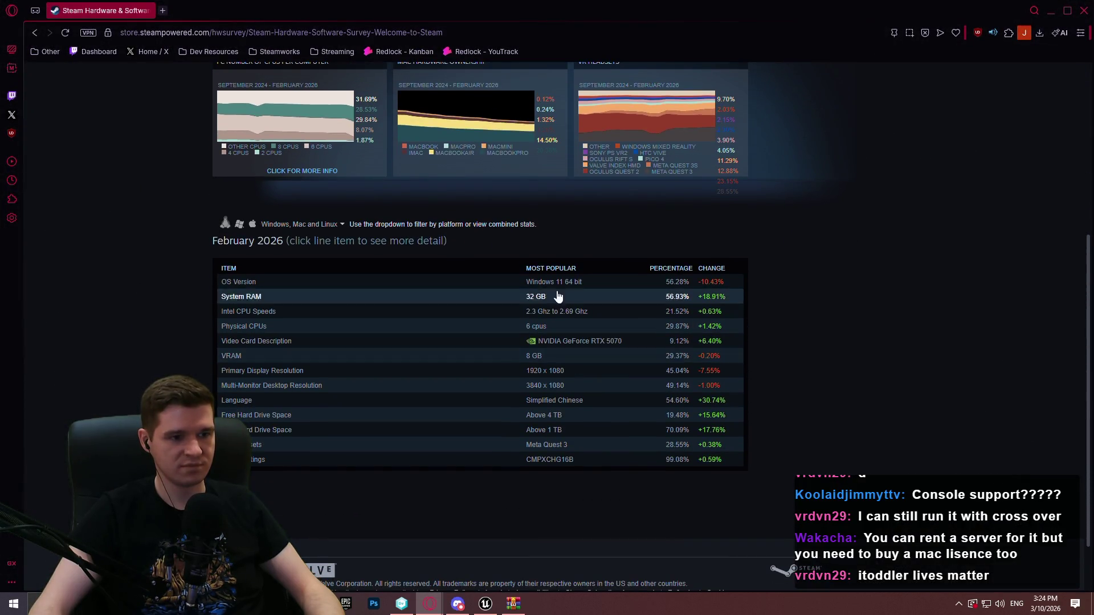
pyautogui.click(256, 288)
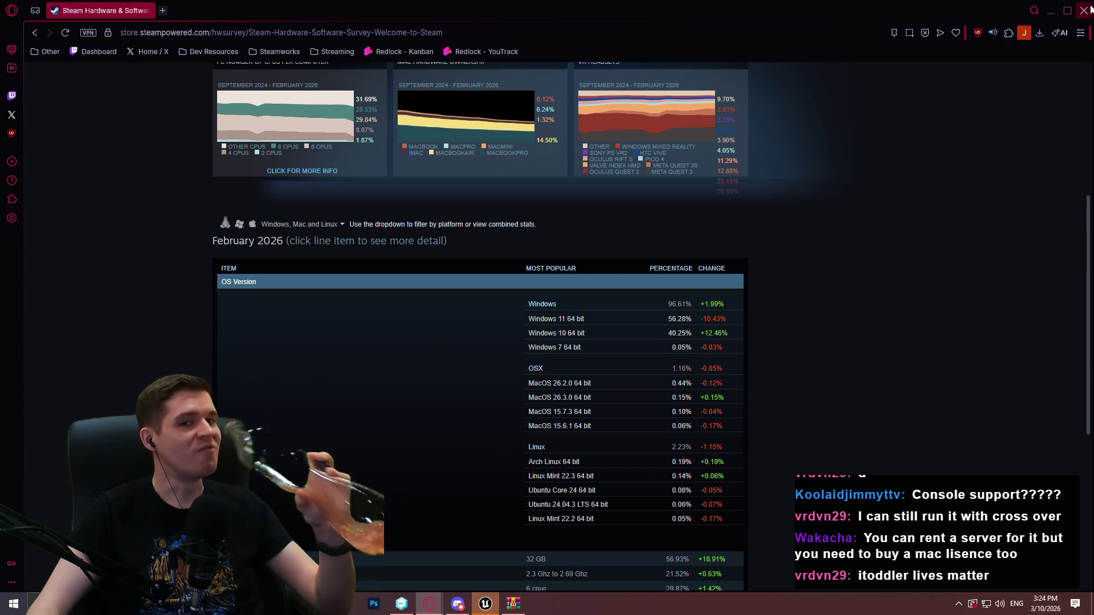
pyautogui.hotkey('alt', 'Tab')
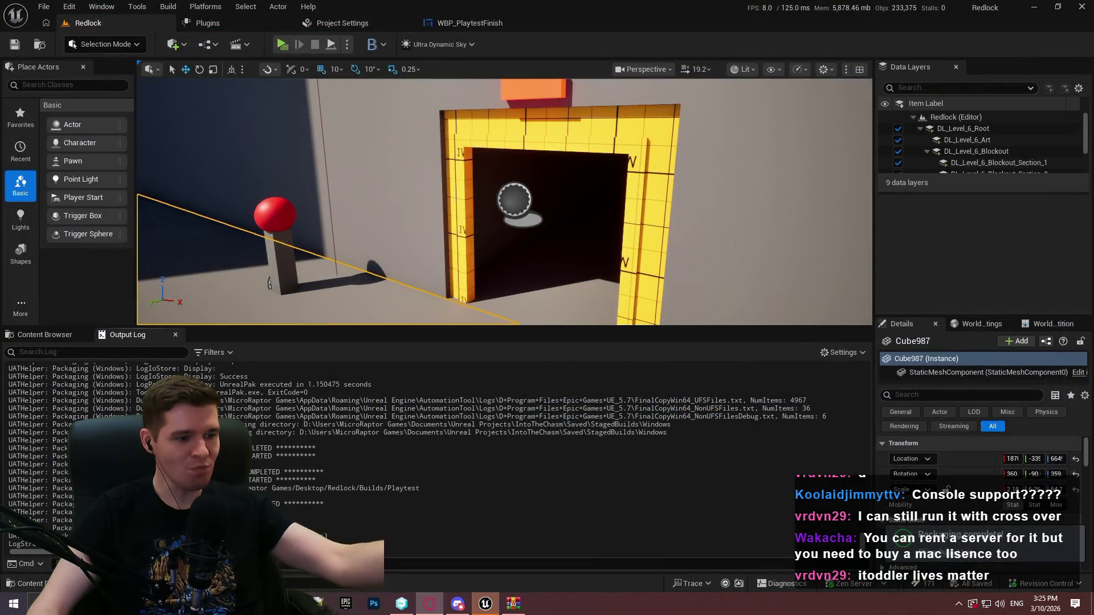
# Step: Close the Redlock Blockout Playtest zip view and launch Redlock.exe from Playtest's Windows folder
pyautogui.hotkey('alt', 'Tab')
pyautogui.doubleClick(342, 126)
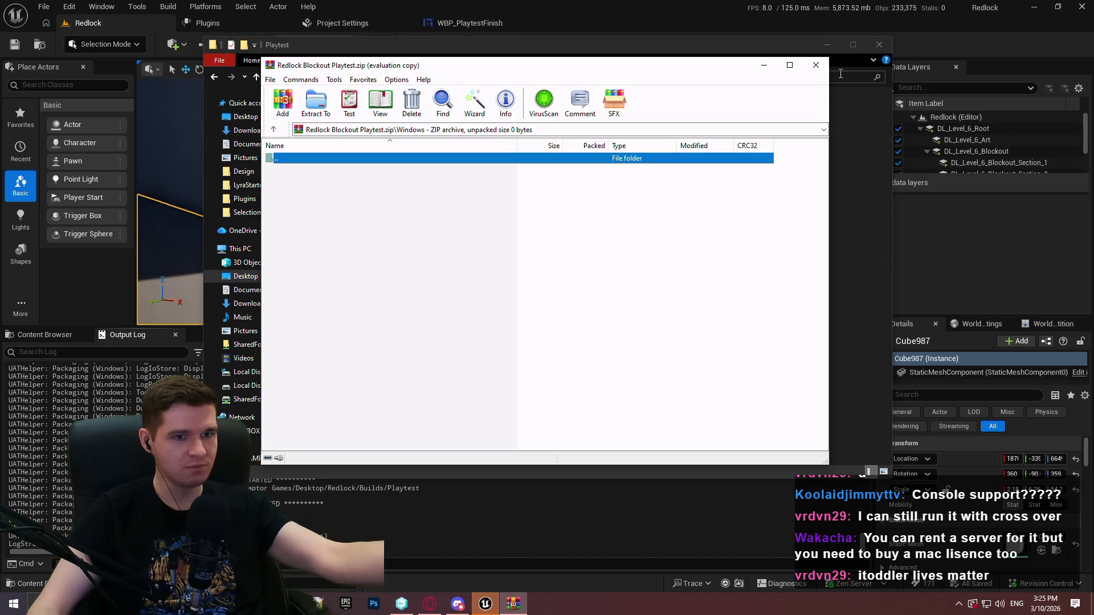
pyautogui.click(816, 65)
pyautogui.doubleClick(338, 123)
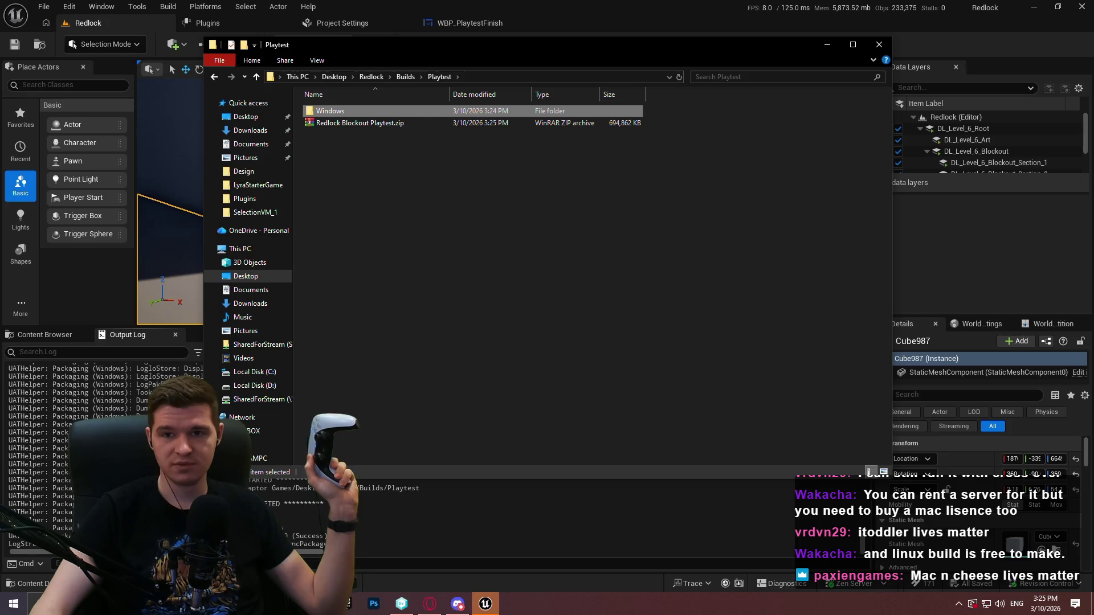
pyautogui.click(336, 123)
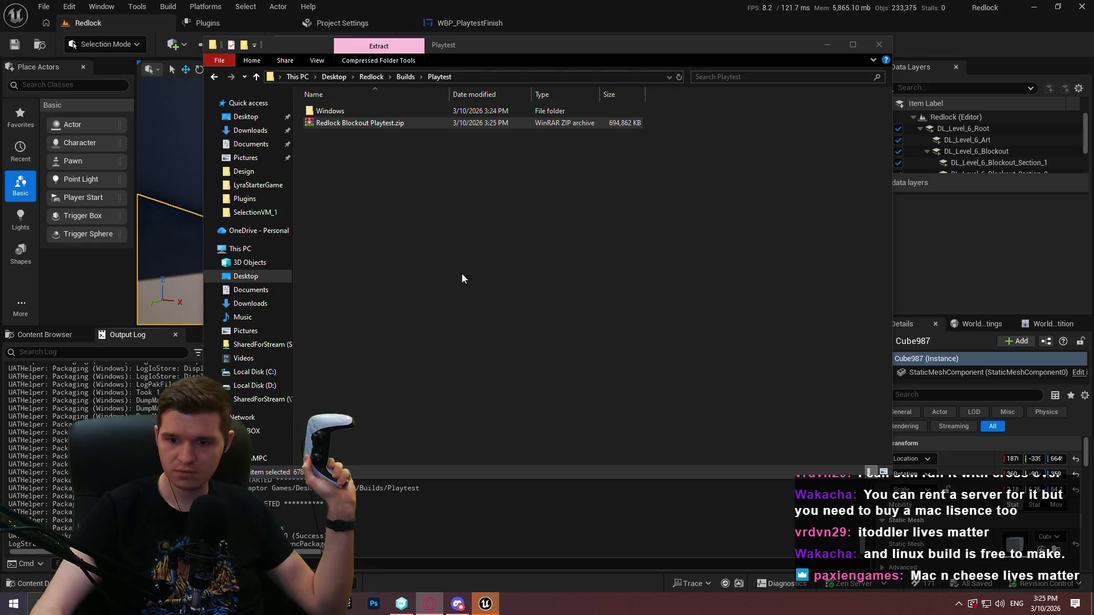
pyautogui.doubleClick(382, 111)
pyautogui.doubleClick(353, 171)
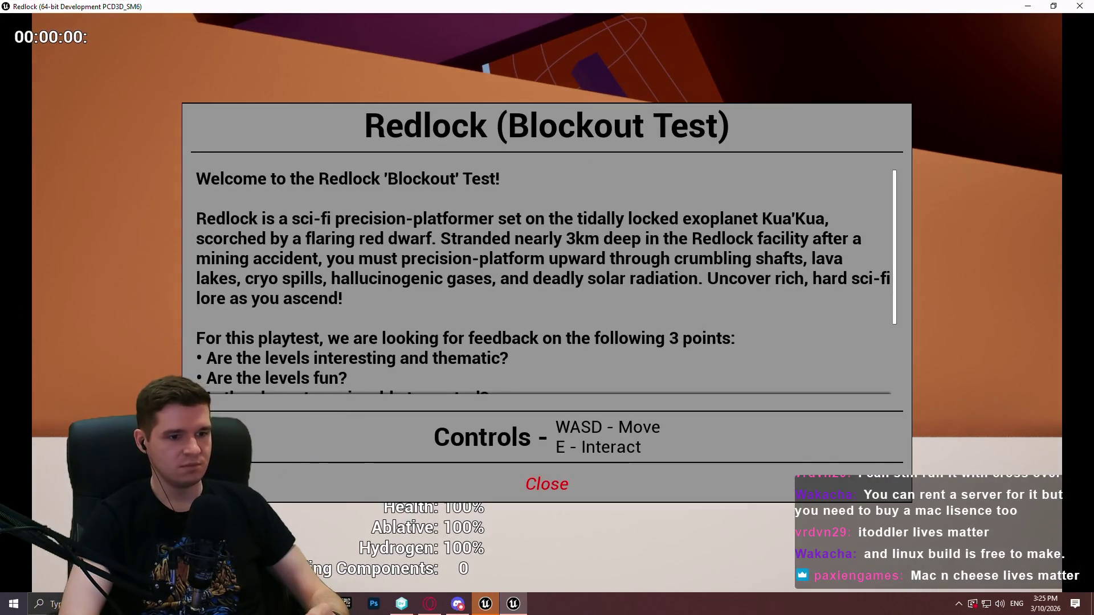
# Step: Dismiss the welcome message and choose Unlock All Checkpoints from the pause menu
pyautogui.press('Return')
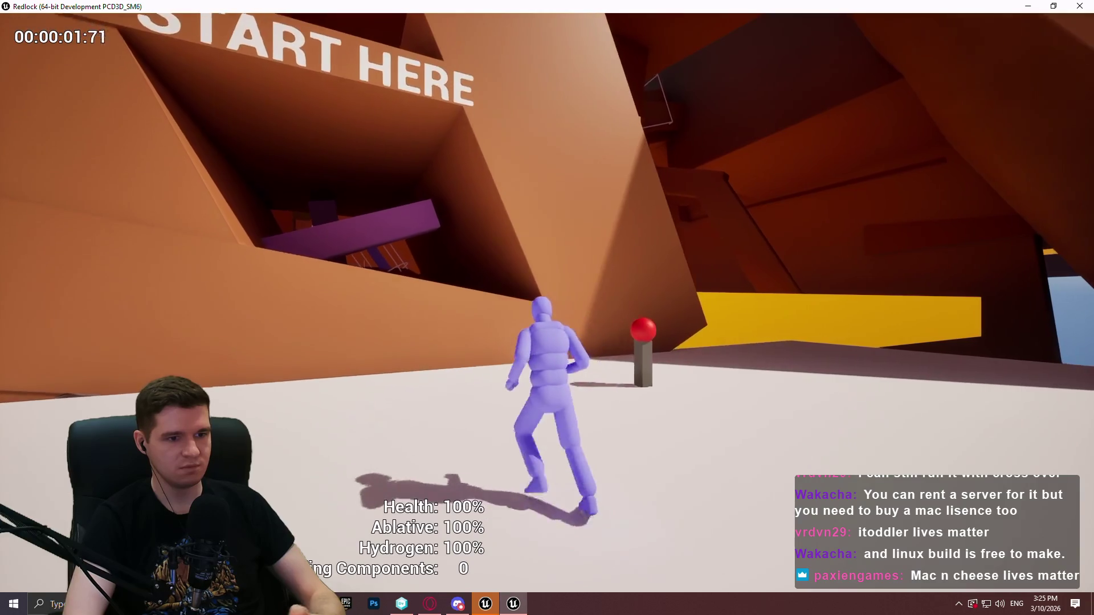
pyautogui.press('Escape')
pyautogui.press('Up')
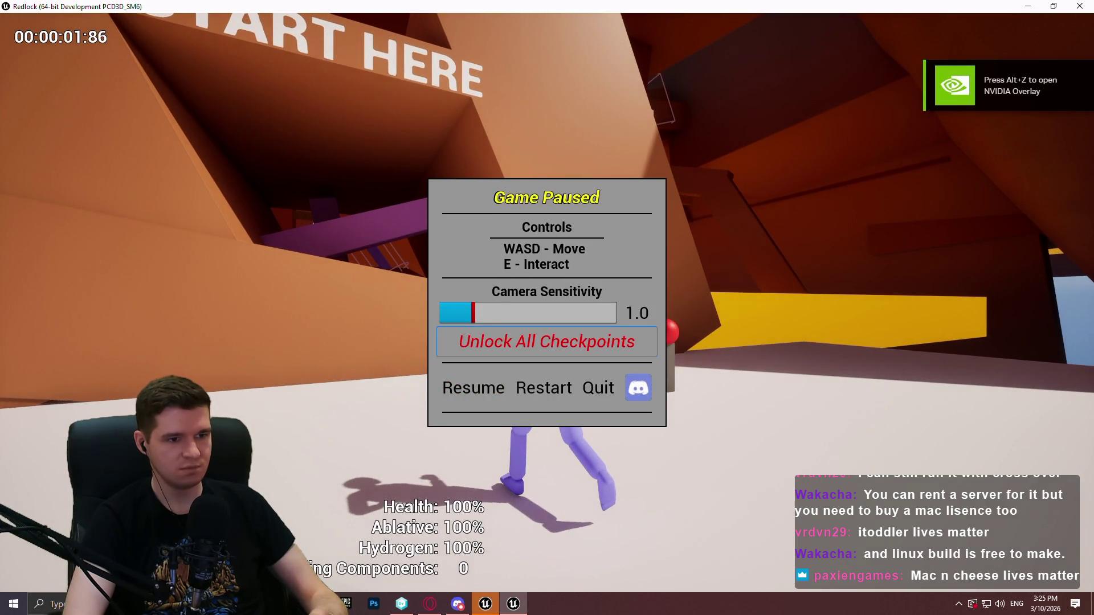
pyautogui.press('Return')
# Step: Teleport to Geothermal Power, then use the checkpoint list to reach Level 6 Top
pyautogui.press('w')
pyautogui.press('e')
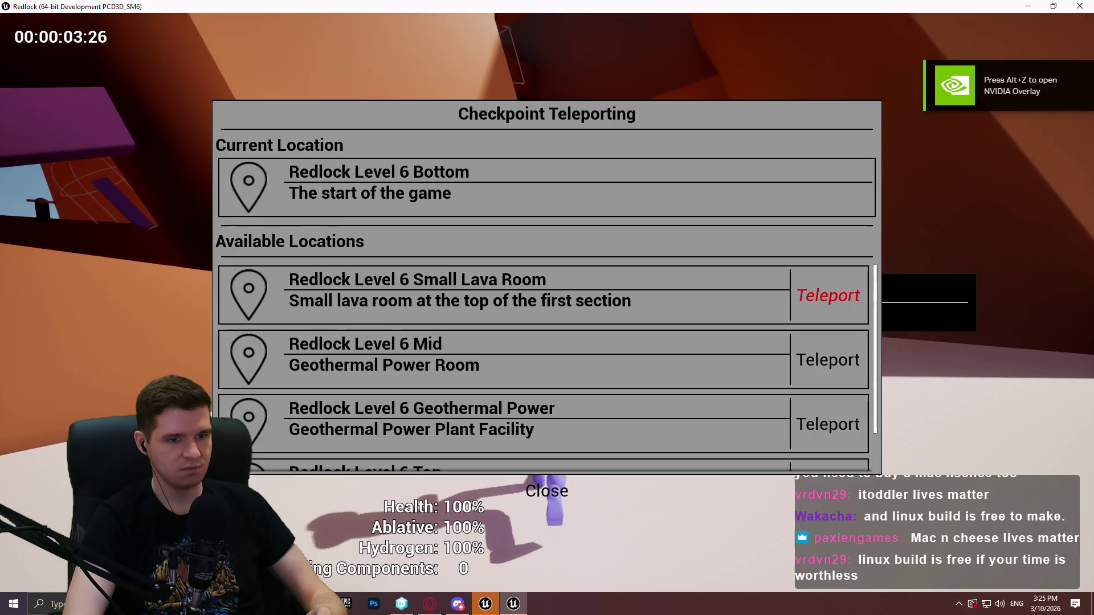
pyautogui.press('Return')
pyautogui.press('w')
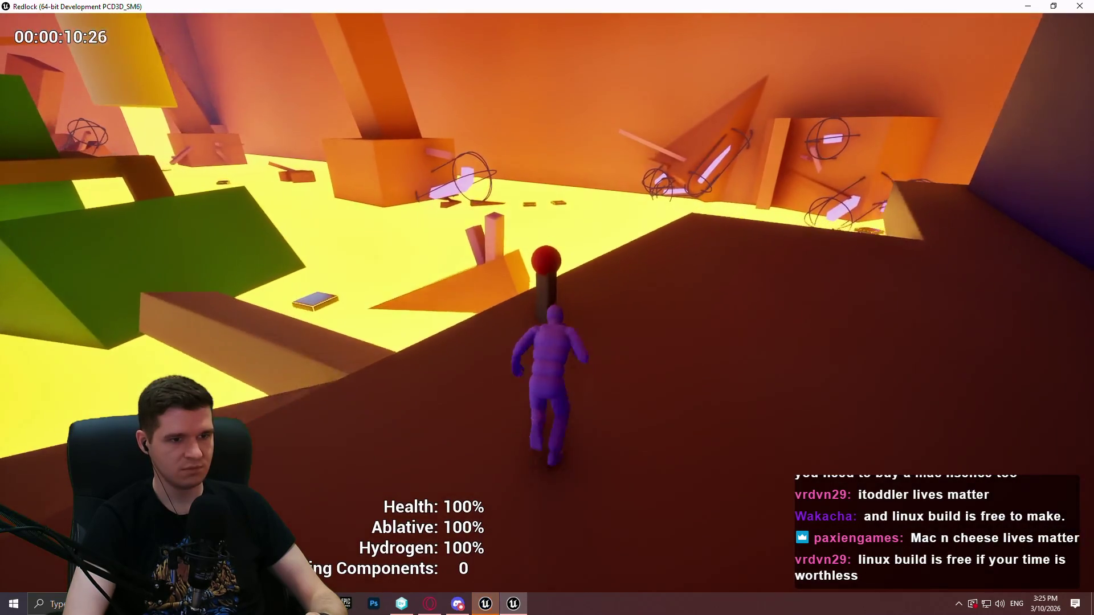
pyautogui.press('e')
pyautogui.press('Down')
pyautogui.press('Down')
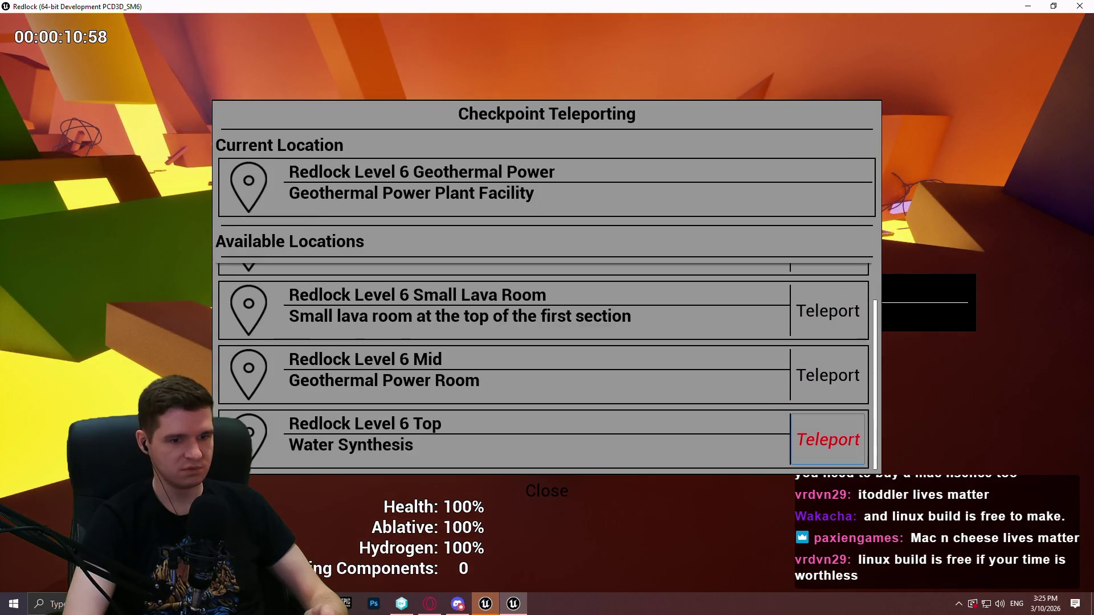
pyautogui.press('Return')
# Step: Run along the beams over the dark and blue blocks onto the blue pillar's top
pyautogui.press('w')
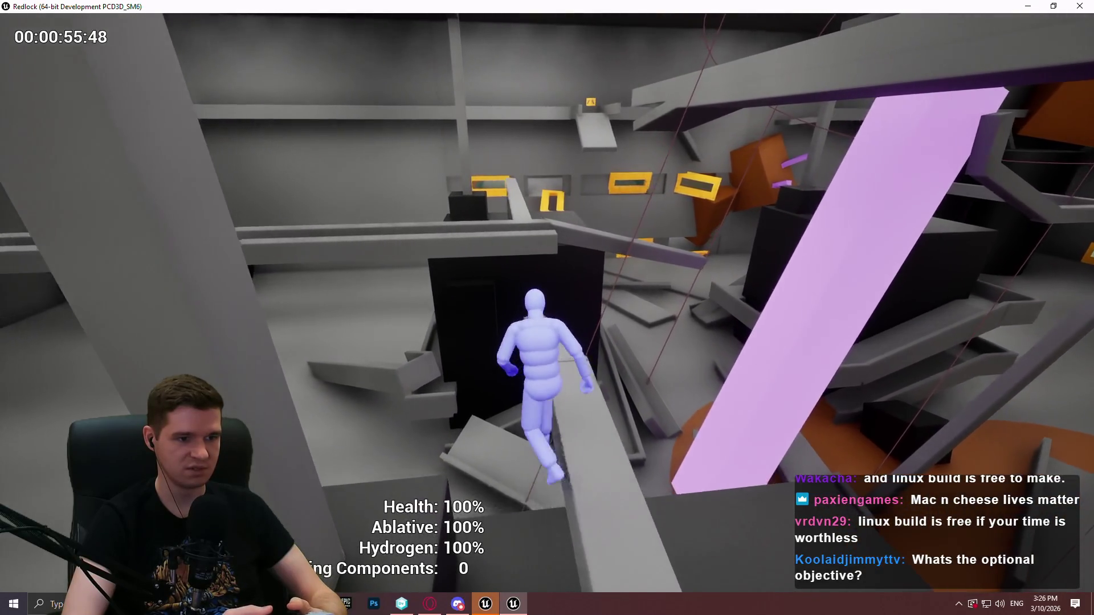
pyautogui.press('w')
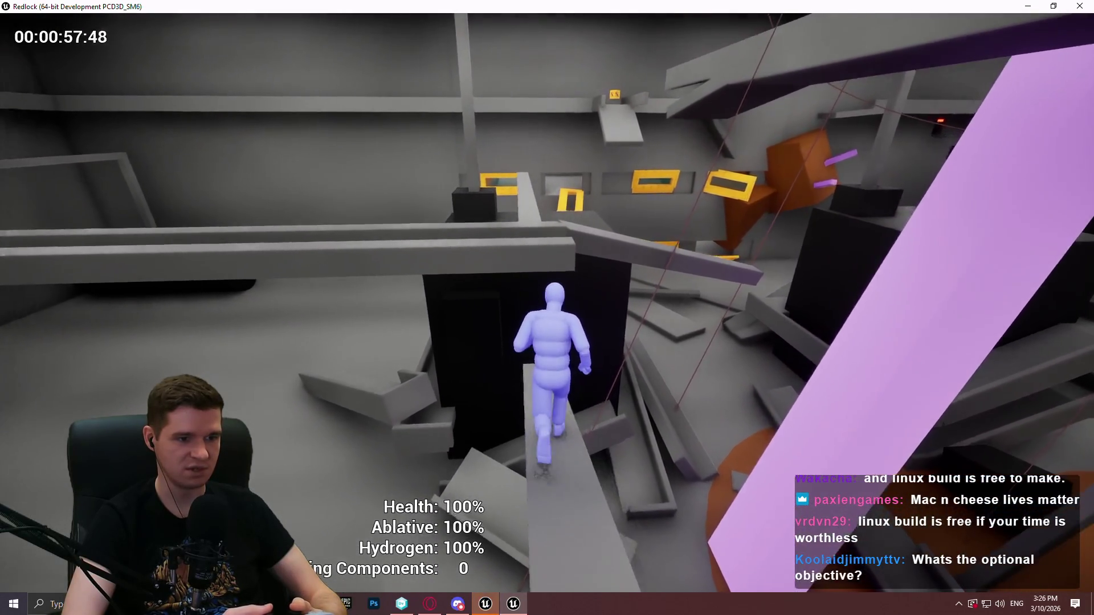
pyautogui.press('w')
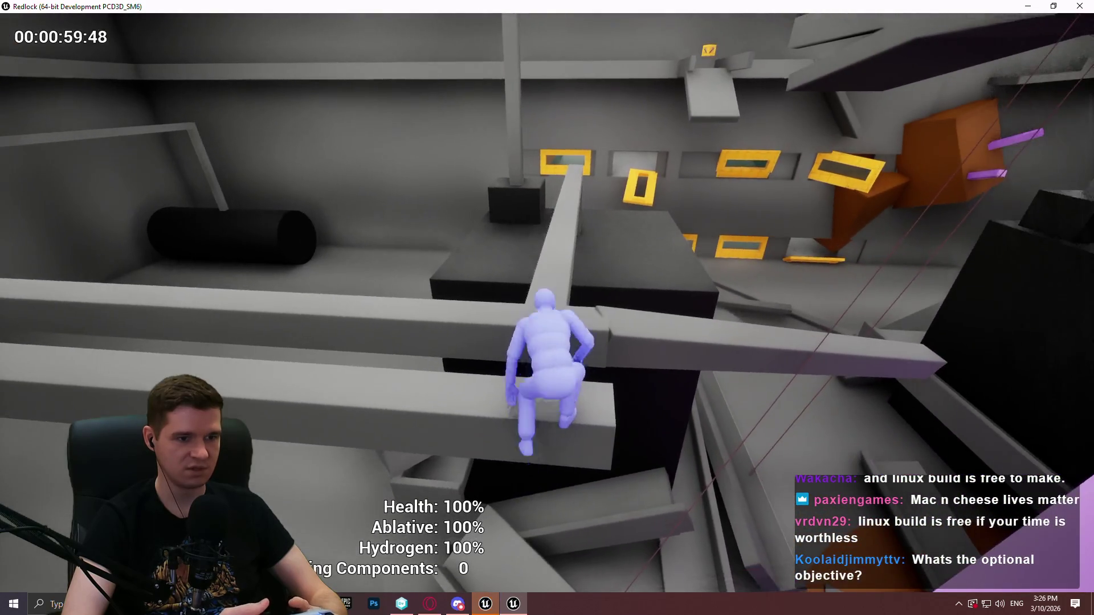
pyautogui.press('w')
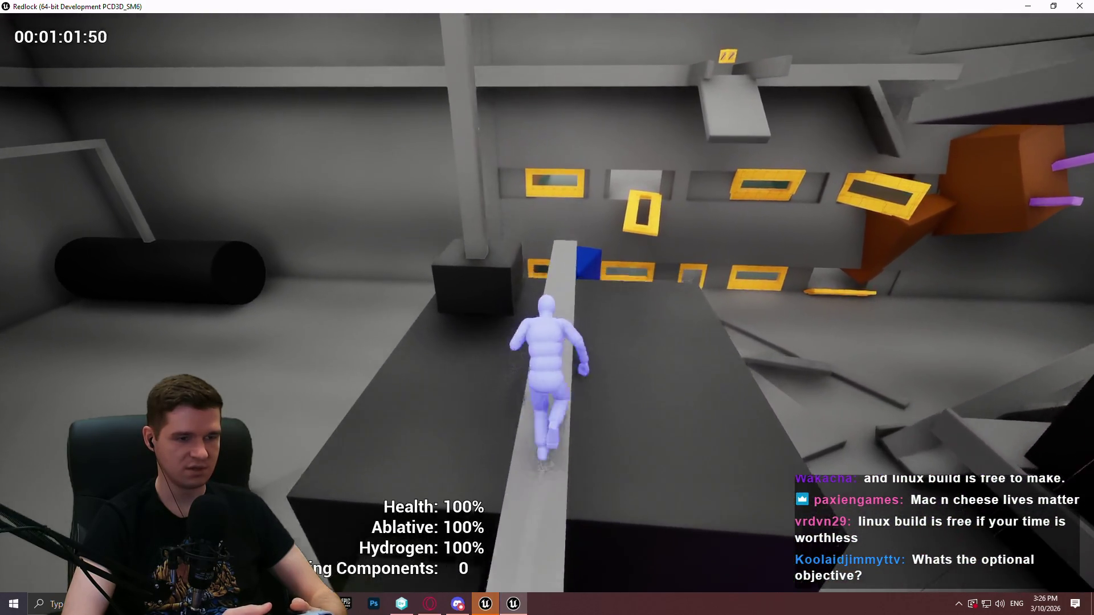
pyautogui.press('w')
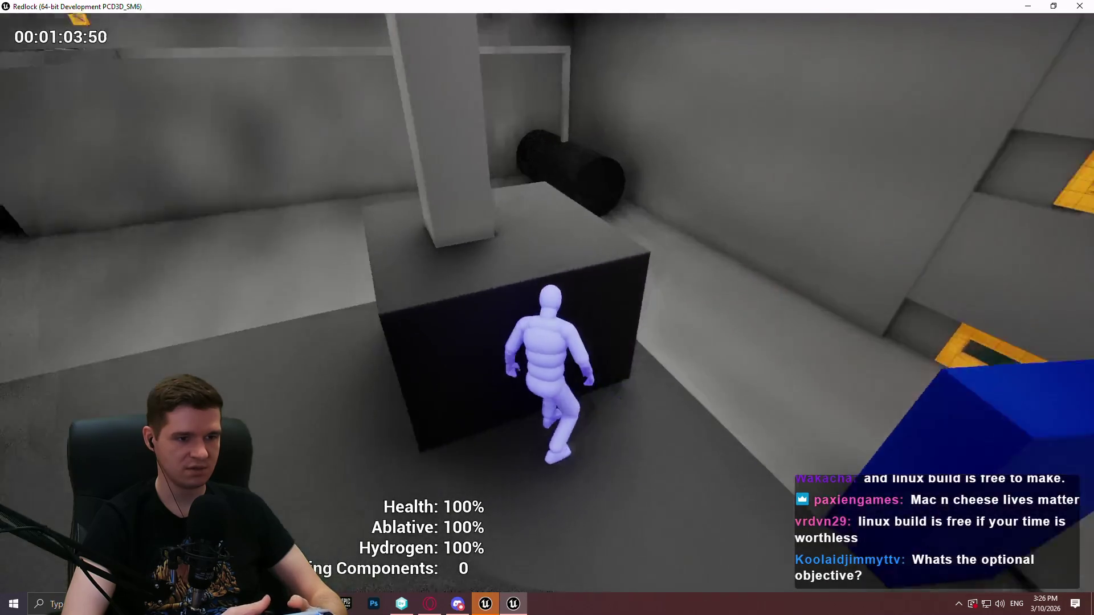
pyautogui.press('w')
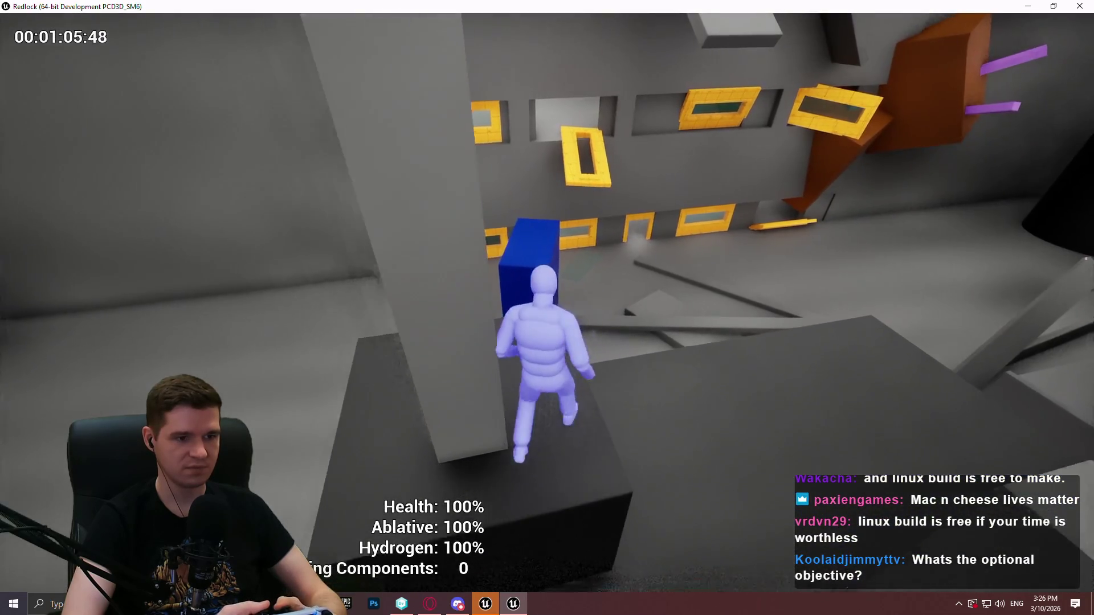
pyautogui.press('w')
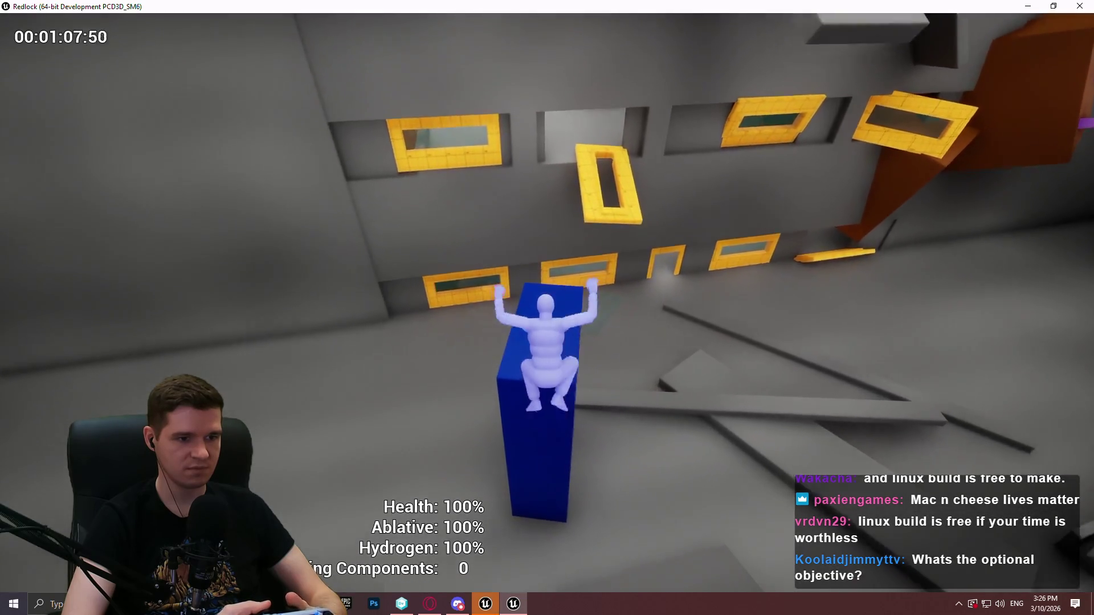
pyautogui.press('w')
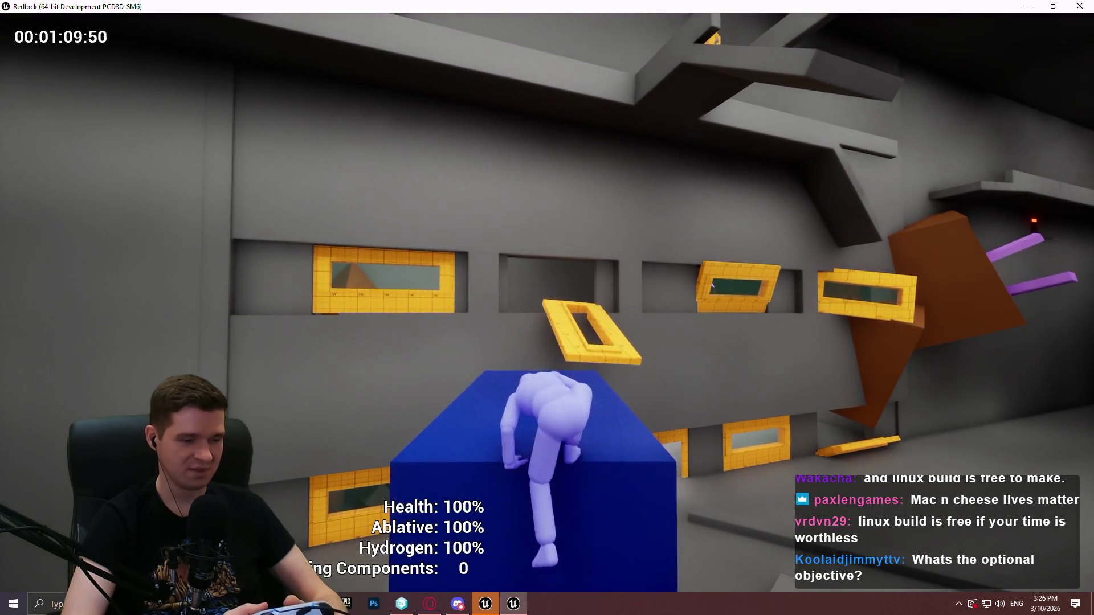
# Step: Leap onto the yellow frames, cross them and climb into the dark corridor
pyautogui.press('w')
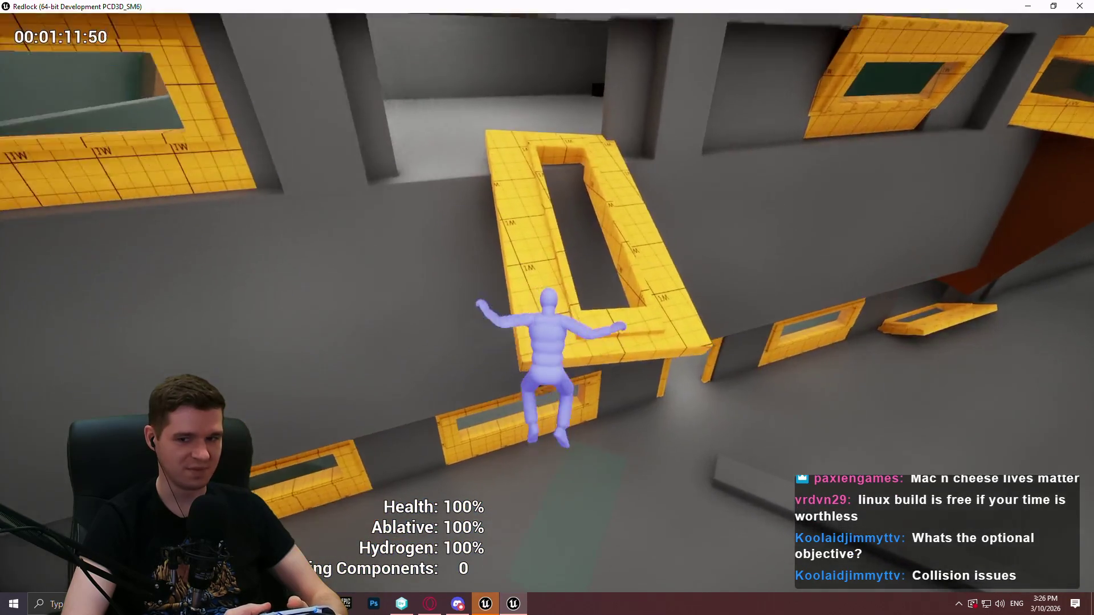
pyautogui.press('w')
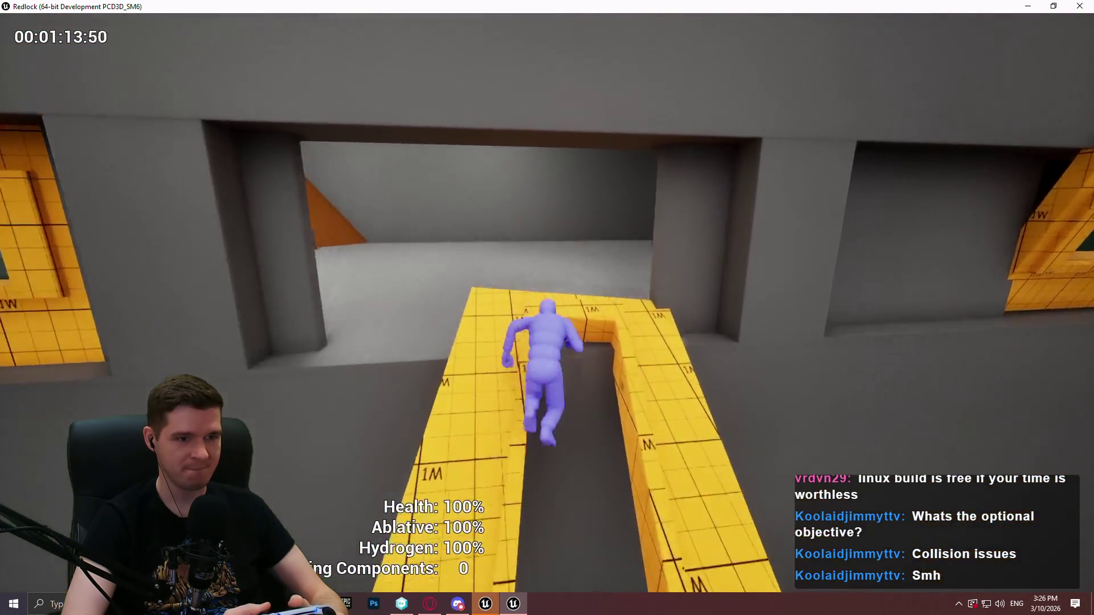
pyautogui.press('w')
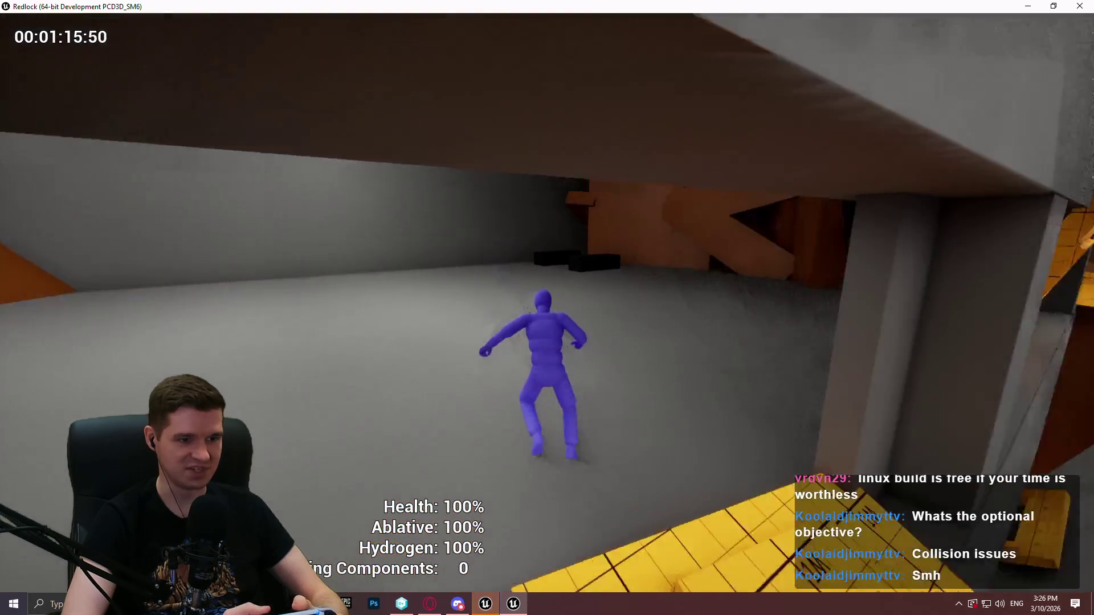
pyautogui.press('w')
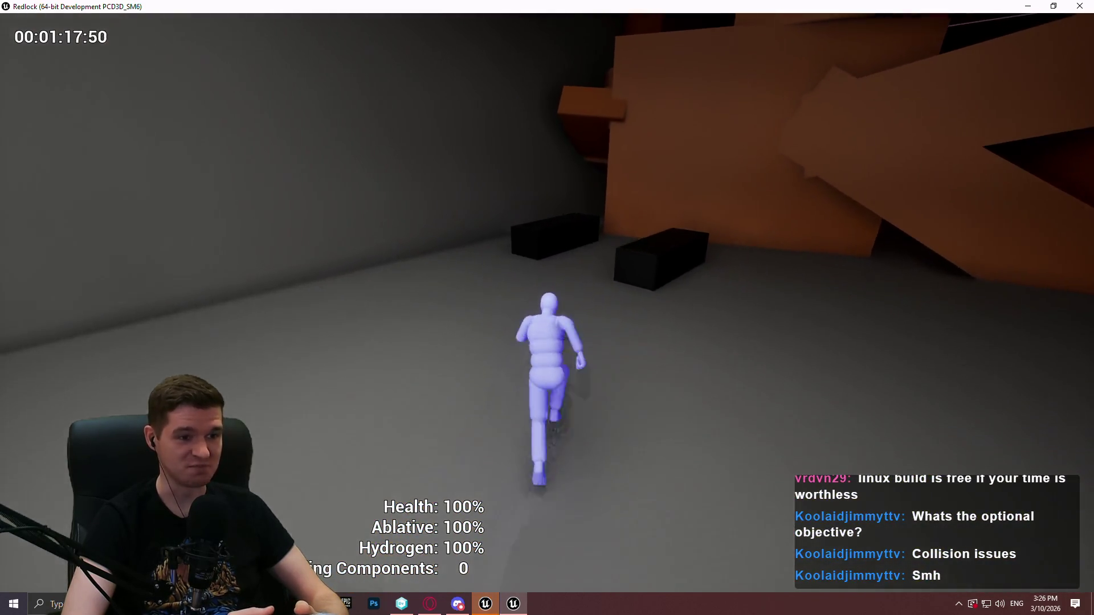
pyautogui.press('space')
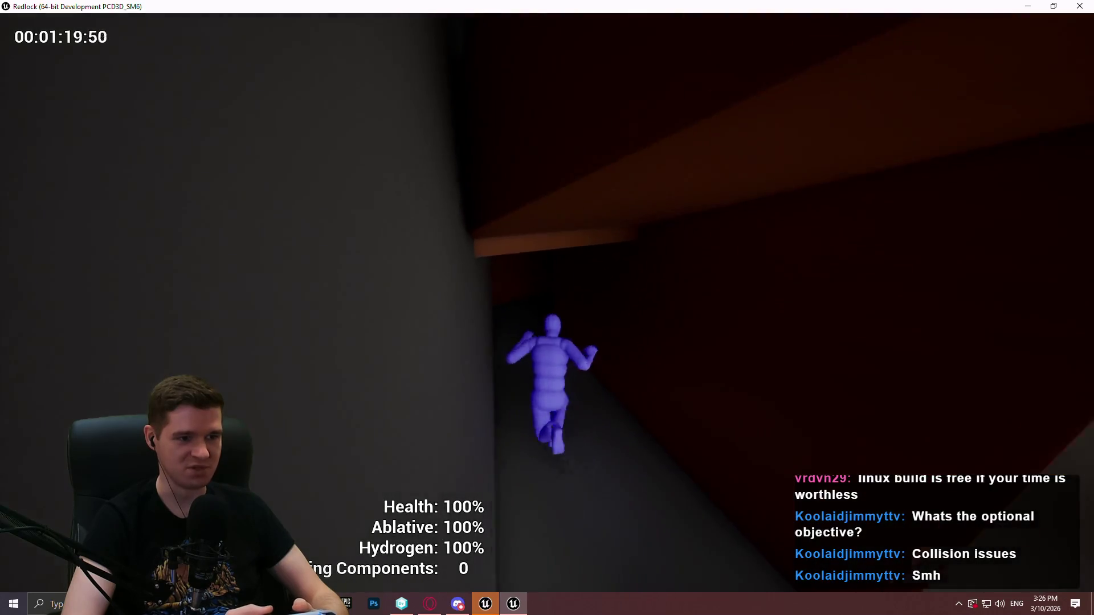
pyautogui.press('w')
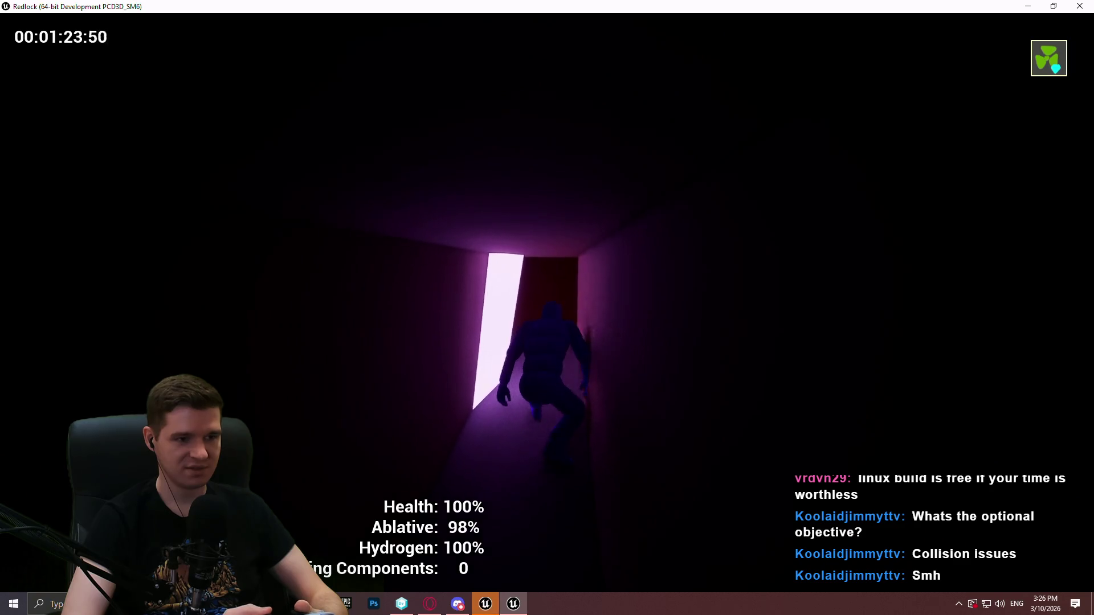
# Step: Run down the lit corridor, up the brown steps, through the doorway into the dark corridor
pyautogui.press('w')
pyautogui.press('w')
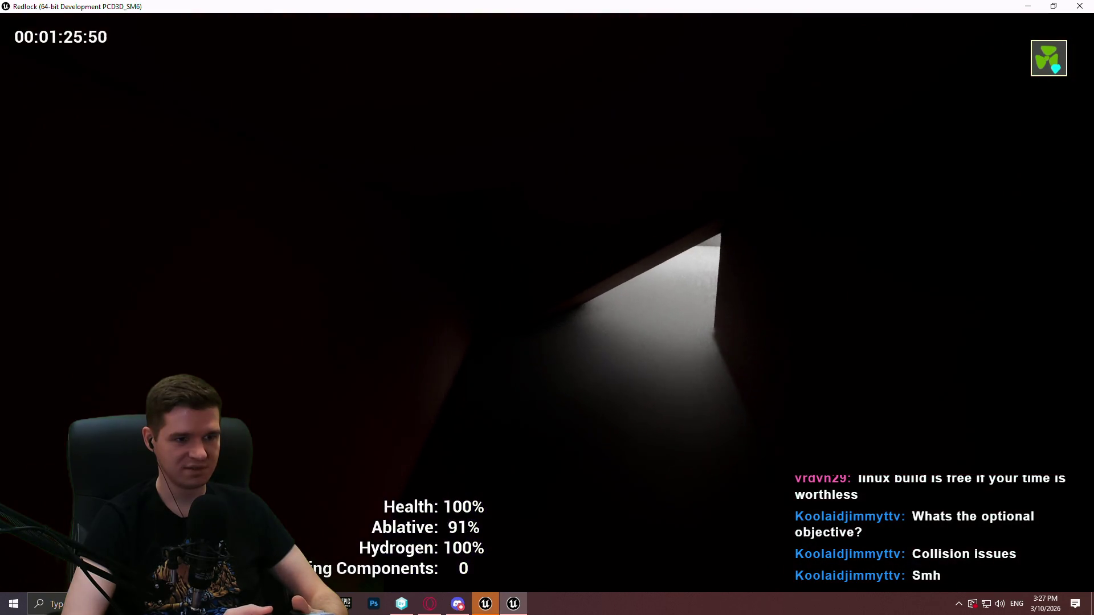
pyautogui.press('w')
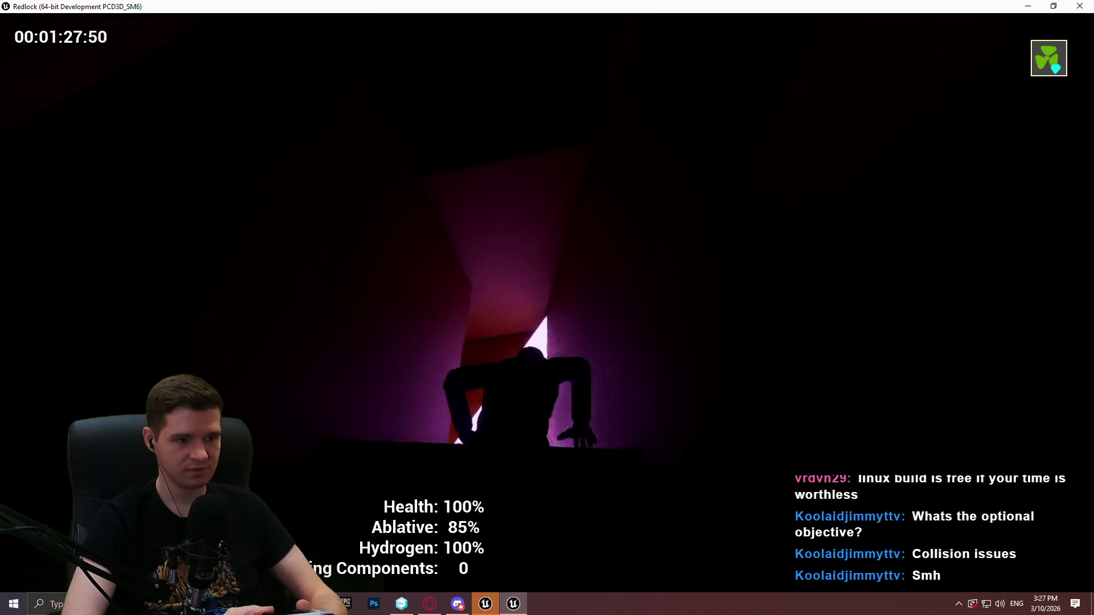
pyautogui.press('w')
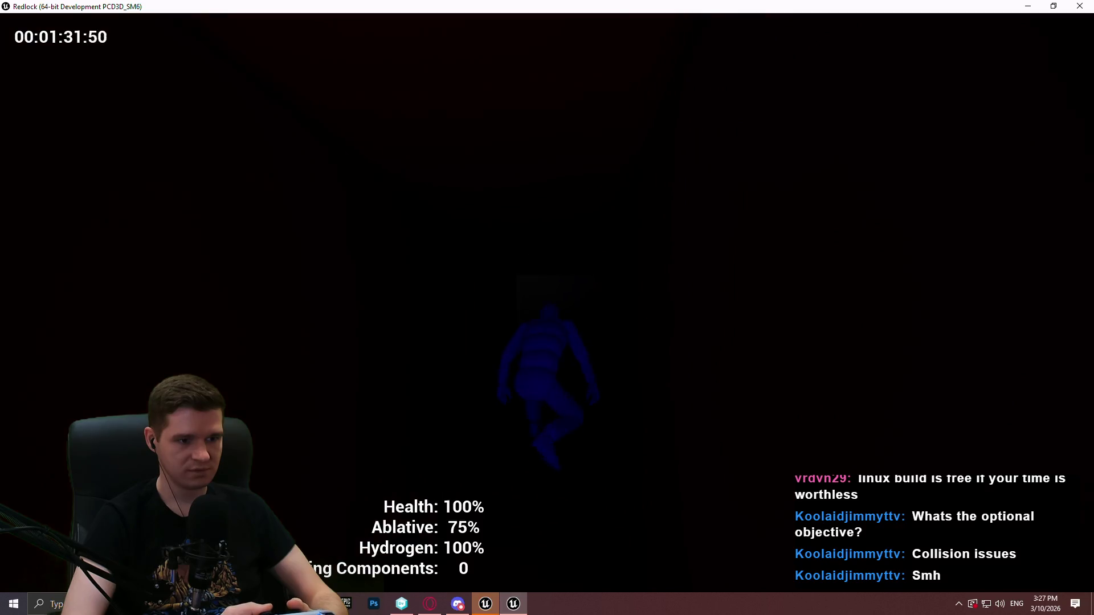
pyautogui.press('w')
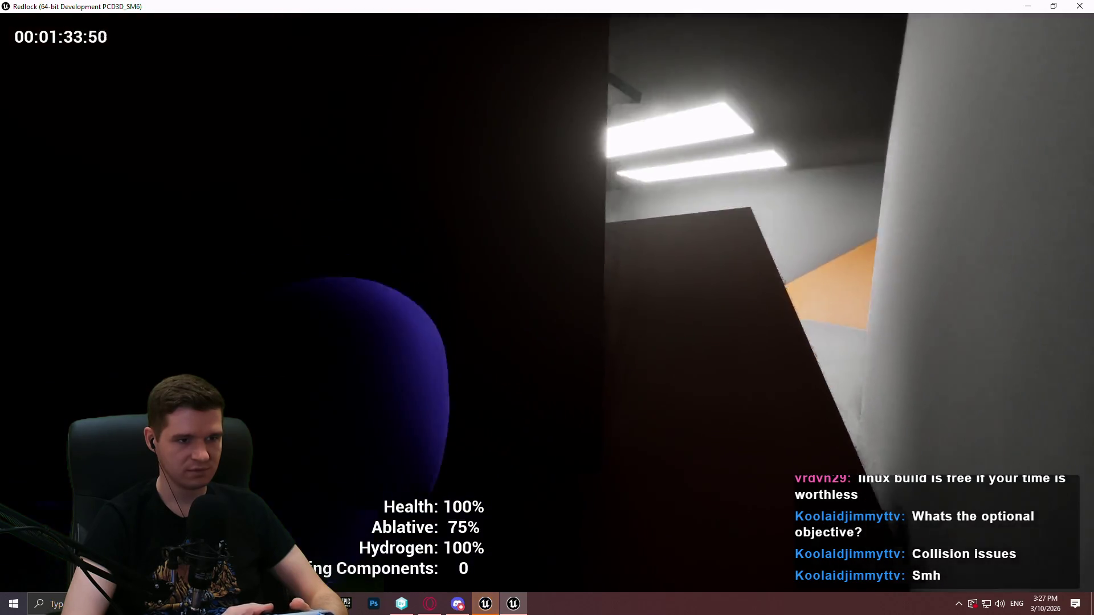
pyautogui.press('w')
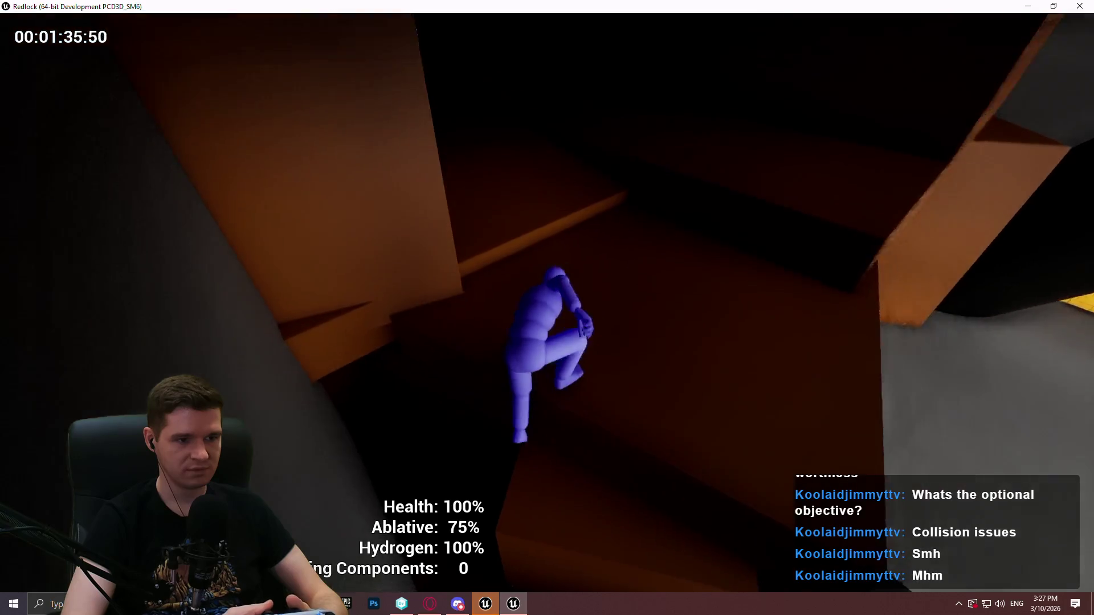
pyautogui.press('w')
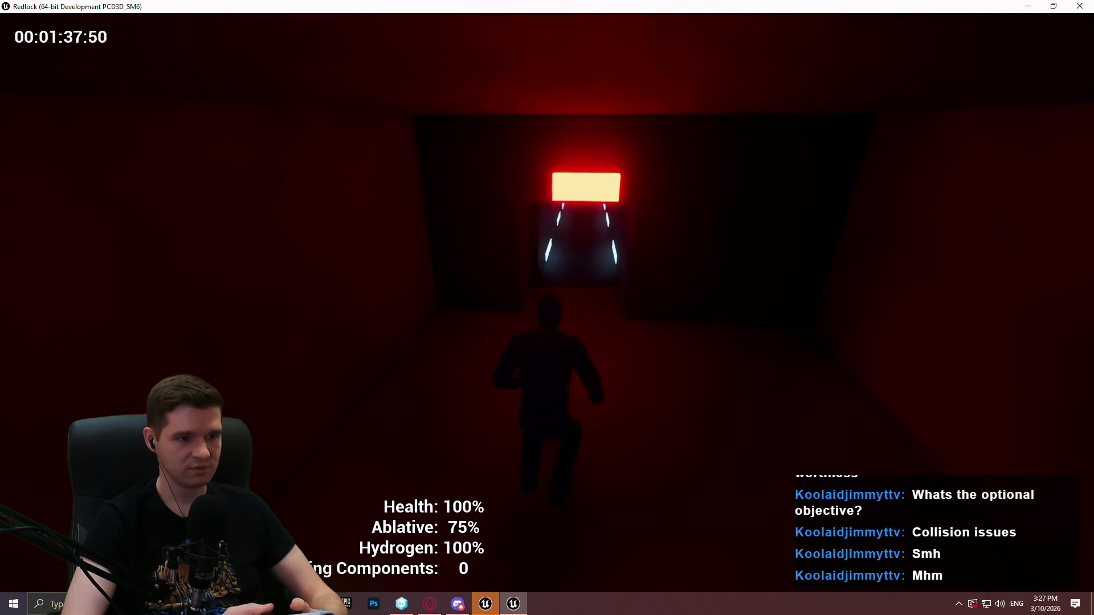
pyautogui.press('w')
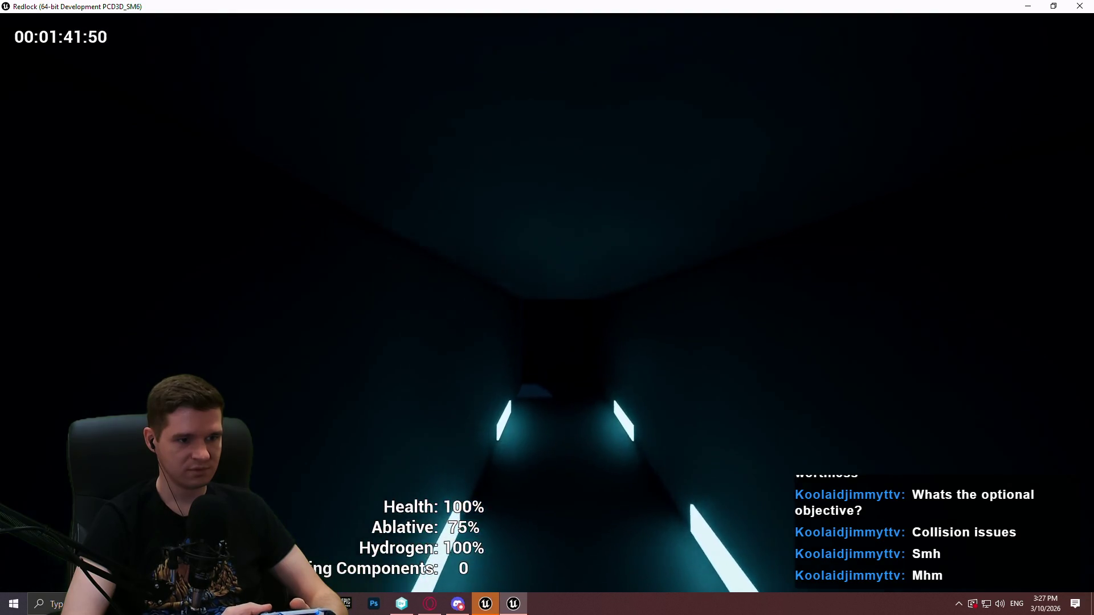
pyautogui.press('w')
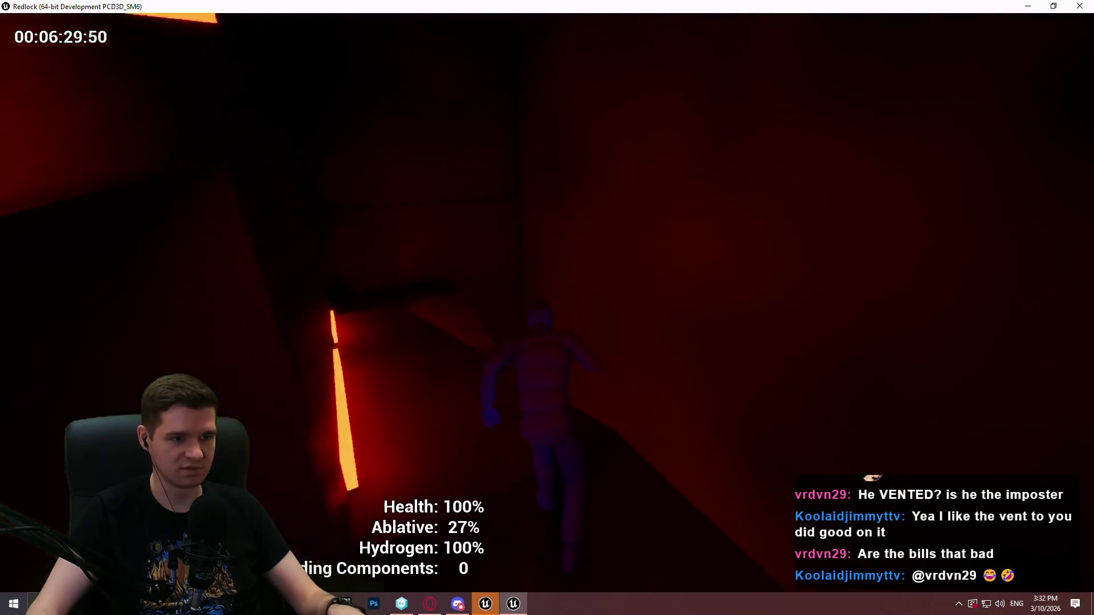
# Step: Reach the You Win screen, restart the game maximized and dismiss the intro dialog
pyautogui.press('w')
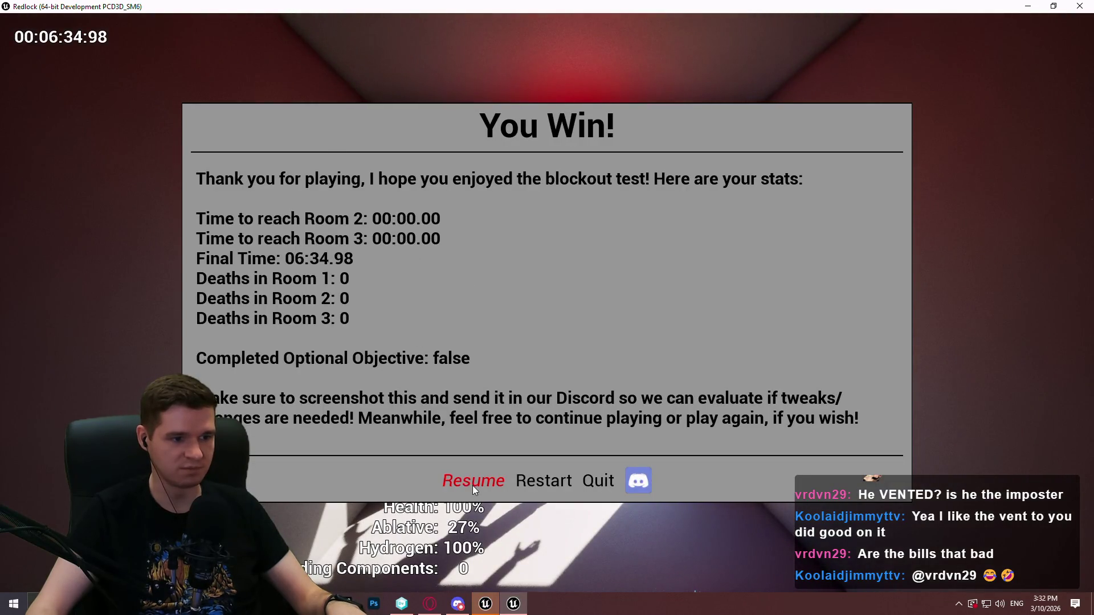
pyautogui.click(538, 480)
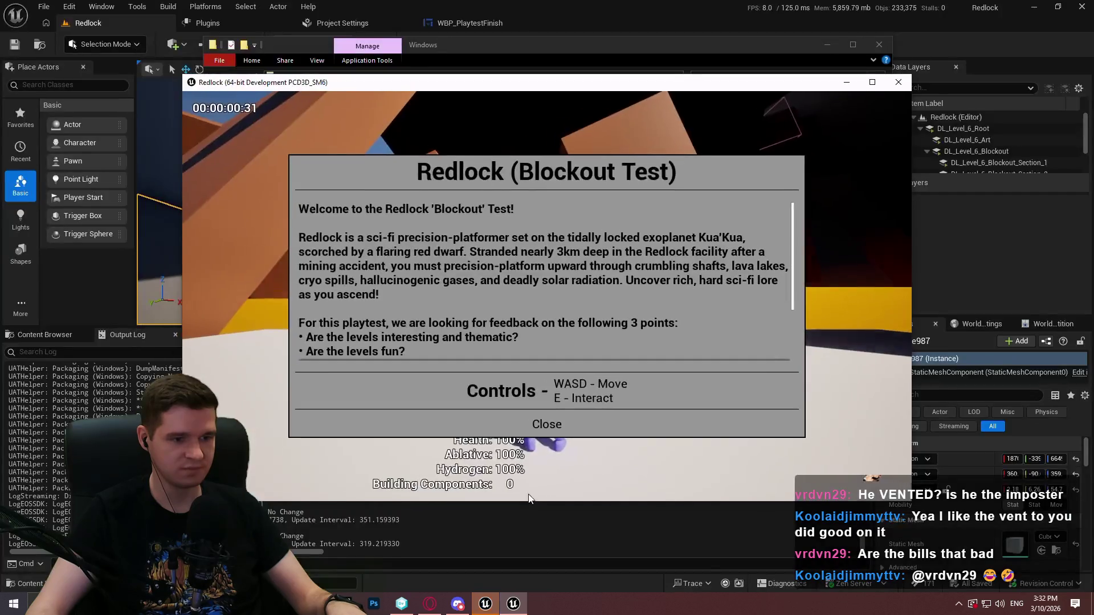
pyautogui.doubleClick(576, 85)
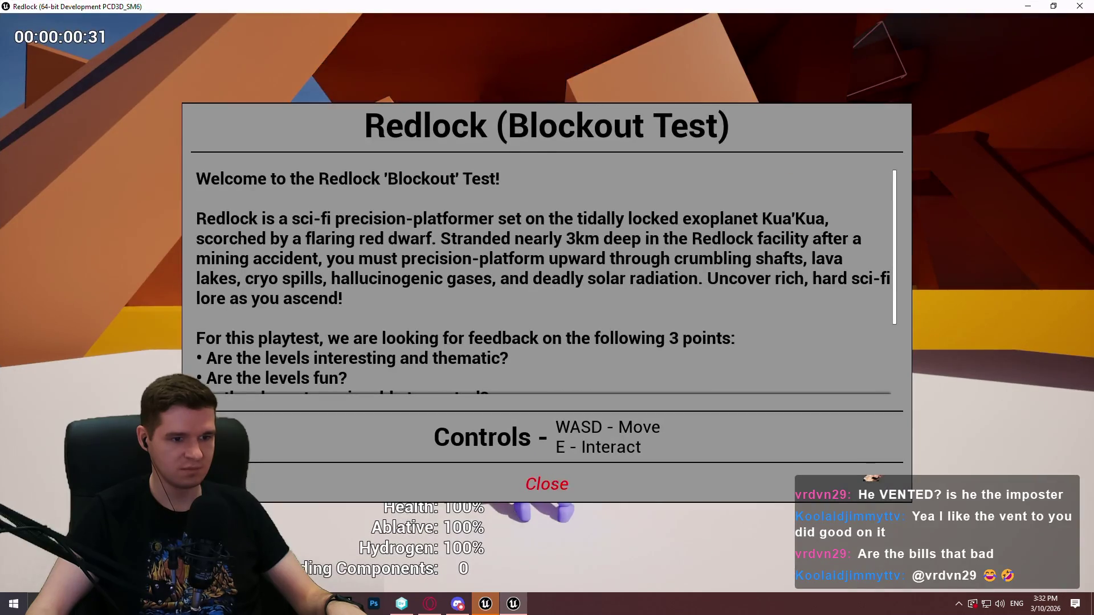
pyautogui.click(578, 481)
# Step: Check the checkpoint teleport list, run and jump toward the red ball, then quit the game
pyautogui.press('w')
pyautogui.press('e')
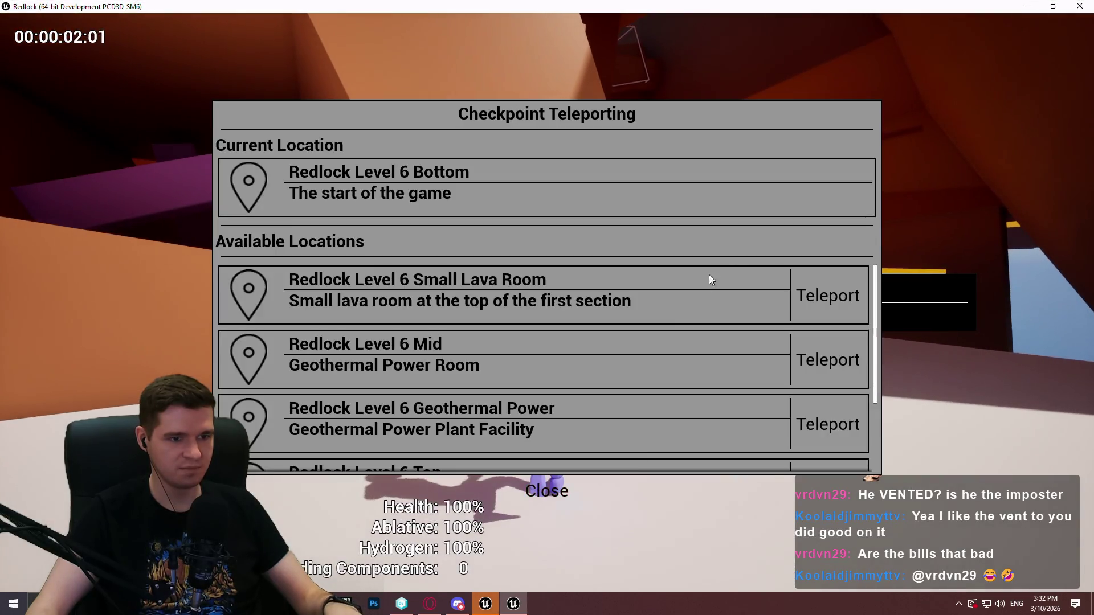
pyautogui.scroll(-2, 766, 310)
pyautogui.click(544, 491)
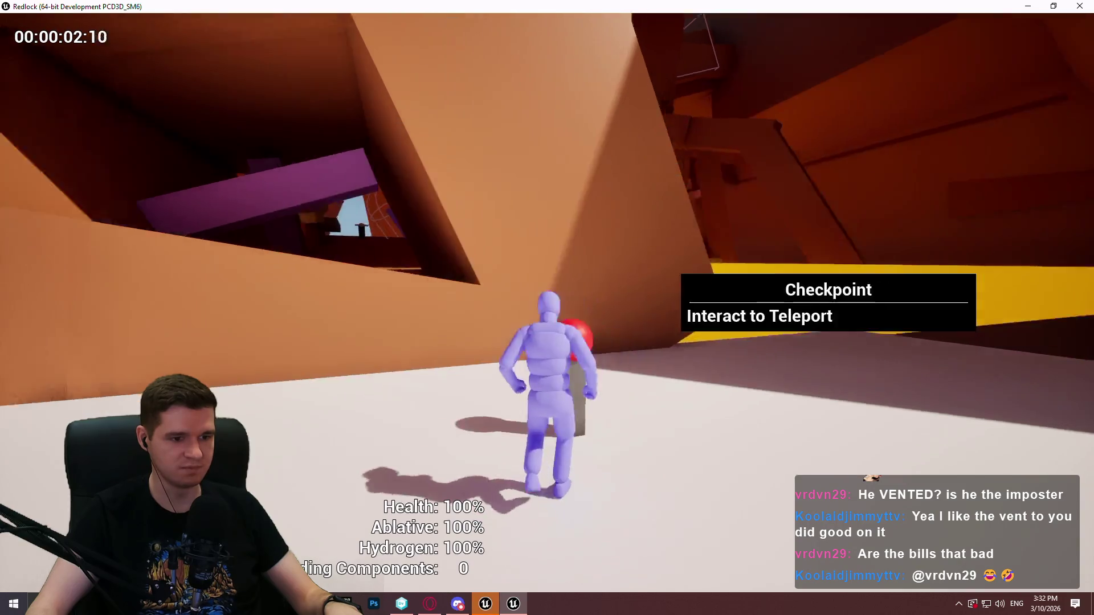
pyautogui.press('w')
pyautogui.press('space')
pyautogui.press('w')
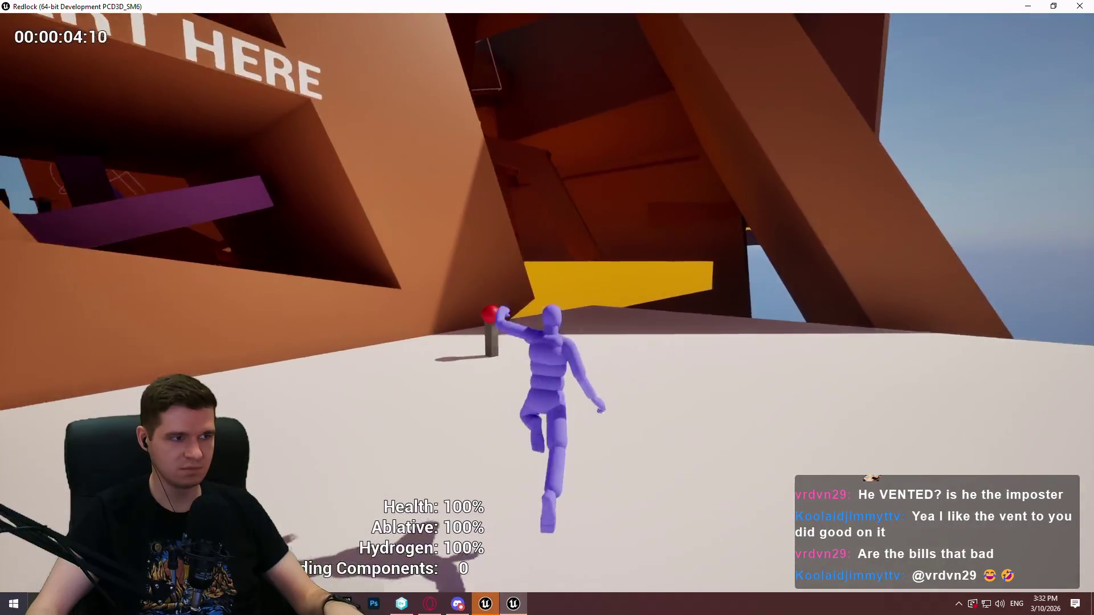
pyautogui.press('Escape')
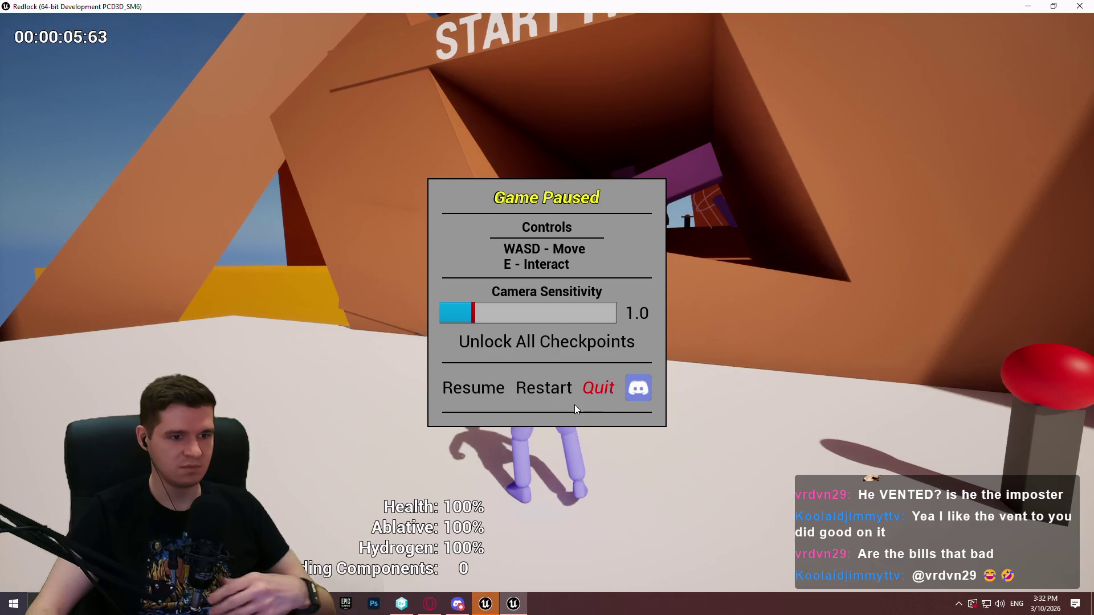
pyautogui.click(597, 389)
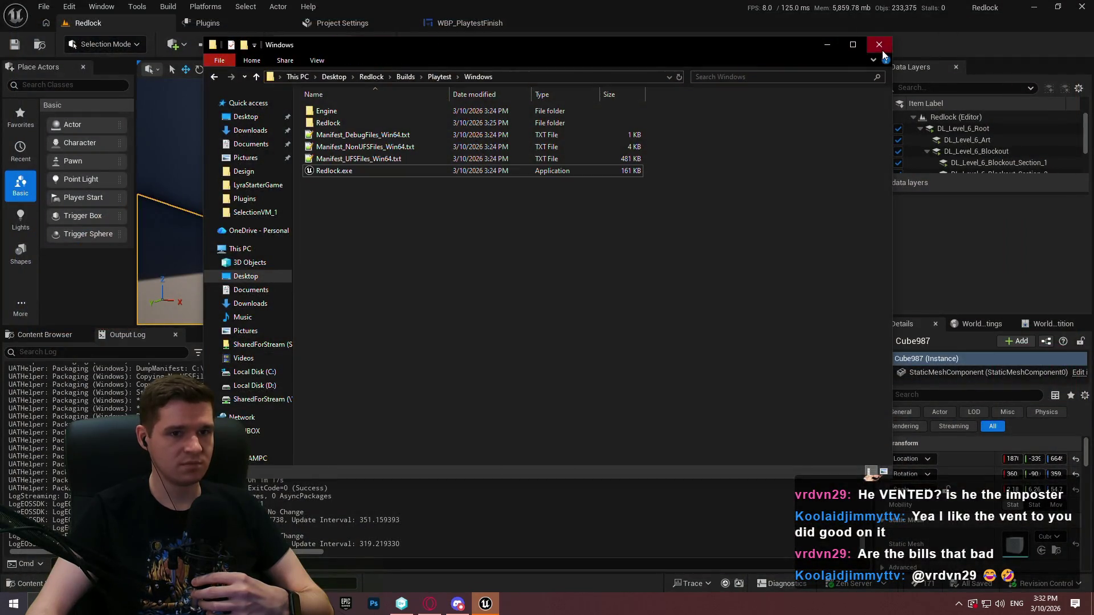
# Step: Close the Playtest Windows folder window and dismiss the open toolbar dropdown
pyautogui.click(879, 42)
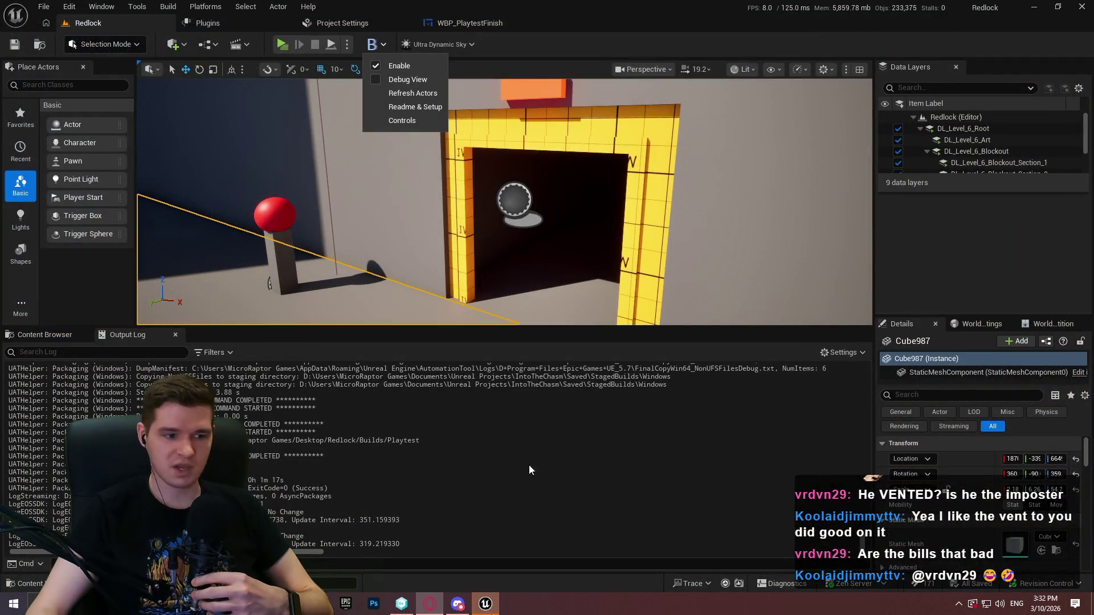
pyautogui.press('Escape')
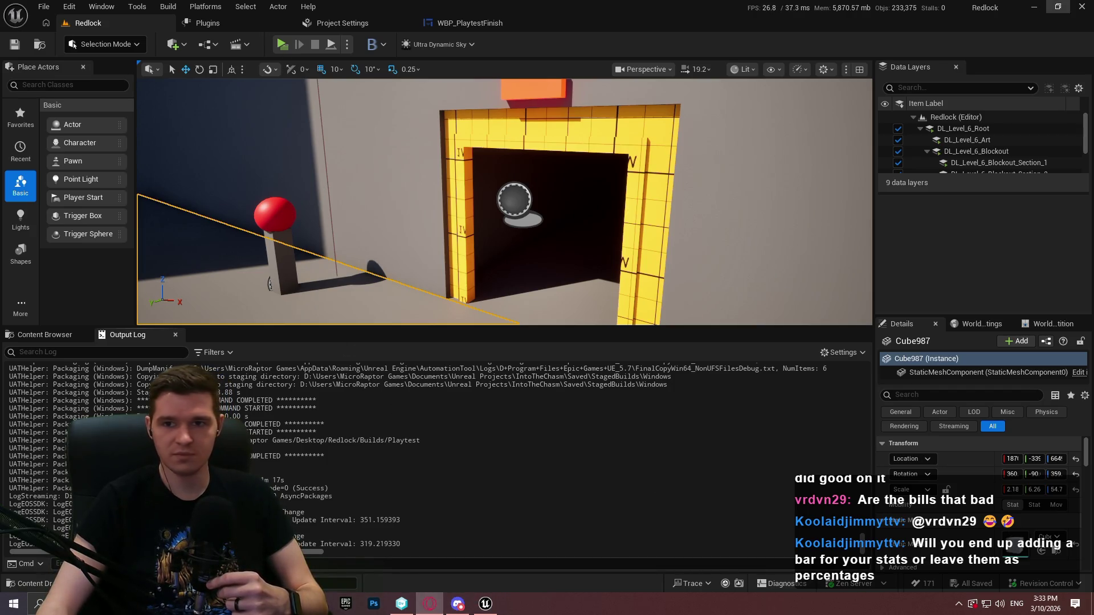
# Step: Open Redlock's Production Plan article in YouTrack's Knowledge Base and scroll to the FP-3 table
pyautogui.hotkey('alt', 'Tab')
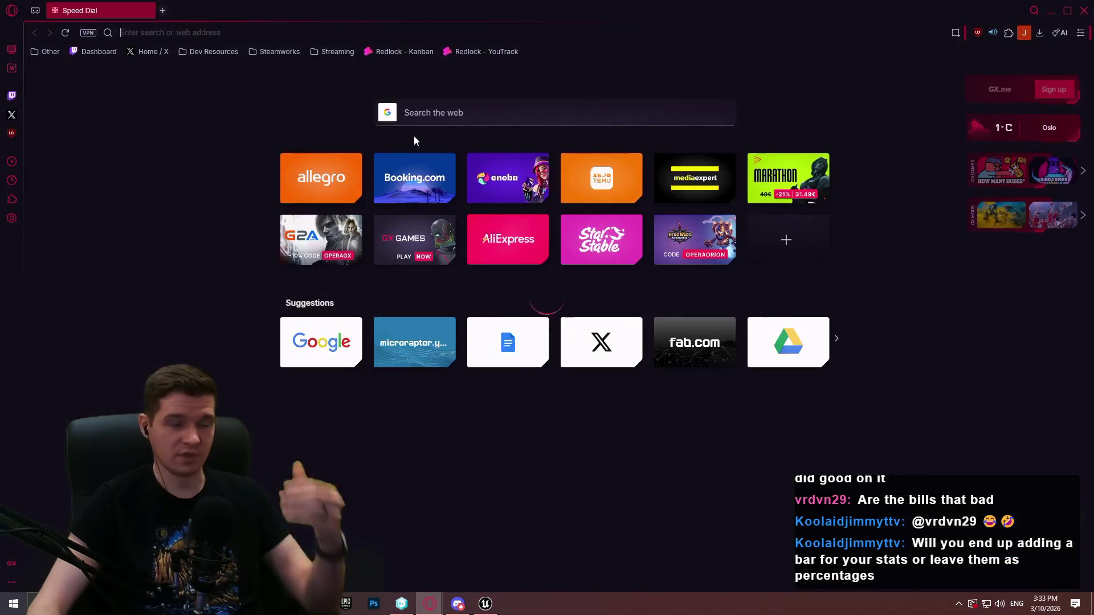
pyautogui.click(416, 50)
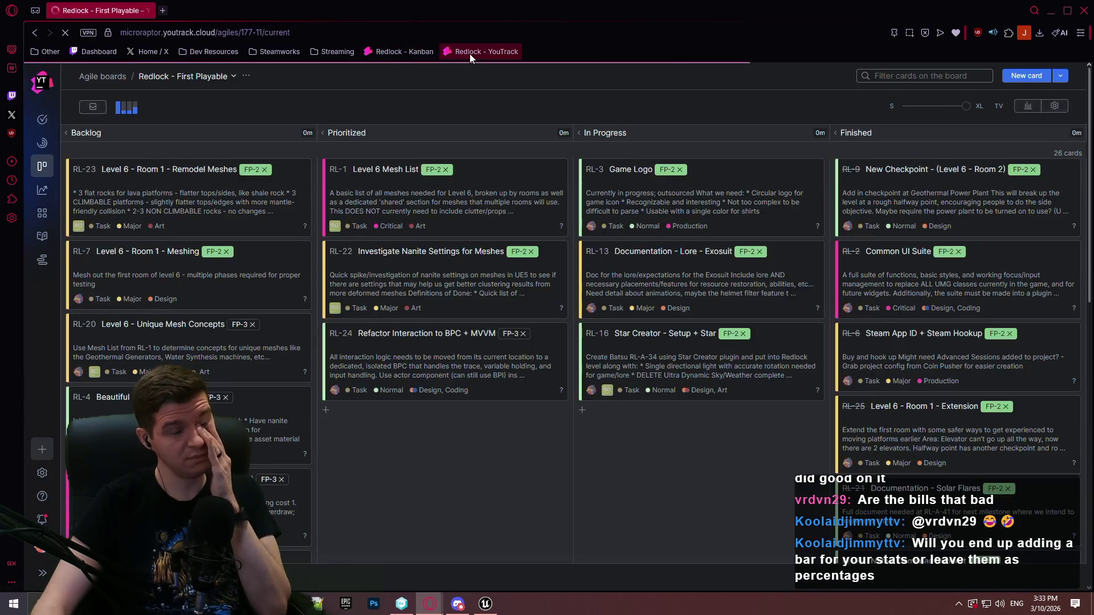
pyautogui.click(470, 52)
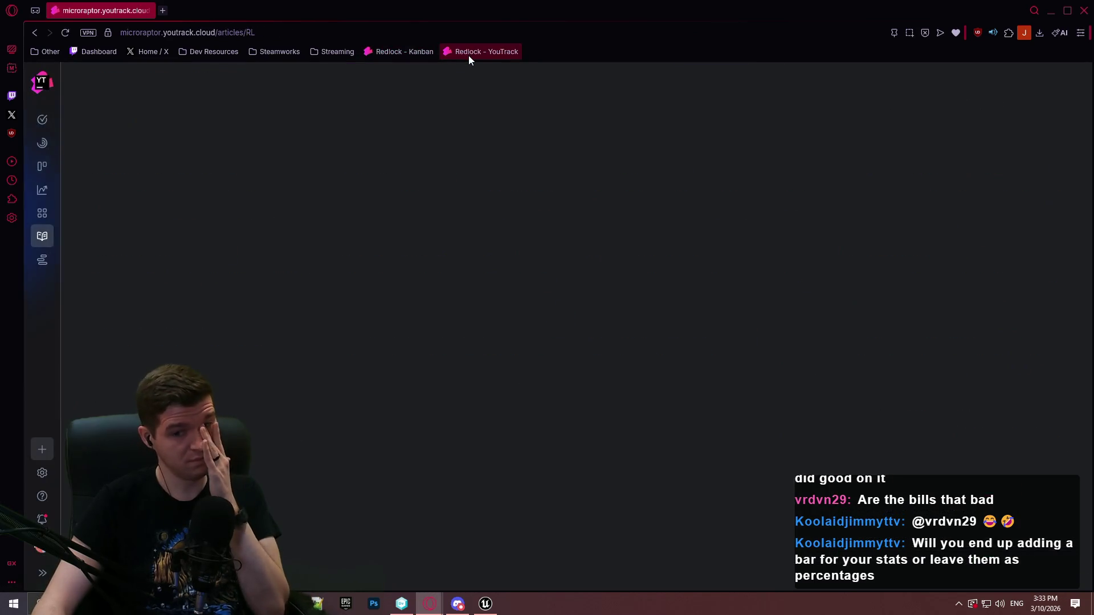
pyautogui.click(137, 377)
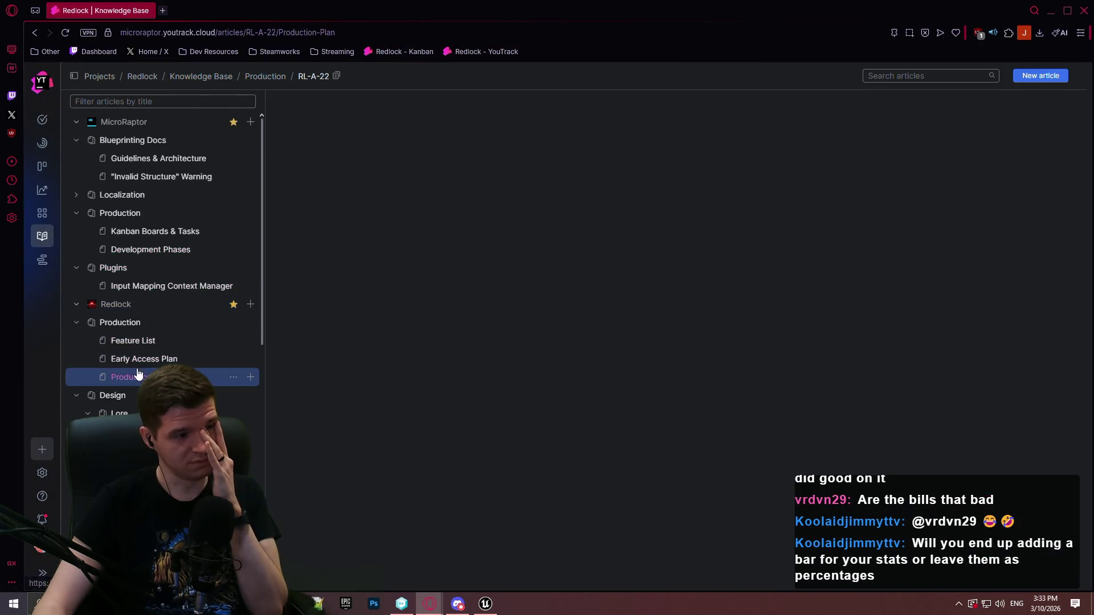
pyautogui.moveTo(1089, 84)
pyautogui.mouseDown()
pyautogui.moveTo(1082, 296)
pyautogui.moveTo(1066, 217)
pyautogui.mouseUp()
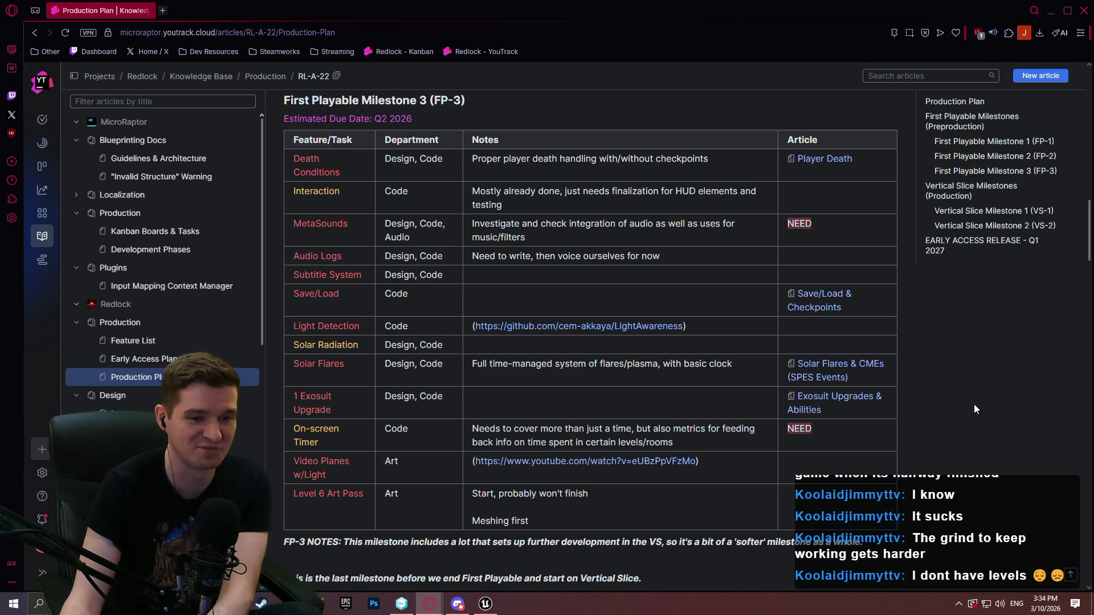
# Step: Scroll through the Vertical Slice sections and jump to EARLY ACCESS RELEASE - Q1 2027
pyautogui.scroll(-2, 930, 426)
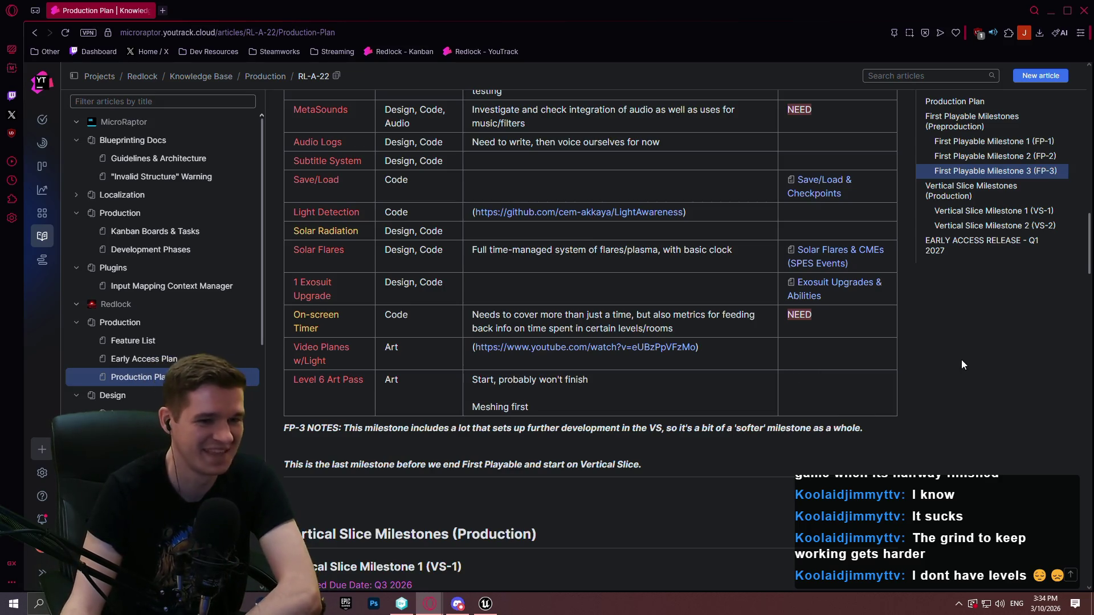
pyautogui.moveTo(1087, 239)
pyautogui.mouseDown()
pyautogui.moveTo(1087, 302)
pyautogui.moveTo(1082, 162)
pyautogui.moveTo(1081, 202)
pyautogui.moveTo(1043, 285)
pyautogui.moveTo(1052, 274)
pyautogui.moveTo(1059, 295)
pyautogui.mouseUp()
pyautogui.click(1017, 248)
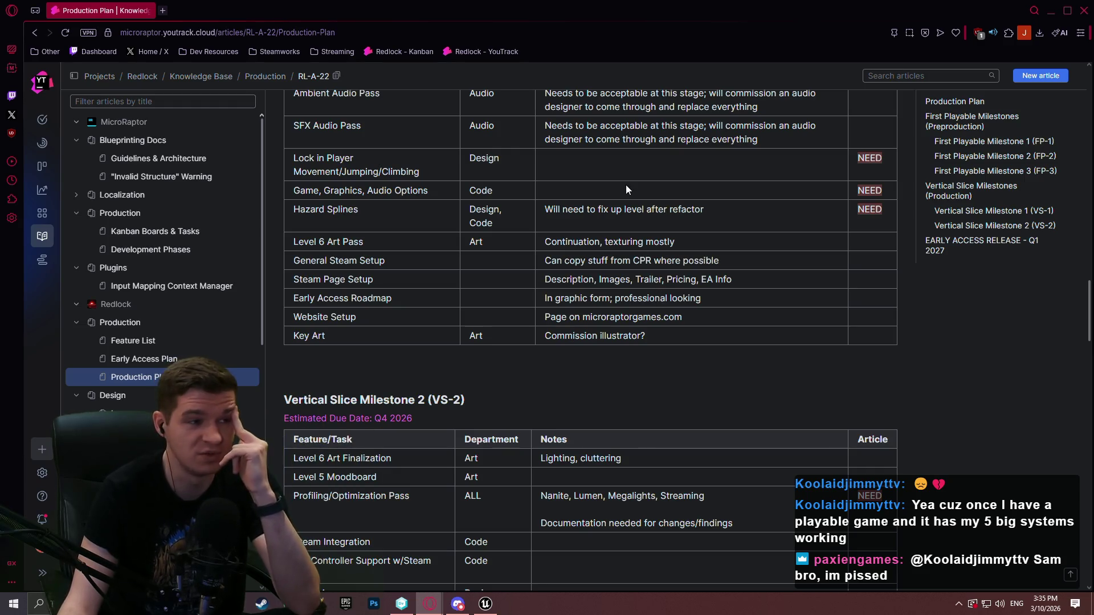
# Step: In a new tab, open the Steamworks dashboard and the Coin Pusher Reloaded app from Recent Apps
pyautogui.click(164, 10)
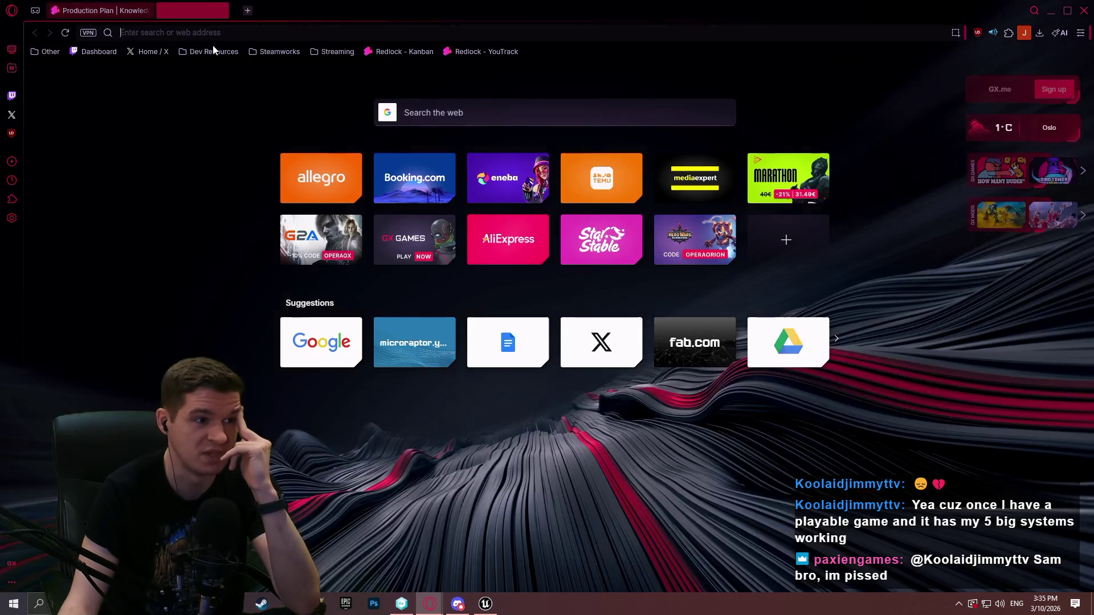
pyautogui.click(280, 51)
pyautogui.click(298, 79)
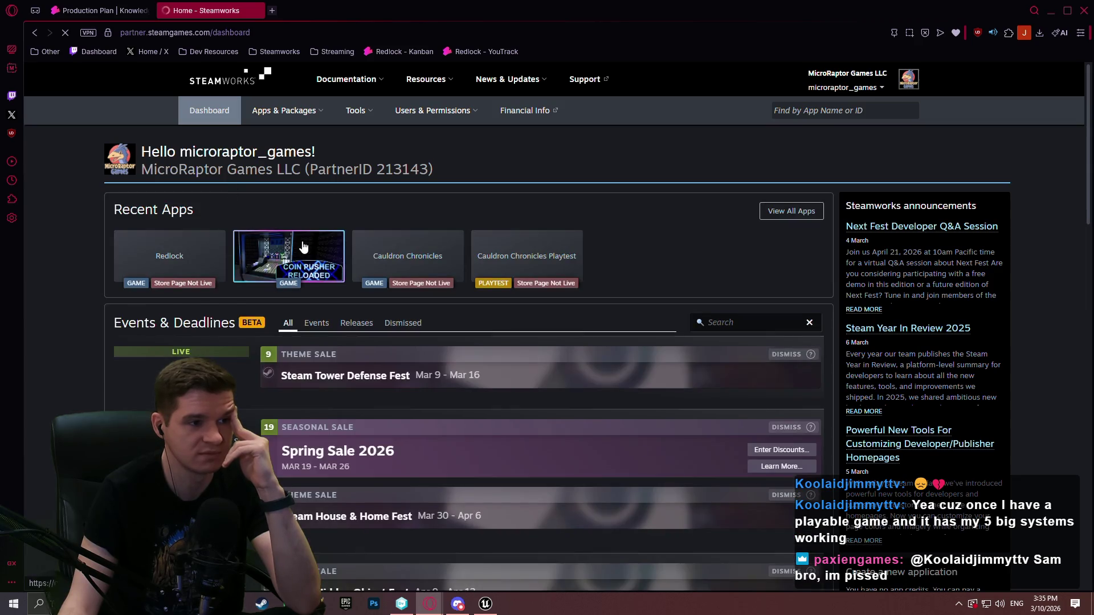
pyautogui.click(306, 245)
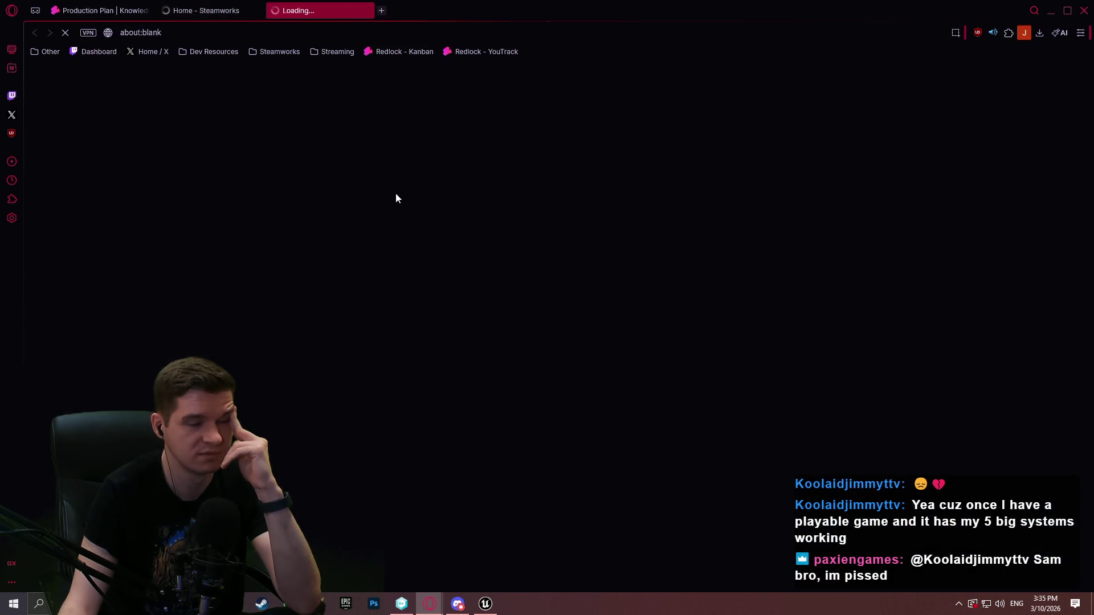
# Step: Open Edit Store Page in another tab, then scroll through the app's landing page
pyautogui.scroll(-4, 347, 181)
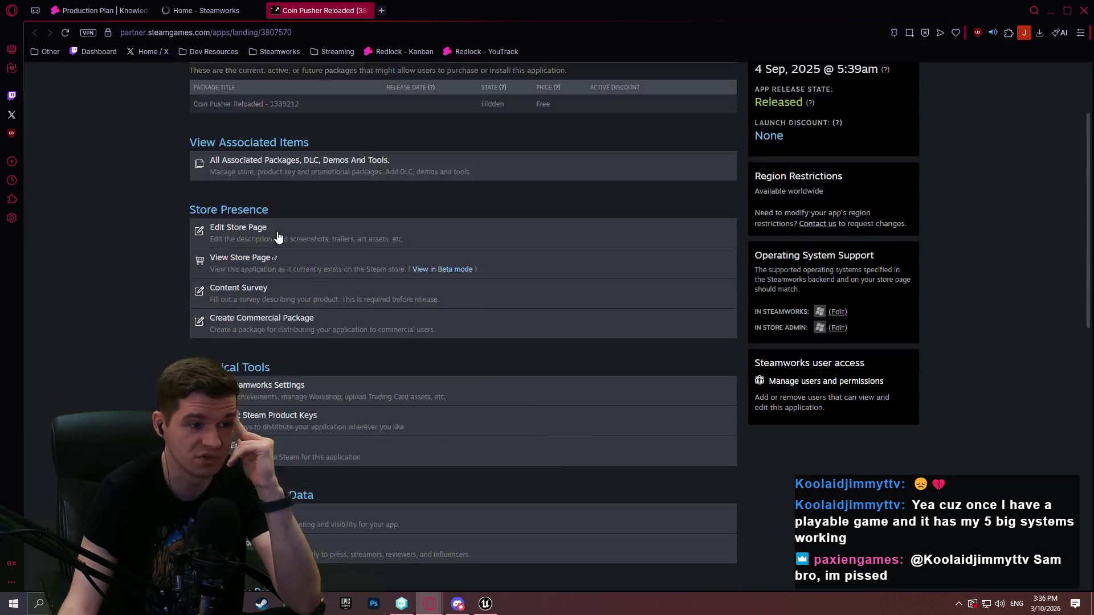
pyautogui.click(348, 155)
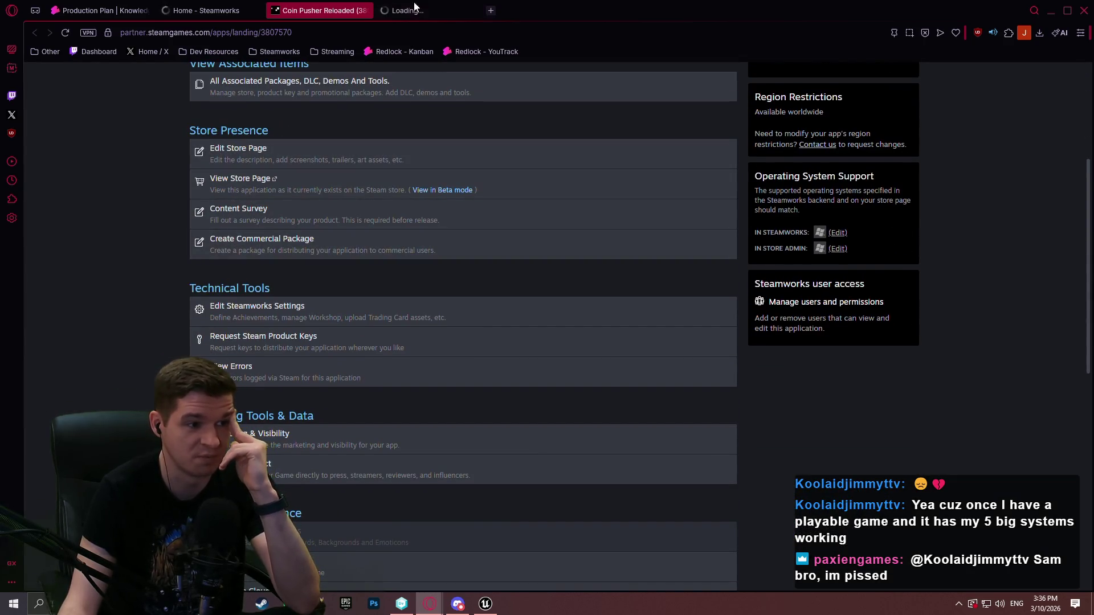
pyautogui.click(308, 11)
pyautogui.scroll(-1, 175, 309)
pyautogui.scroll(-6, 312, 274)
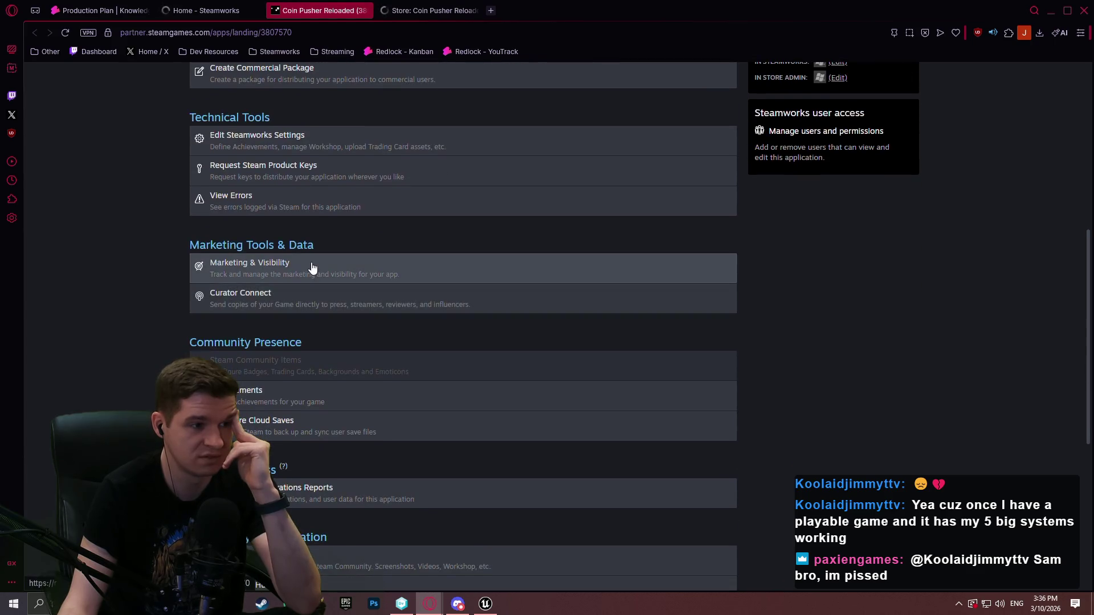
pyautogui.scroll(2, 319, 225)
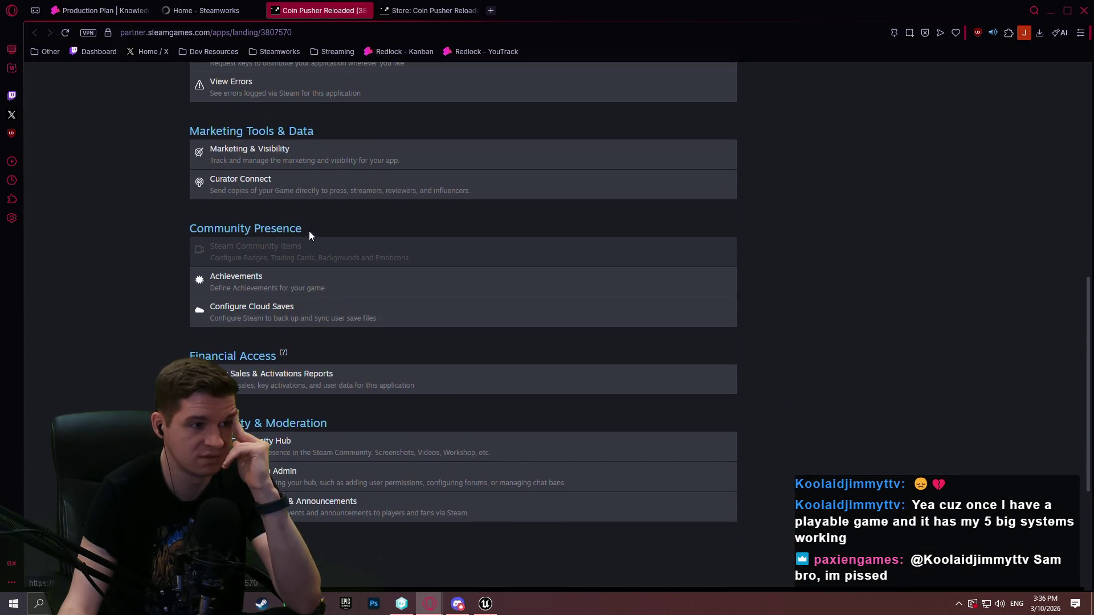
pyautogui.scroll(2, 335, 171)
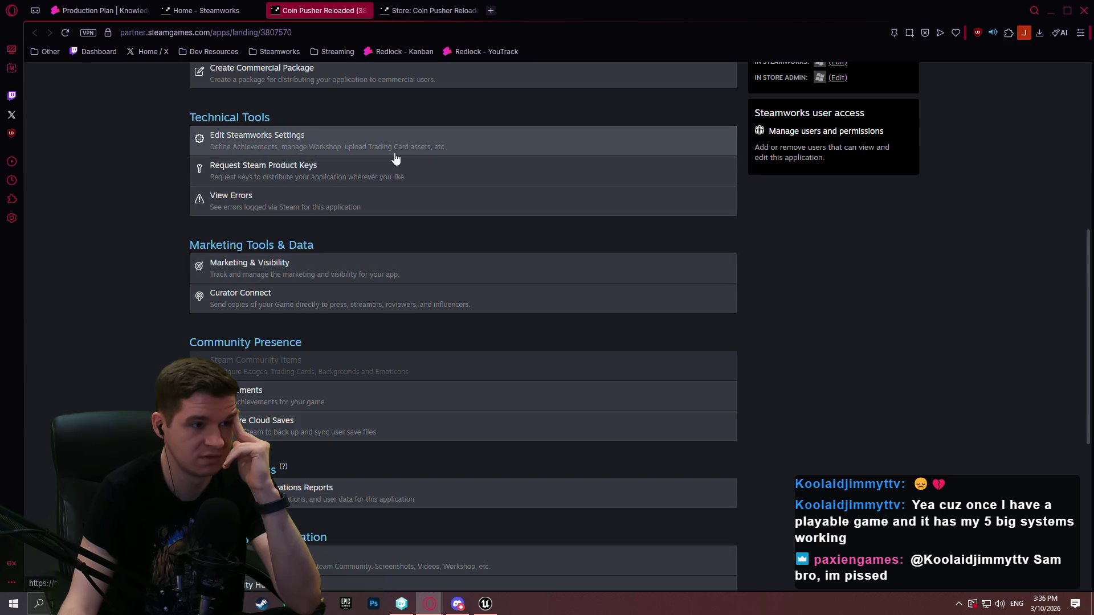
# Step: Open the Steamworks app admin settings for Coin Pusher Reloaded
pyautogui.click(388, 148)
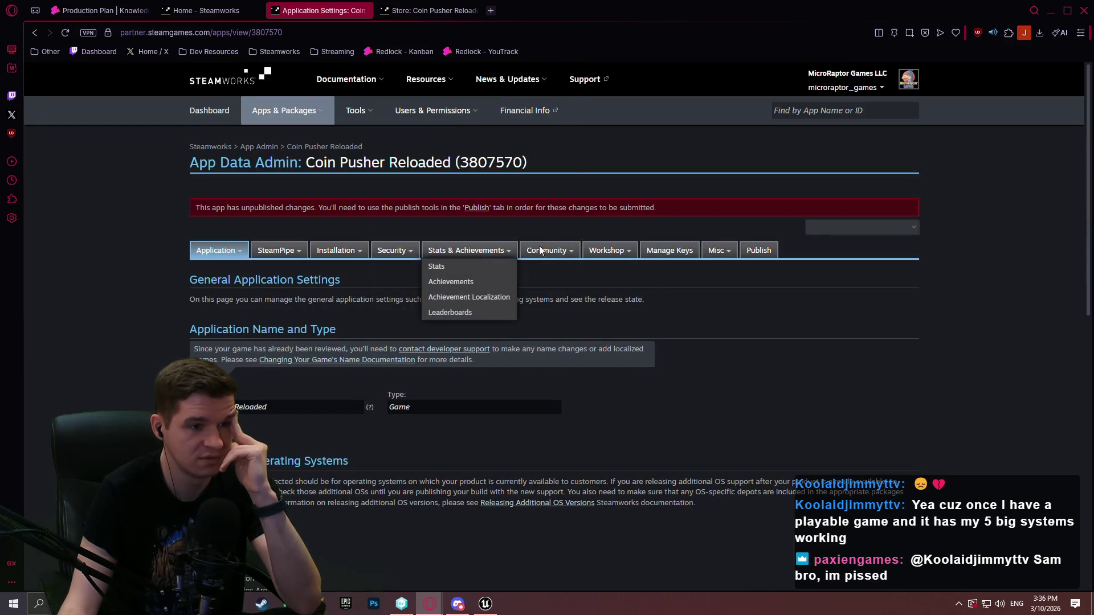
pyautogui.moveTo(540, 251)
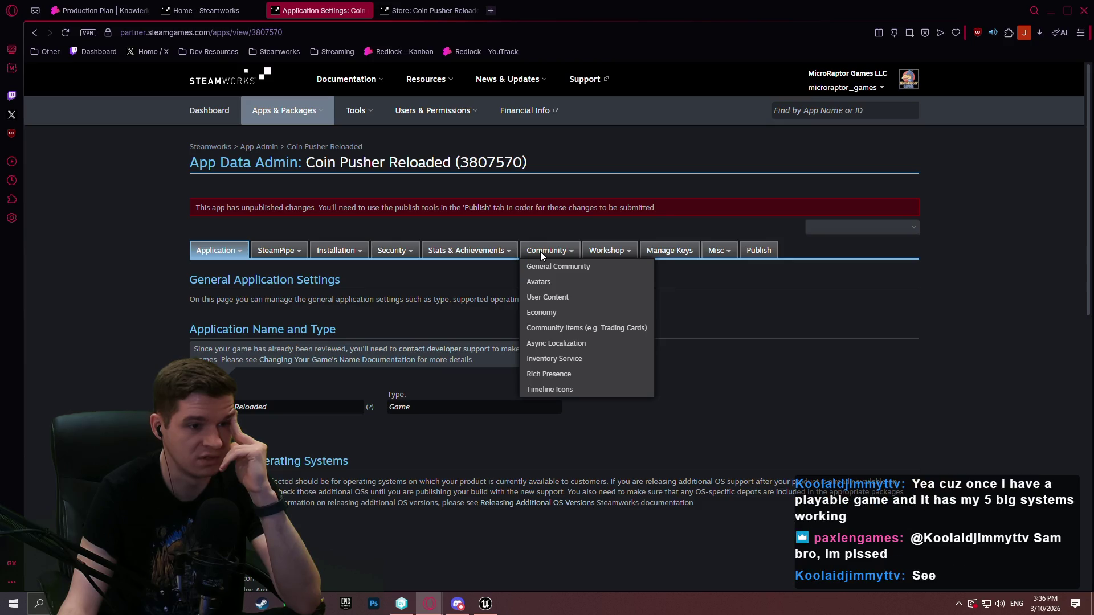
pyautogui.moveTo(357, 251)
pyautogui.moveTo(473, 252)
# Step: Open Stats & Achievements > Achievement Localization and review the enabled language checkboxes
pyautogui.click(451, 283)
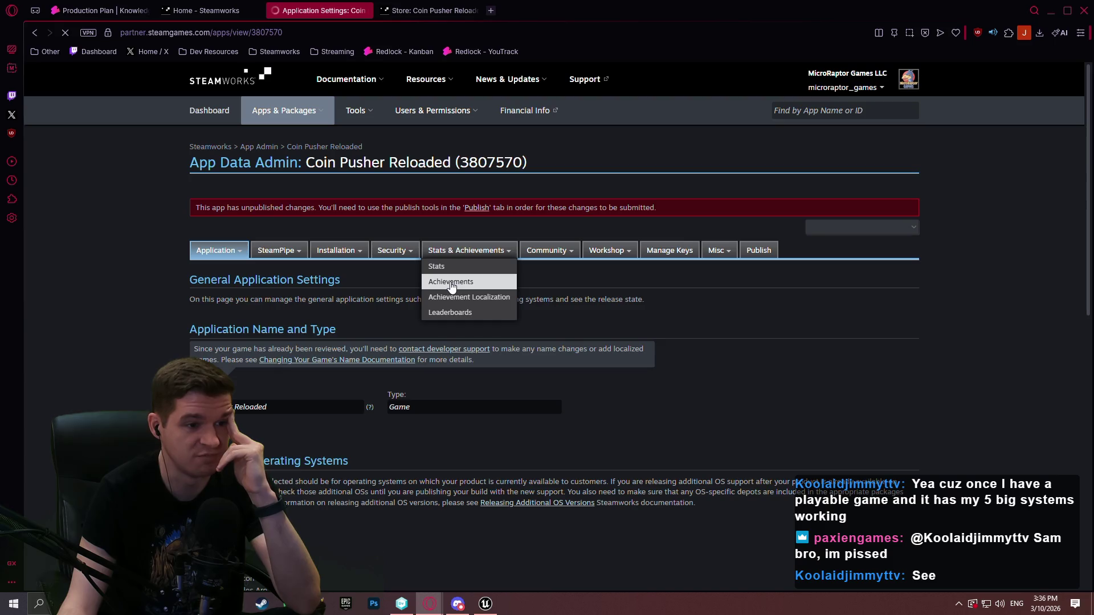
pyautogui.click(469, 295)
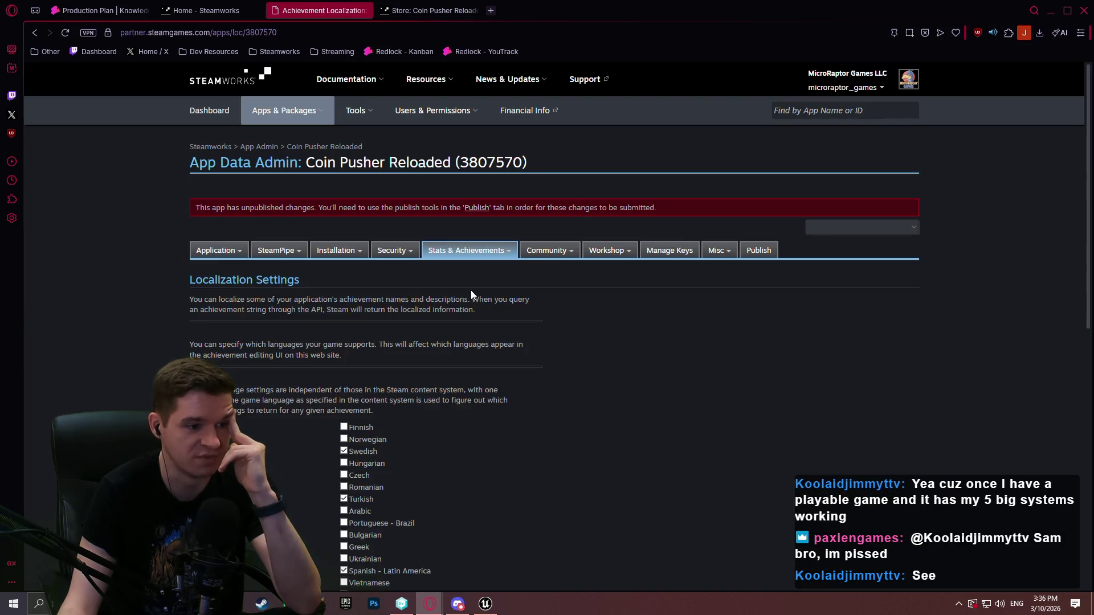
pyautogui.scroll(-8, 470, 290)
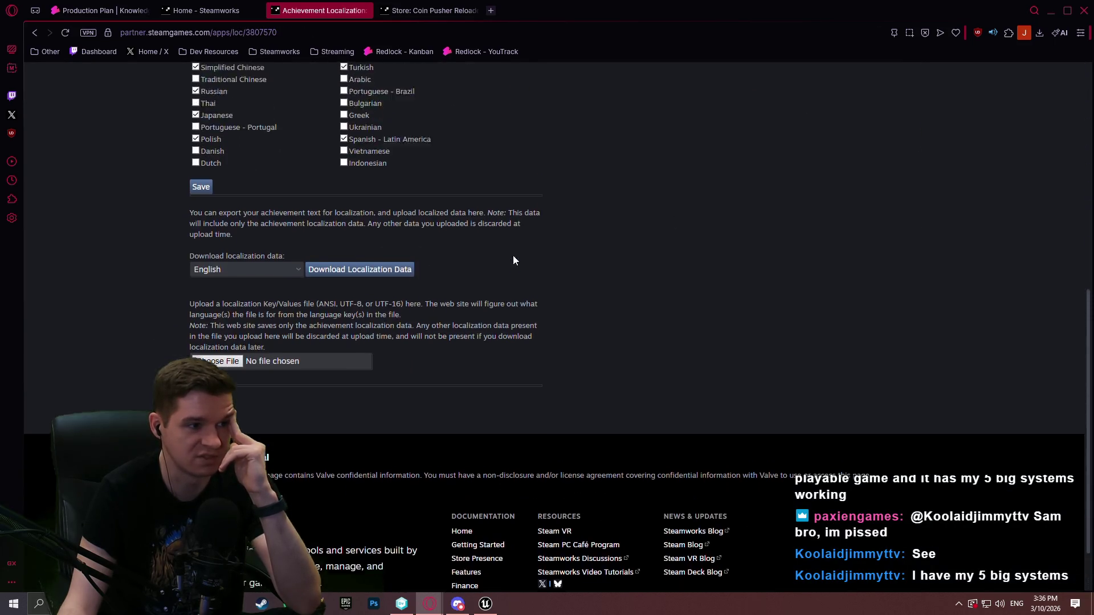
pyautogui.scroll(2, 492, 237)
pyautogui.scroll(4, 367, 287)
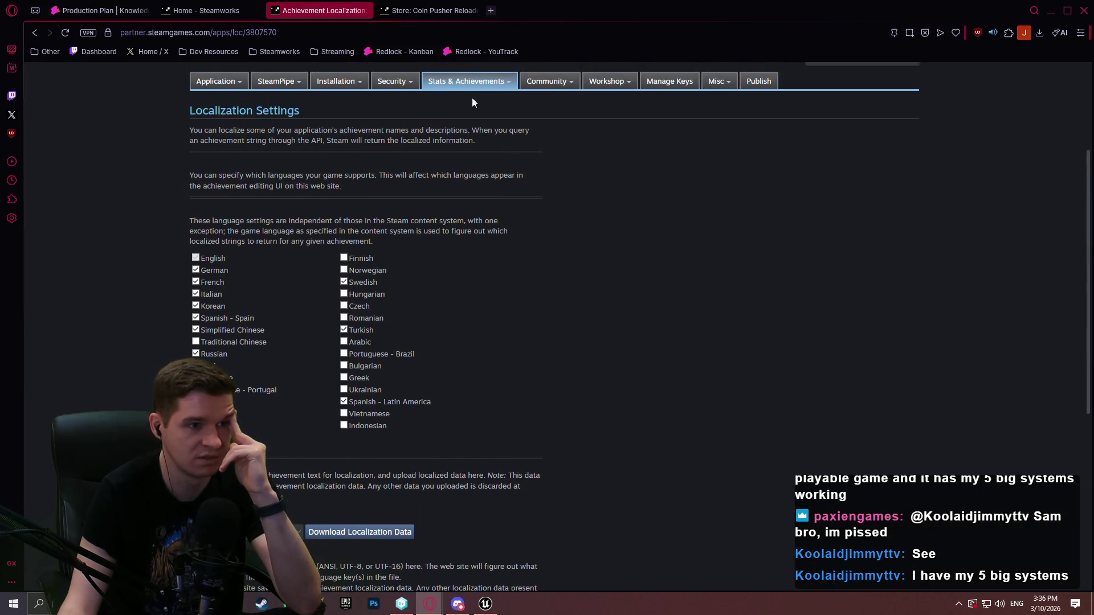
# Step: Return to the Achievements overview and scroll through Coin Pusher Reloaded's 18 achievements
pyautogui.moveTo(470, 85)
pyautogui.click(453, 116)
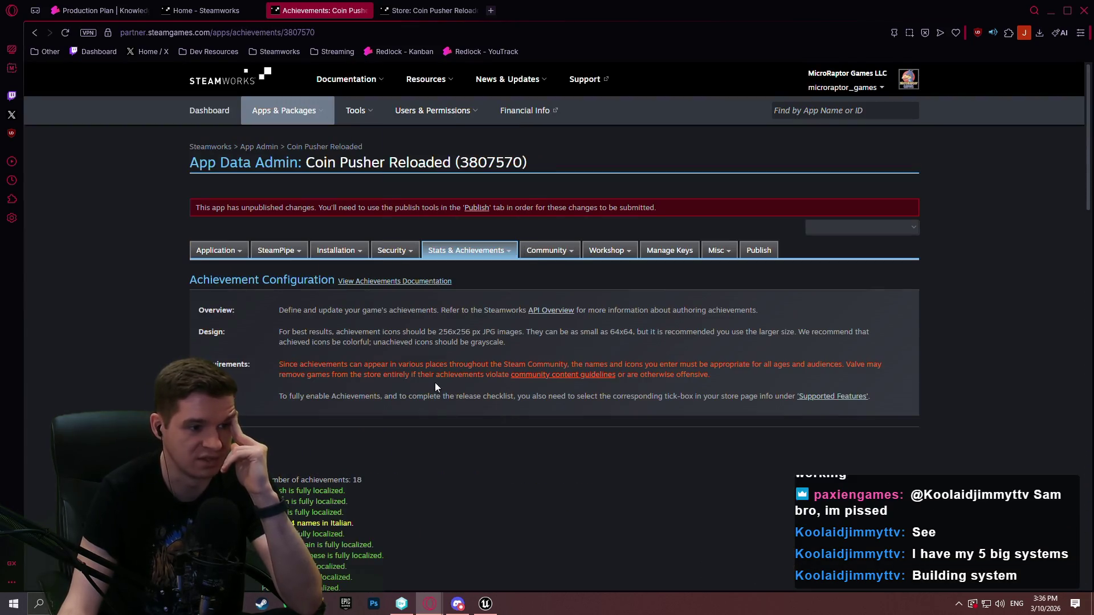
pyautogui.scroll(-5, 705, 301)
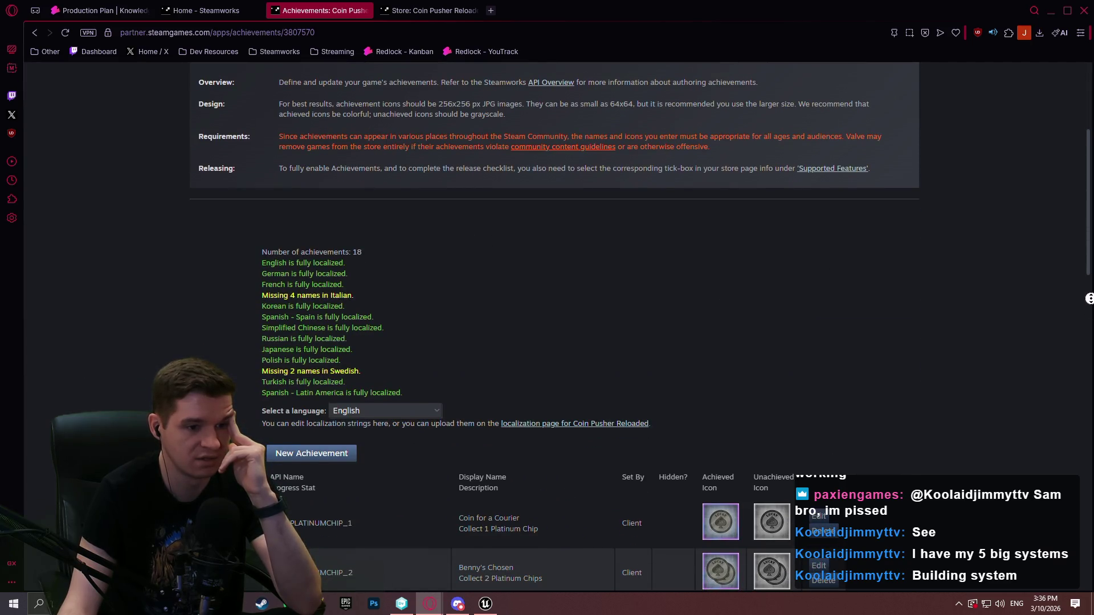
pyautogui.scroll(1, 1088, 298)
pyautogui.scroll(-10, 1087, 221)
pyautogui.scroll(15, 1055, 87)
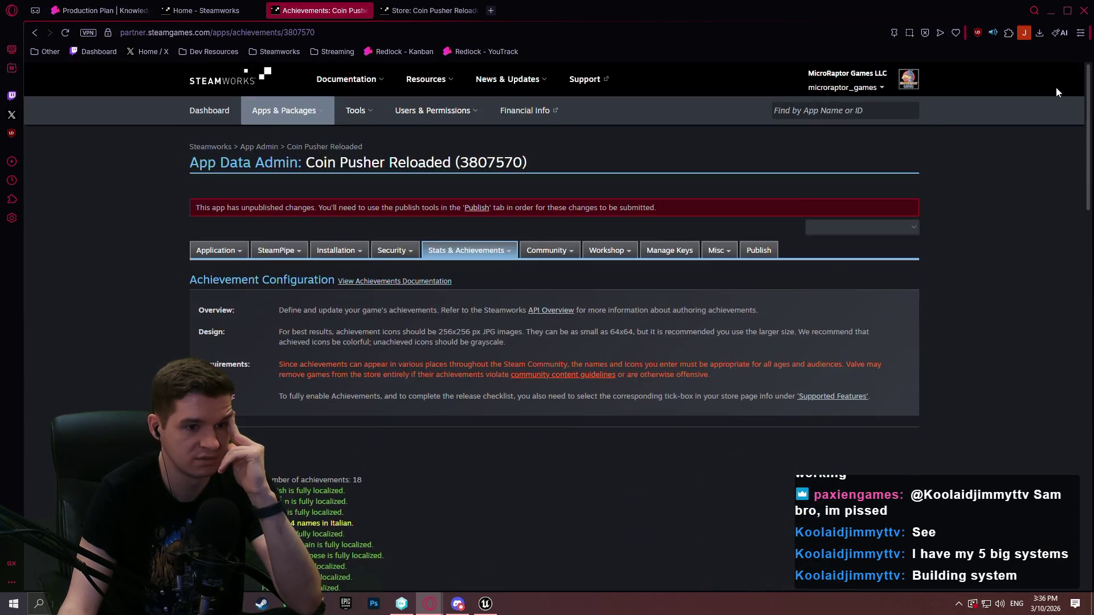
pyautogui.moveTo(565, 252)
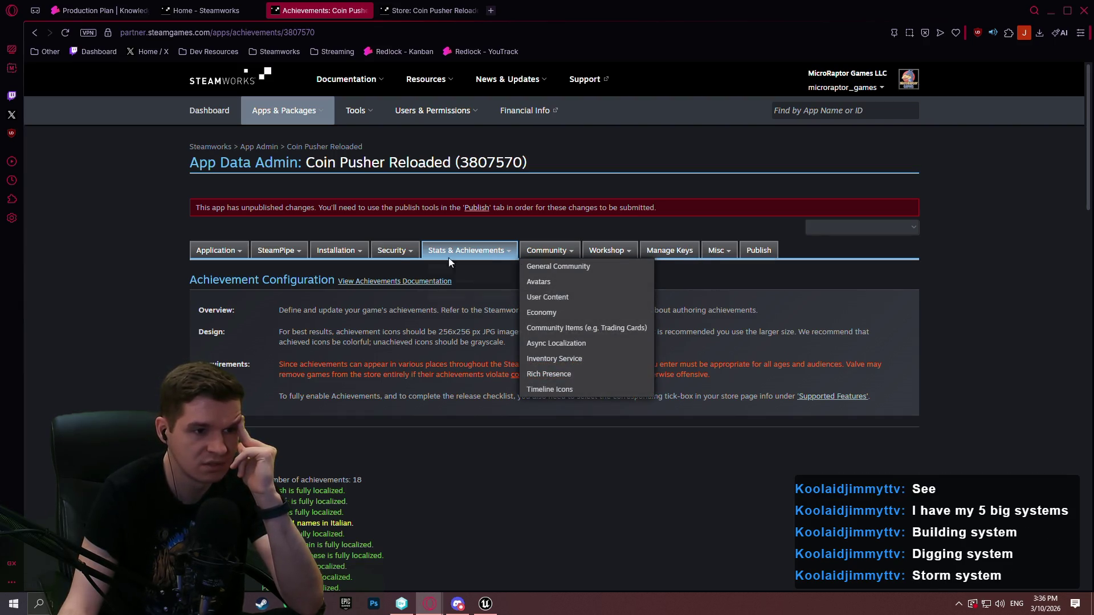
pyautogui.moveTo(214, 252)
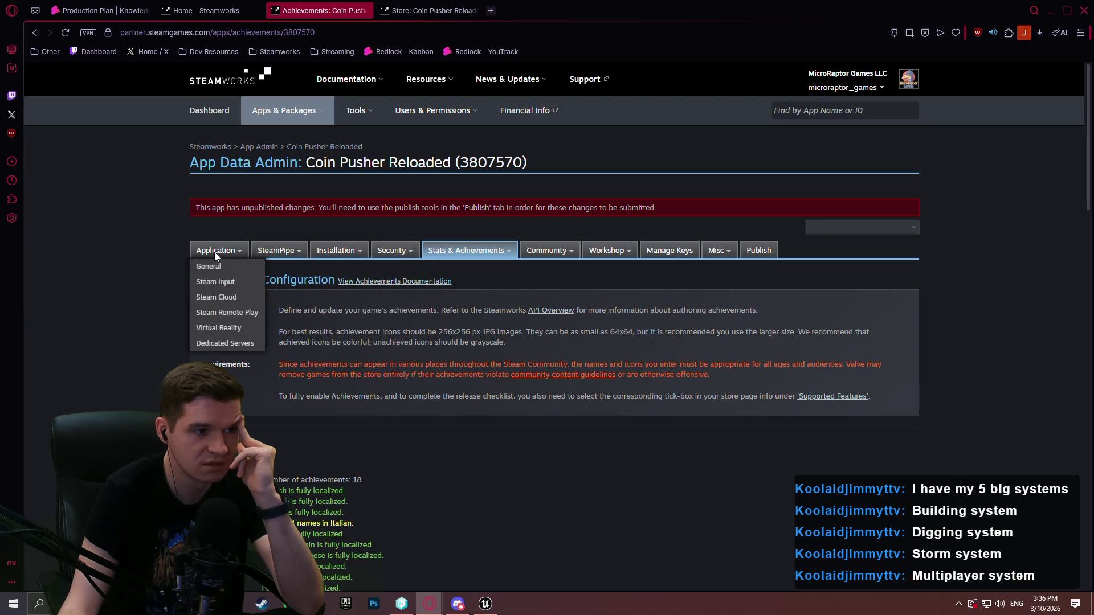
# Step: Open Client Images, Icons and Other Assets and scroll to the App Icon section
pyautogui.moveTo(395, 255)
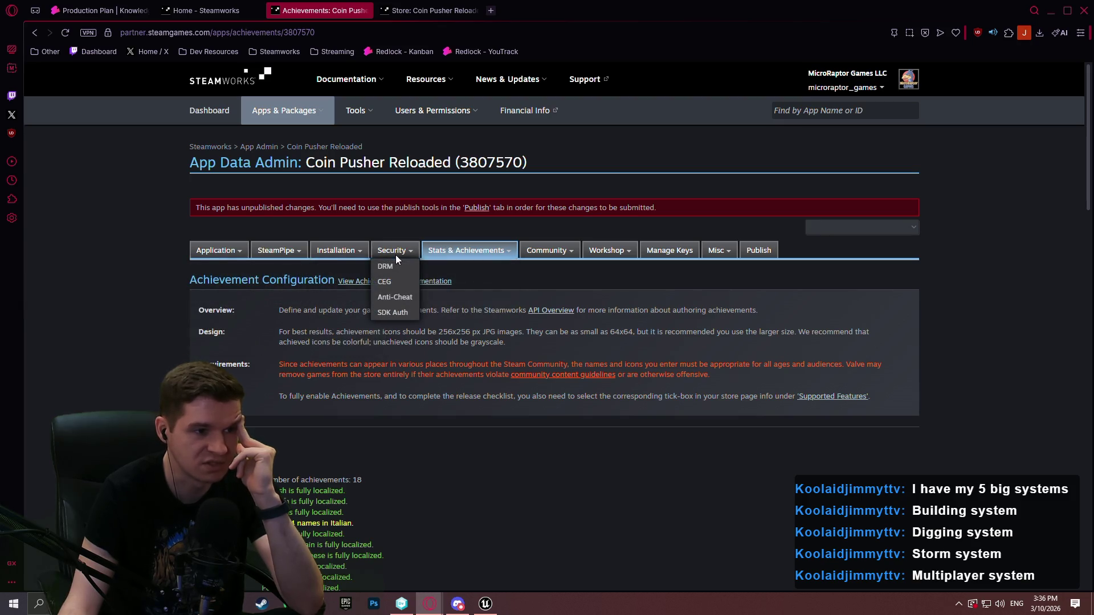
pyautogui.moveTo(323, 251)
pyautogui.click(337, 297)
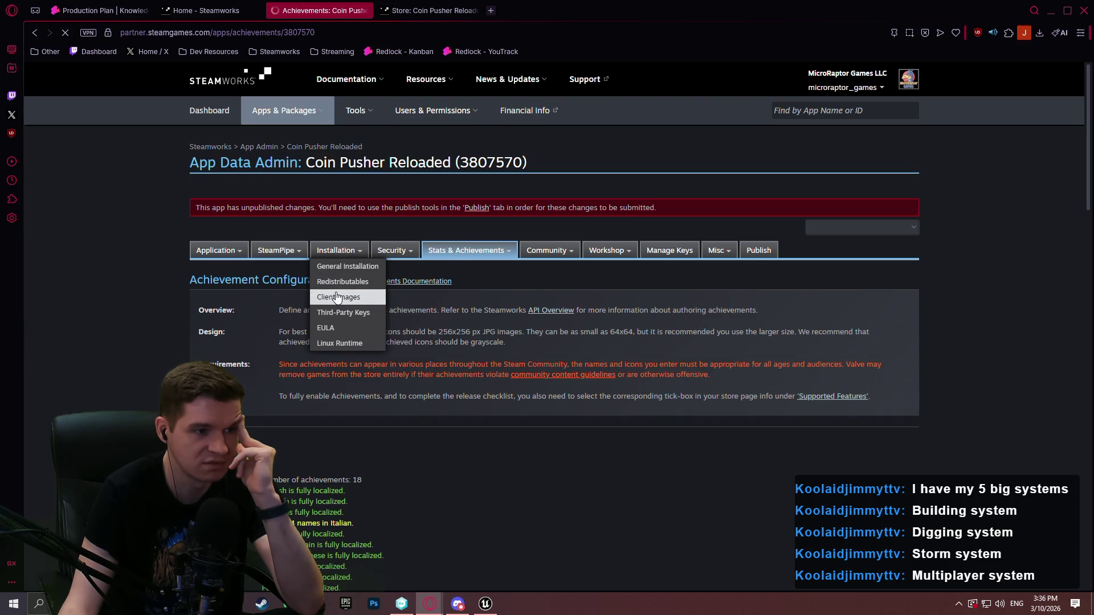
pyautogui.scroll(-6, 353, 240)
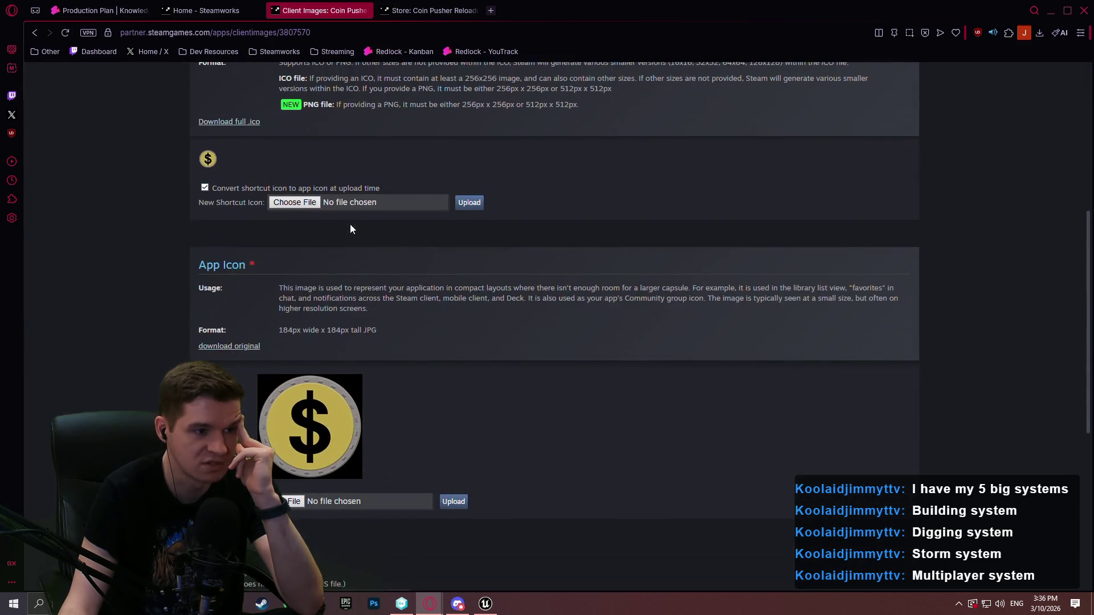
pyautogui.scroll(6, 351, 228)
# Step: Glance at the client icons documentation in a new tab, close it, and re-scroll the page
pyautogui.click(384, 141)
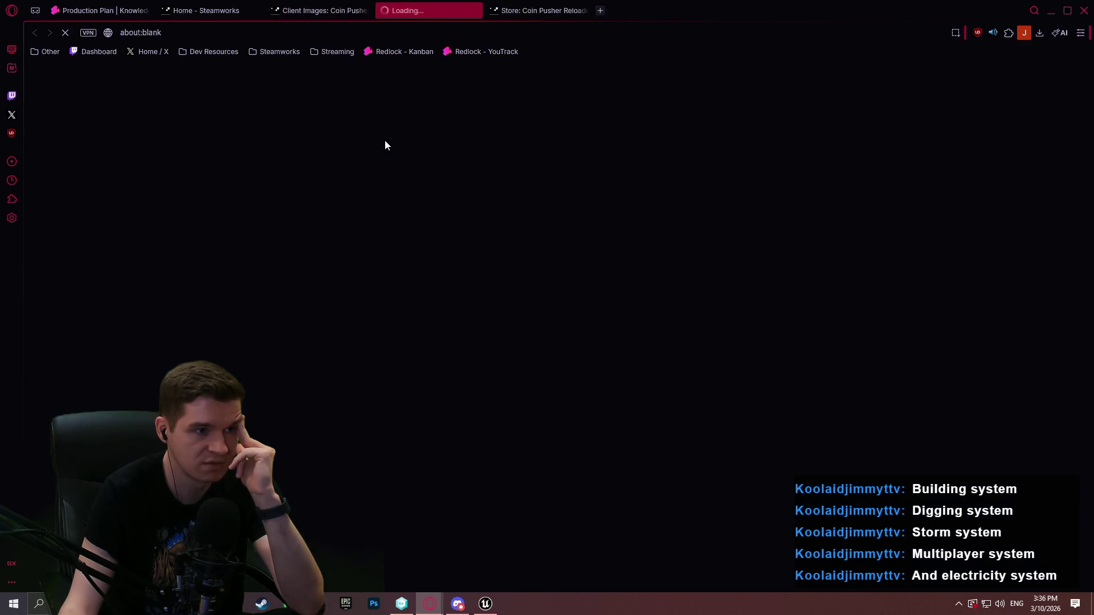
pyautogui.click(474, 11)
pyautogui.scroll(-5, 1007, 287)
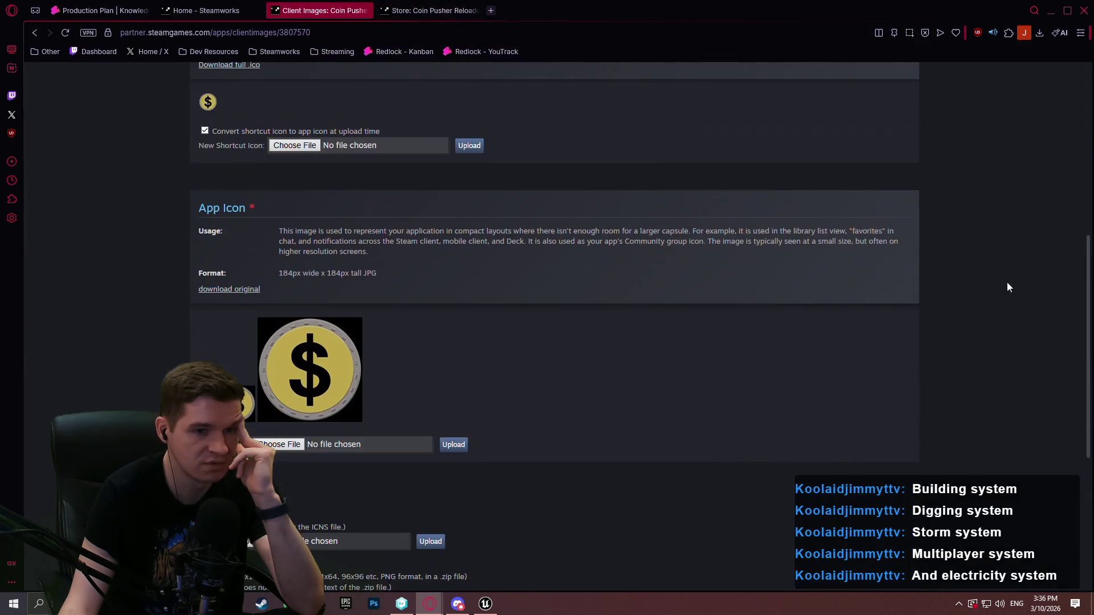
pyautogui.scroll(7, 1089, 252)
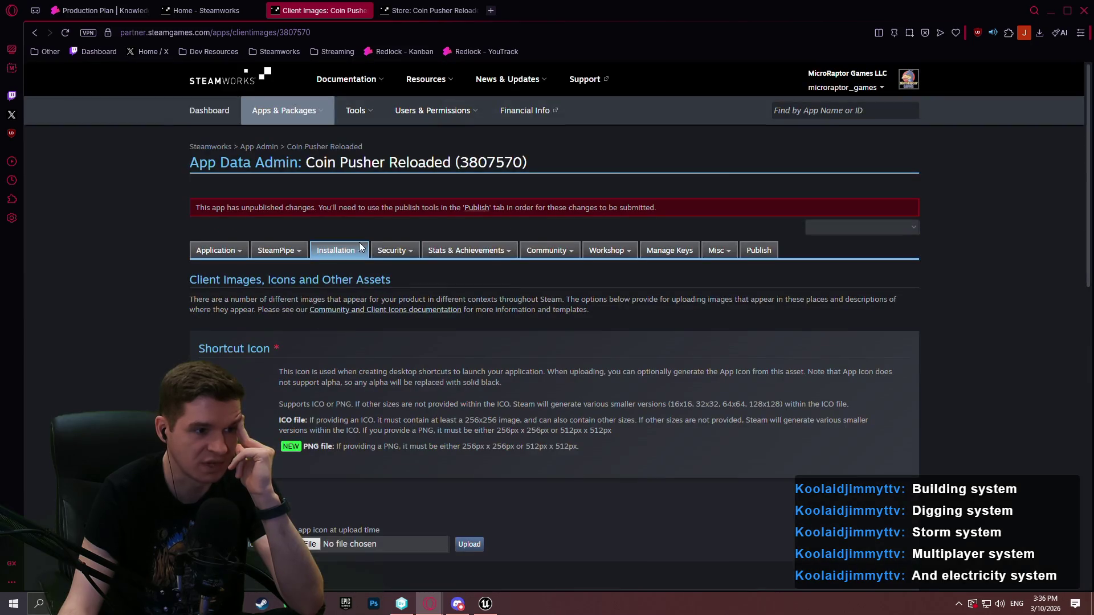
# Step: Switch to the game's Store Page Admin and open its Graphical Assets settings
pyautogui.moveTo(354, 248)
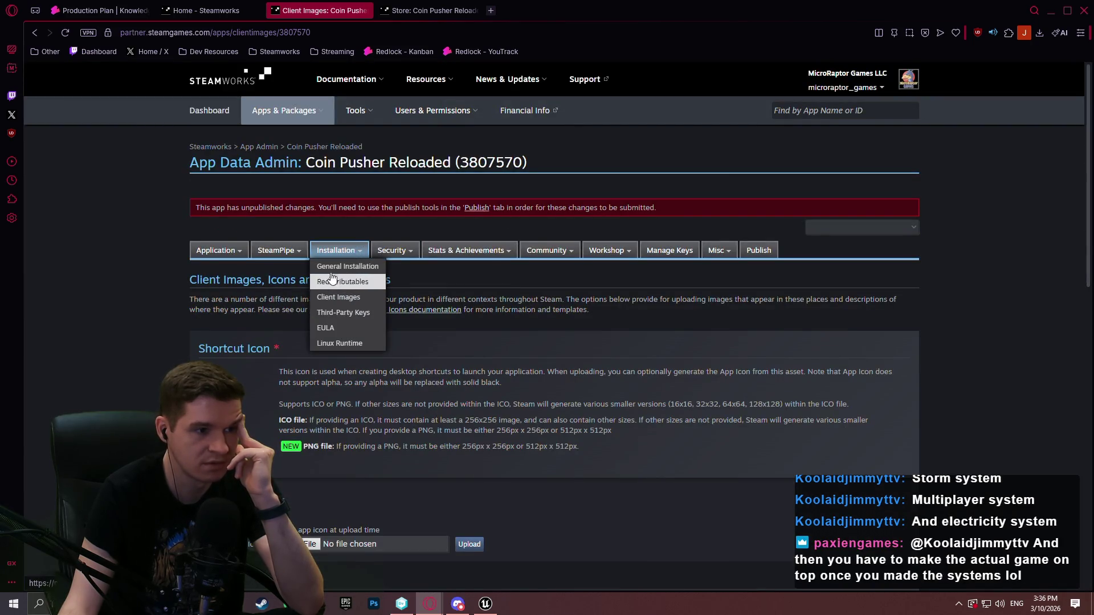
pyautogui.moveTo(264, 252)
pyautogui.moveTo(221, 252)
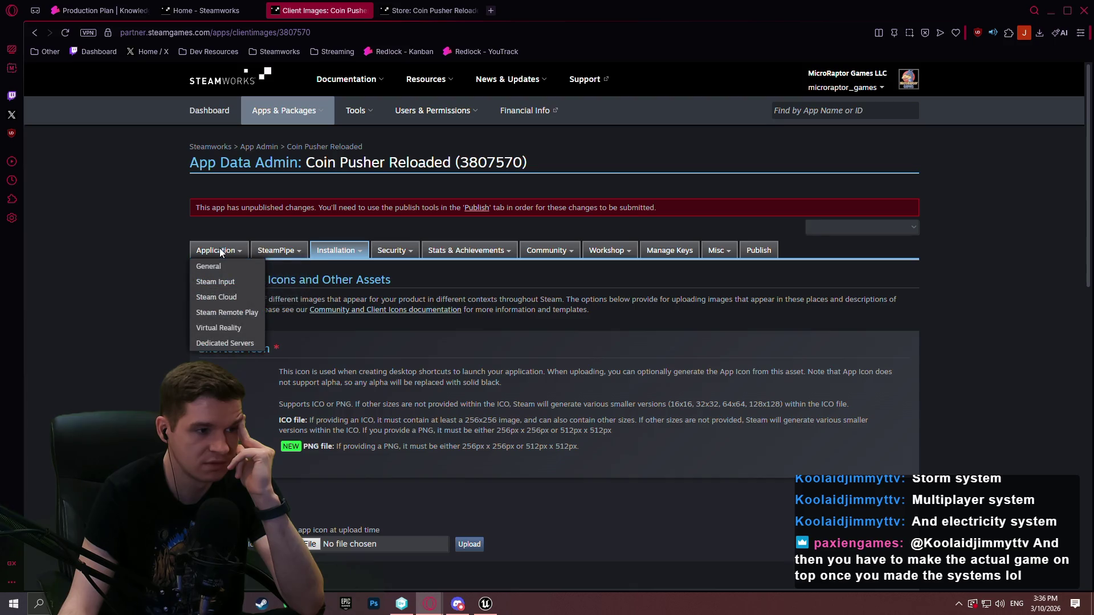
pyautogui.hotkey('ctrl', 'Tab')
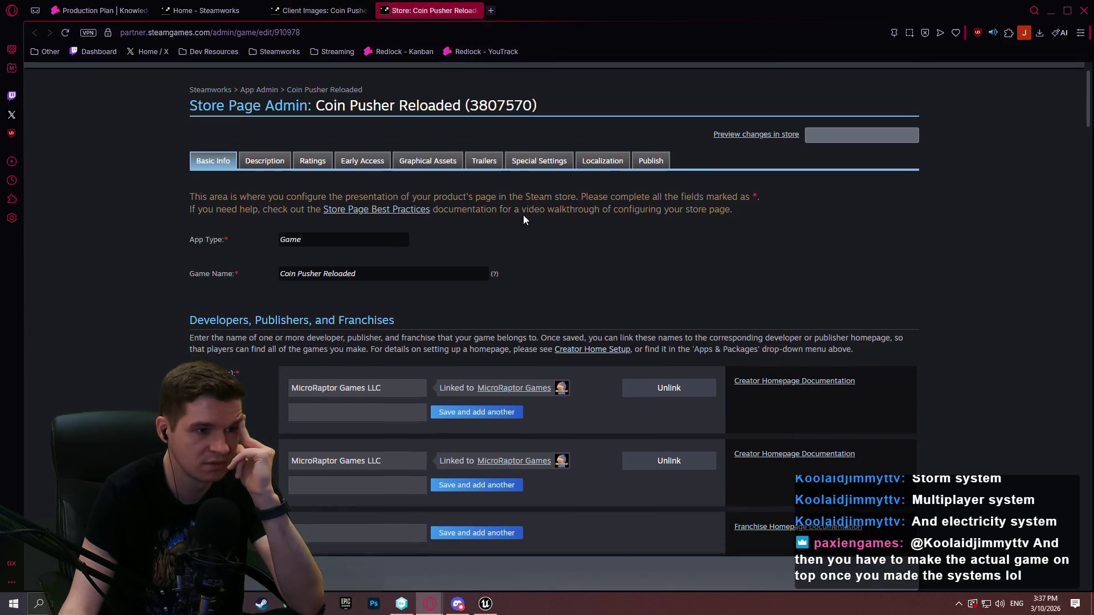
pyautogui.click(433, 221)
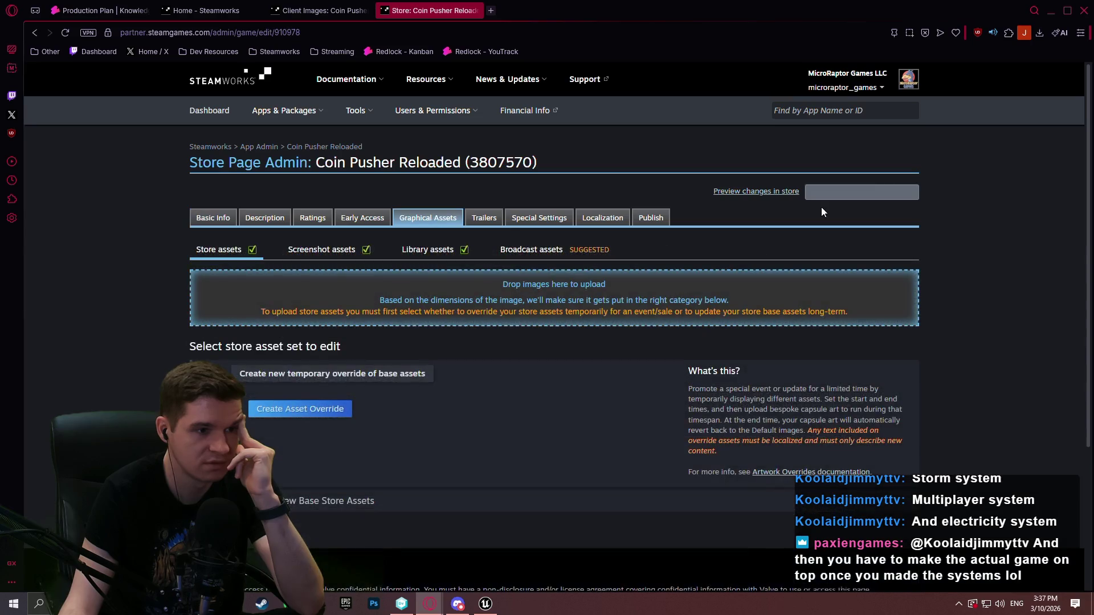
pyautogui.scroll(-3, 831, 217)
pyautogui.scroll(3, 659, 253)
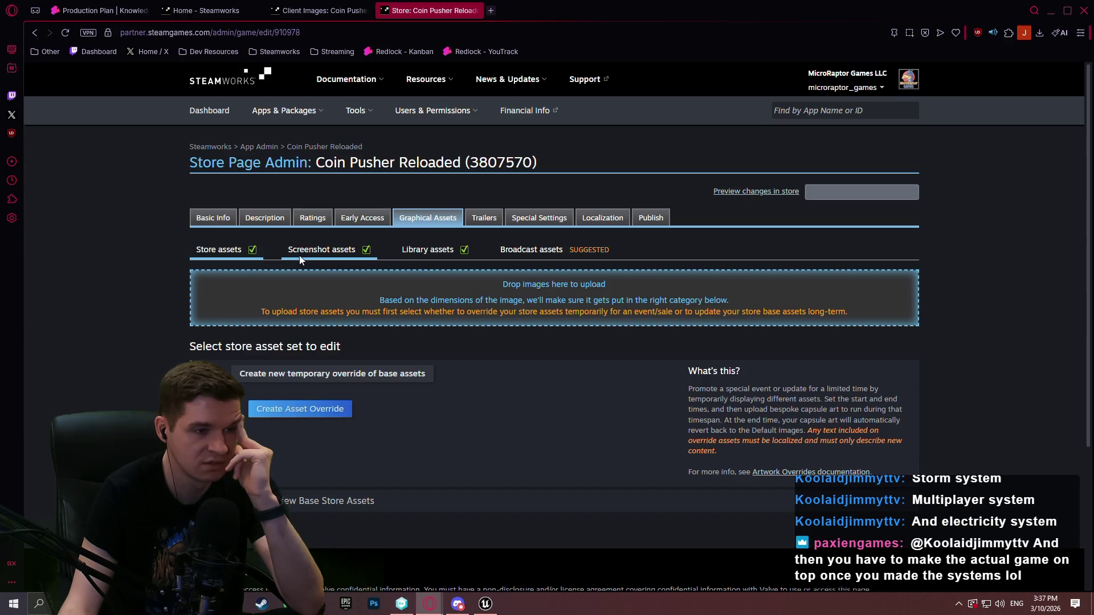
# Step: Show the Library asset guidelines and read the Library Capsule design description
pyautogui.click(444, 249)
pyautogui.scroll(-4, 1077, 130)
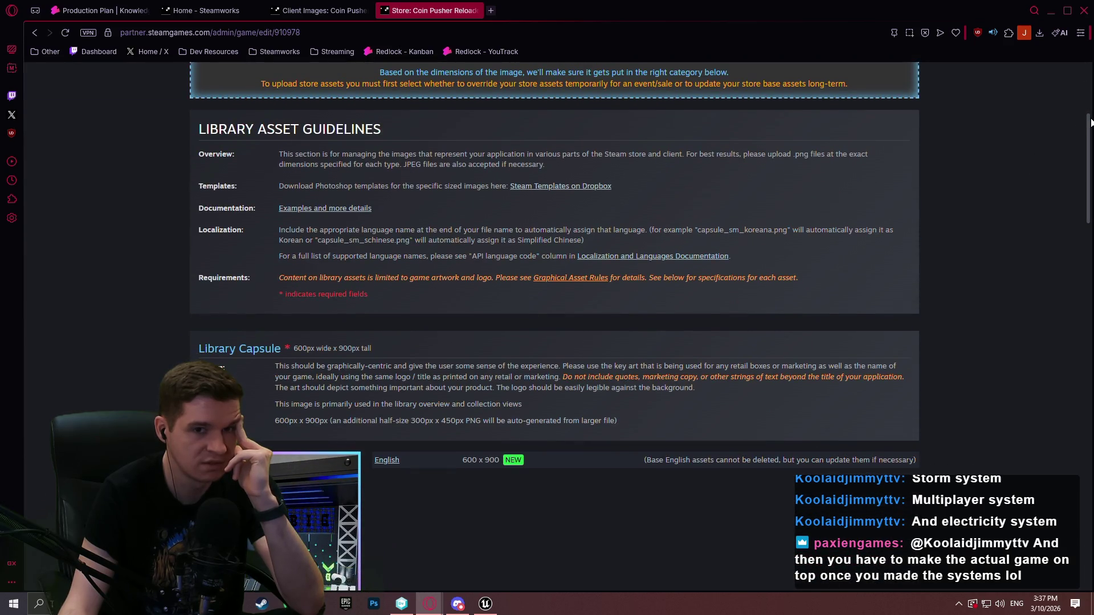
pyautogui.moveTo(1091, 121)
pyautogui.mouseDown()
pyautogui.moveTo(1066, 243)
pyautogui.moveTo(1060, 473)
pyautogui.moveTo(1072, 270)
pyautogui.moveTo(1077, 281)
pyautogui.mouseUp()
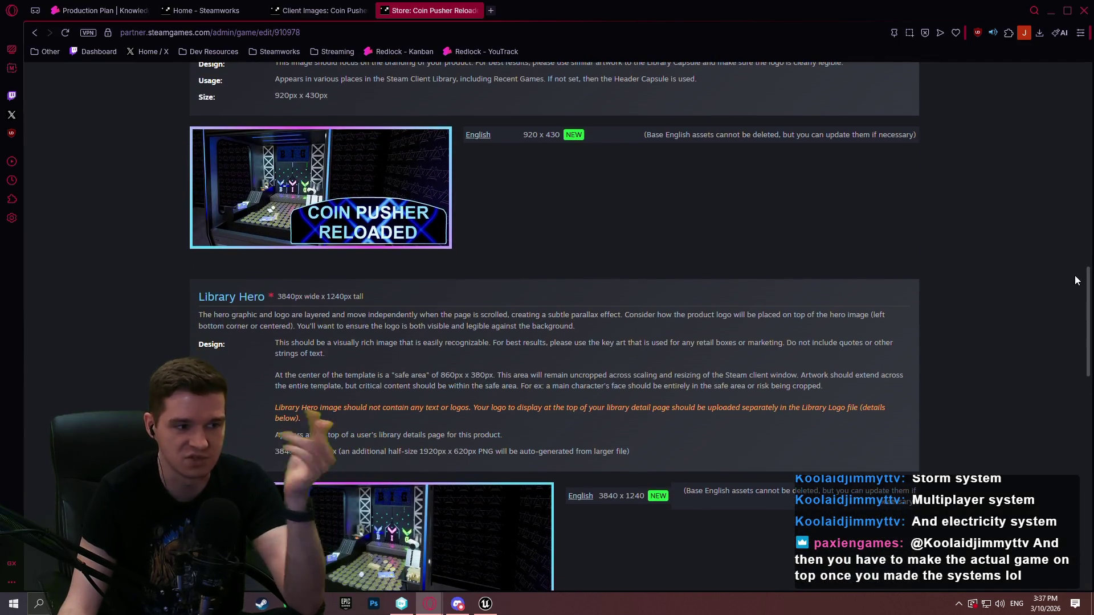
pyautogui.scroll(-1, 1077, 280)
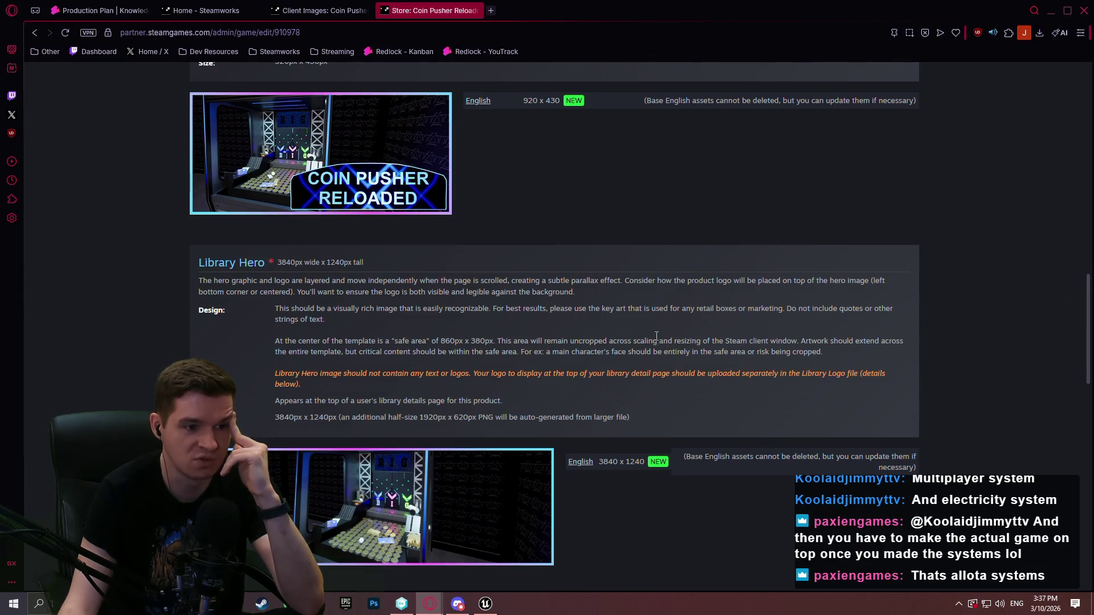
pyautogui.scroll(5, 564, 303)
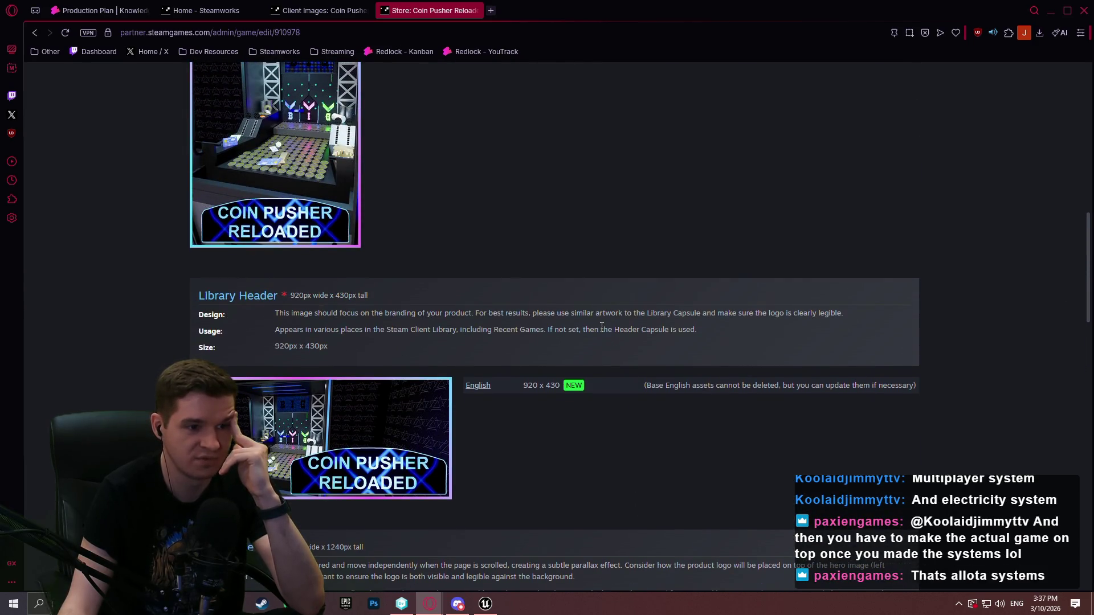
pyautogui.scroll(5, 503, 202)
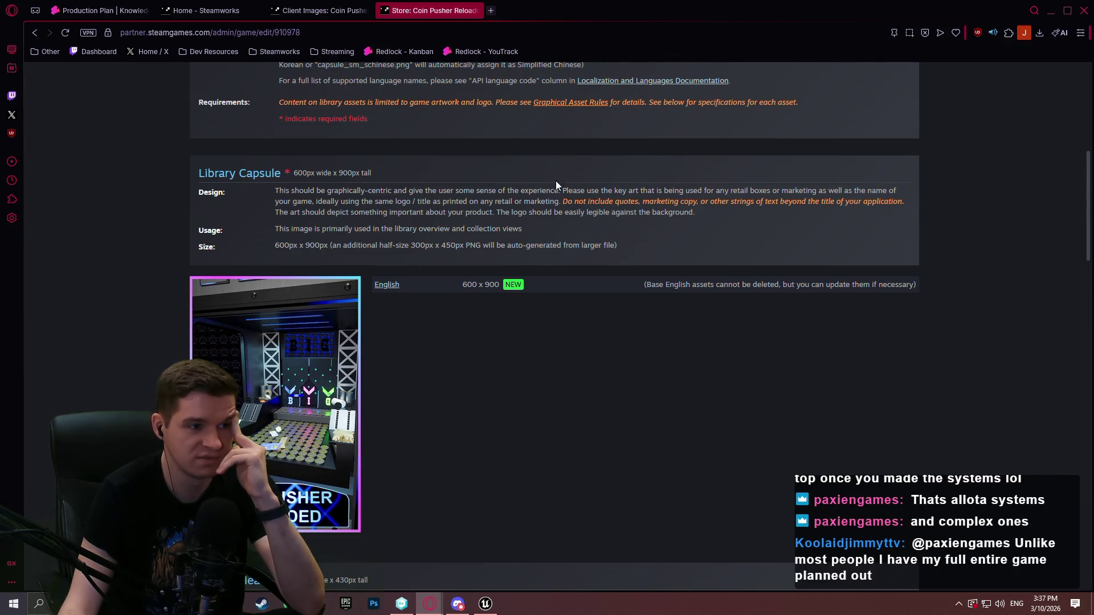
pyautogui.moveTo(561, 208)
pyautogui.mouseDown()
pyautogui.moveTo(673, 203)
pyautogui.moveTo(667, 217)
pyautogui.mouseUp()
pyautogui.click(752, 226)
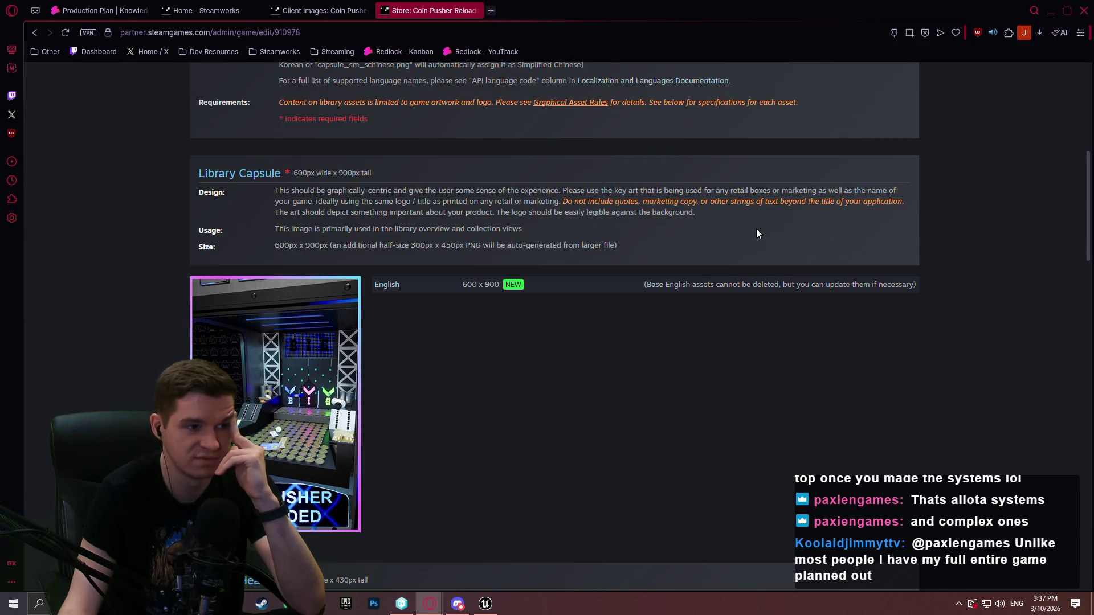
# Step: Review the library hero and logo art, then show the Store assets set options
pyautogui.scroll(4, 708, 229)
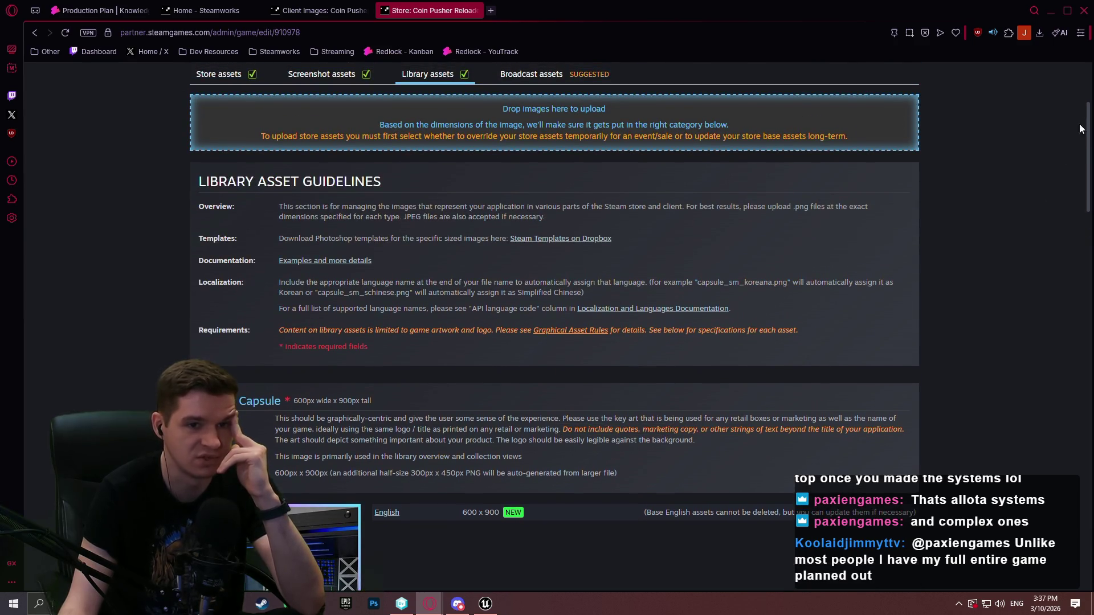
pyautogui.scroll(-1, 1082, 129)
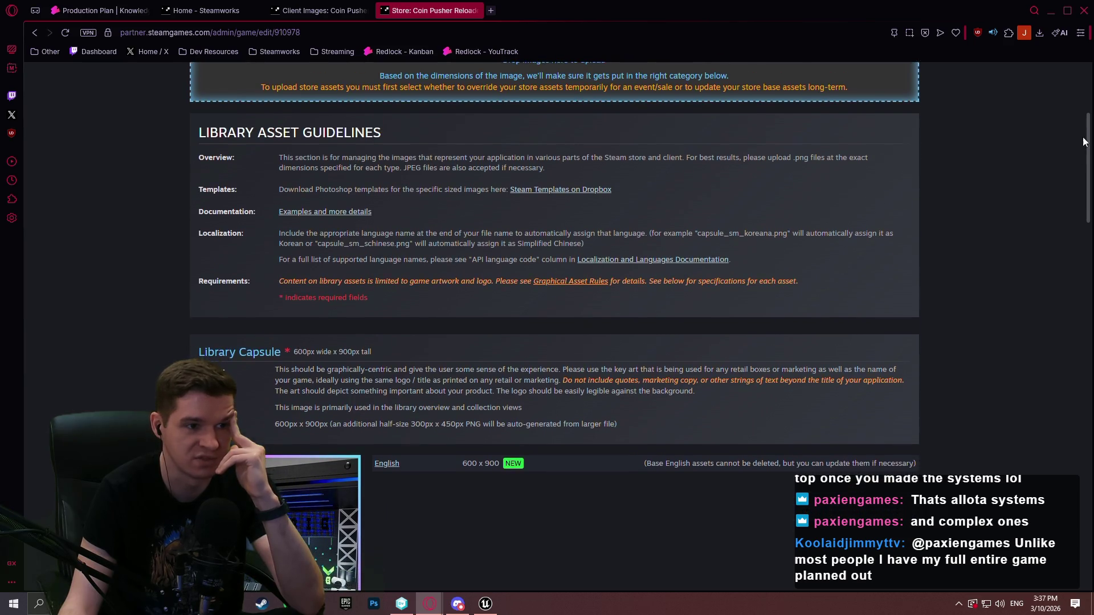
pyautogui.moveTo(1084, 141); pyautogui.dragTo(1069, 311)
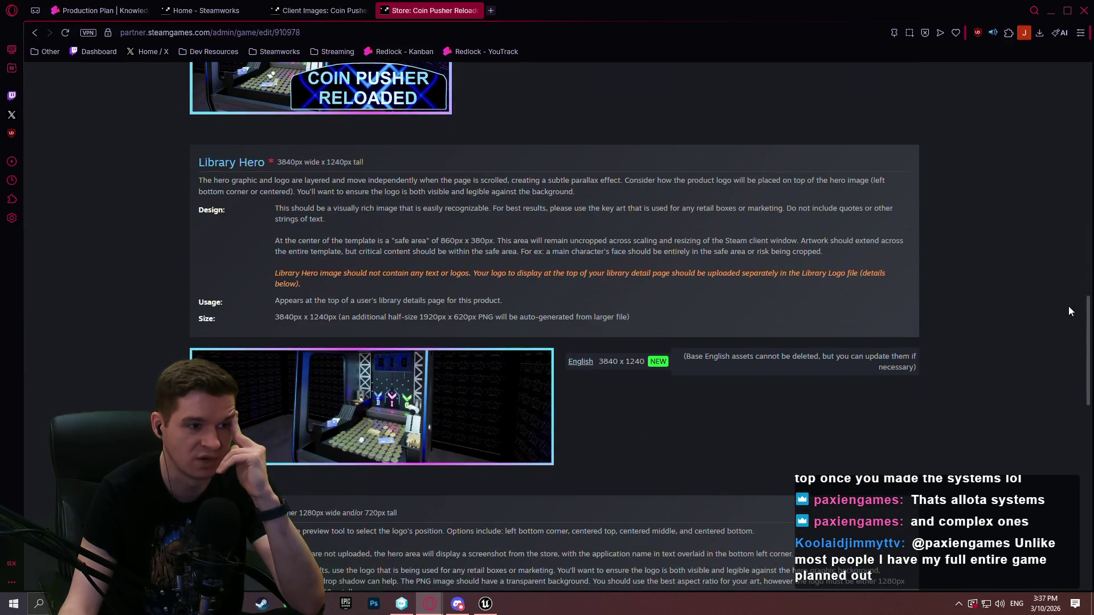
pyautogui.scroll(1, 1068, 310)
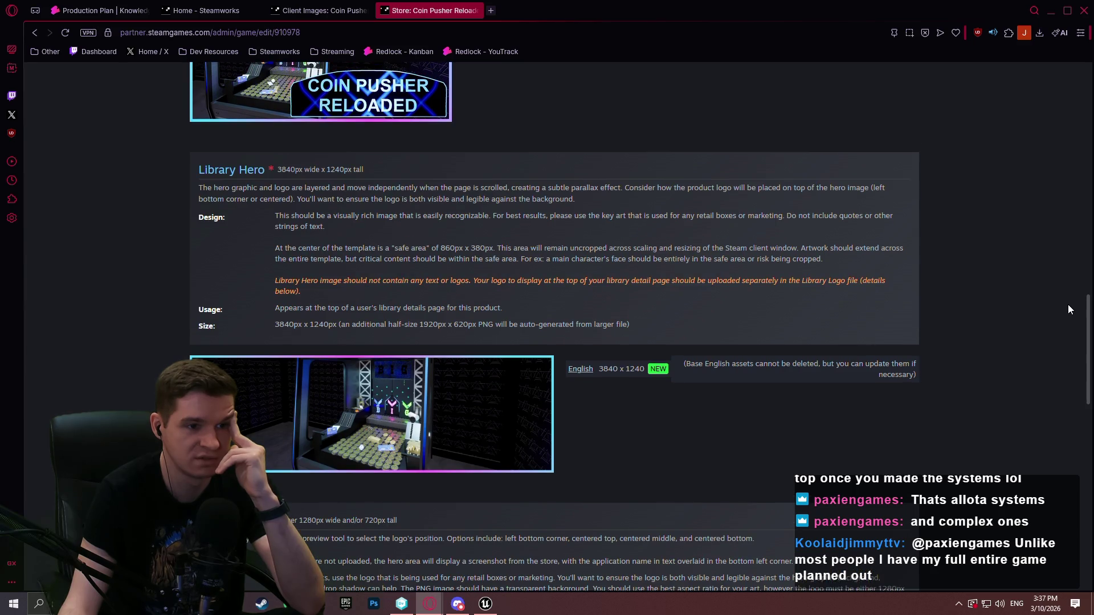
pyautogui.scroll(-4, 1068, 309)
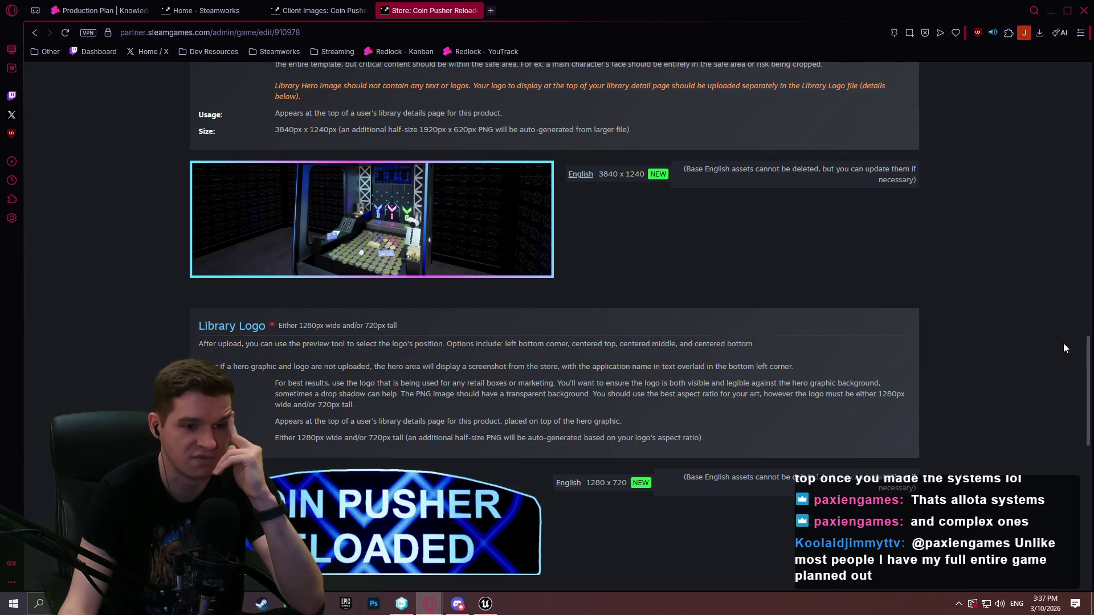
pyautogui.moveTo(1086, 344); pyautogui.dragTo(1058, 91)
pyautogui.click(328, 194)
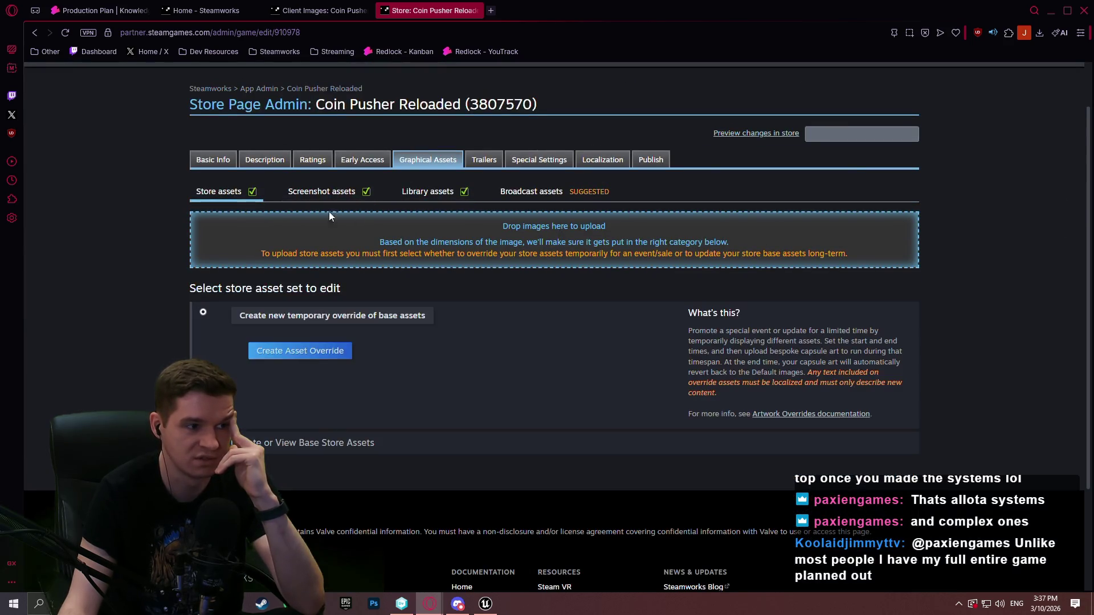
# Step: Browse the Early Access, Description and Basic Info sections of the store page
pyautogui.click(479, 160)
pyautogui.click(380, 164)
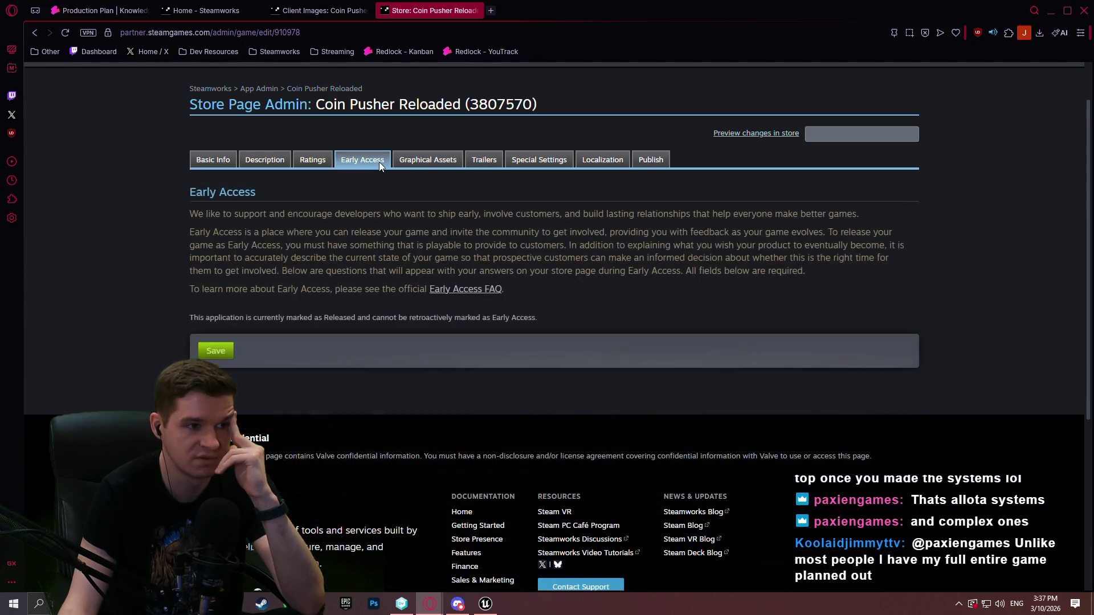
pyautogui.click(302, 164)
pyautogui.click(258, 163)
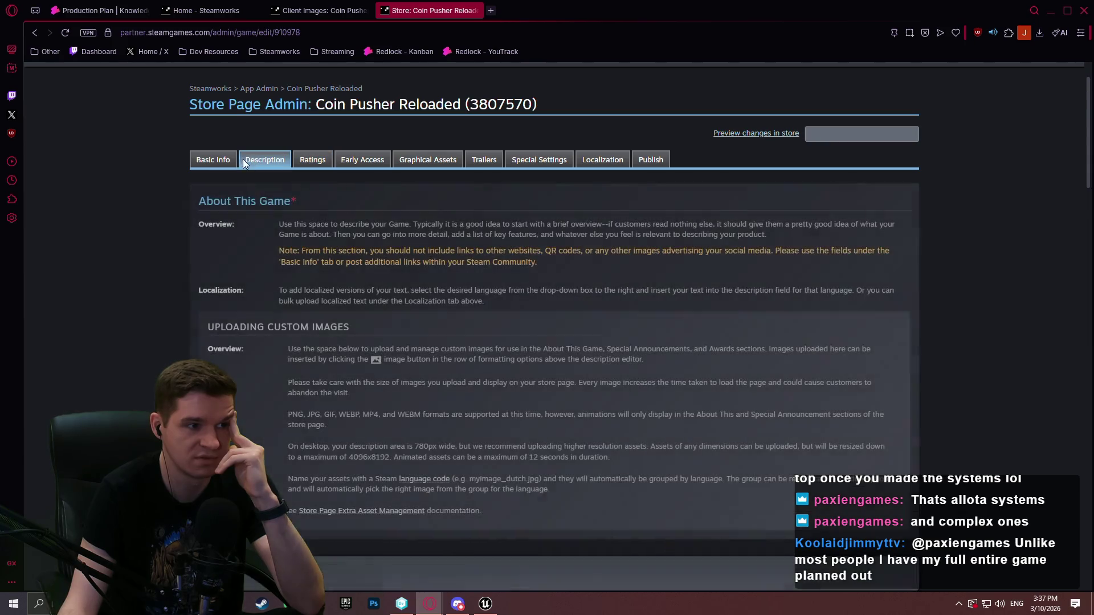
pyautogui.click(213, 160)
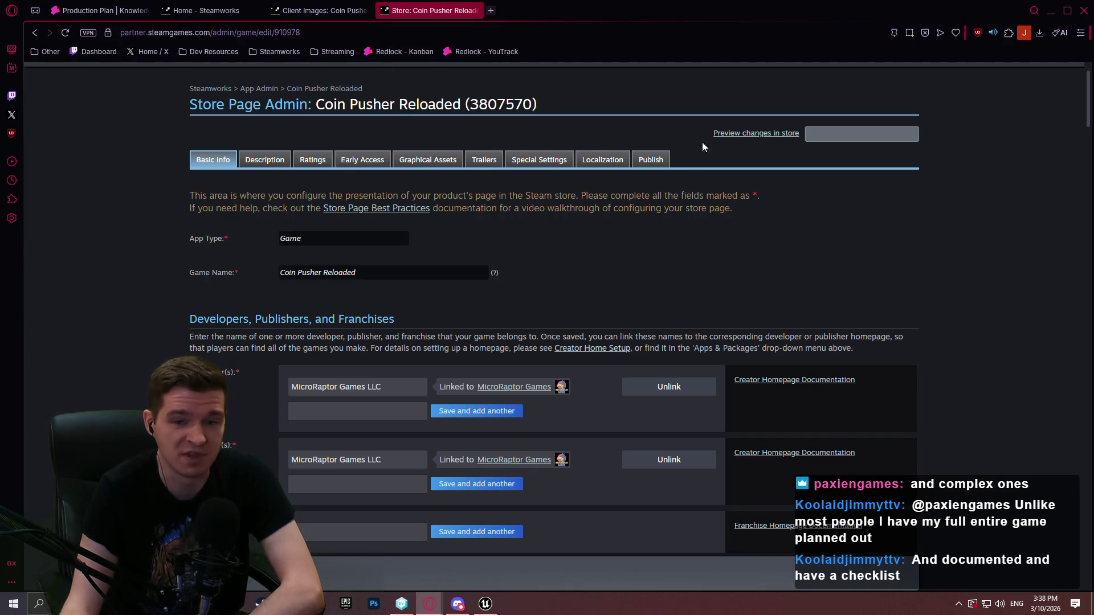
# Step: Check Localization and bundles/DLC, then review the Trailers page's English Gameplay Trailer
pyautogui.click(602, 162)
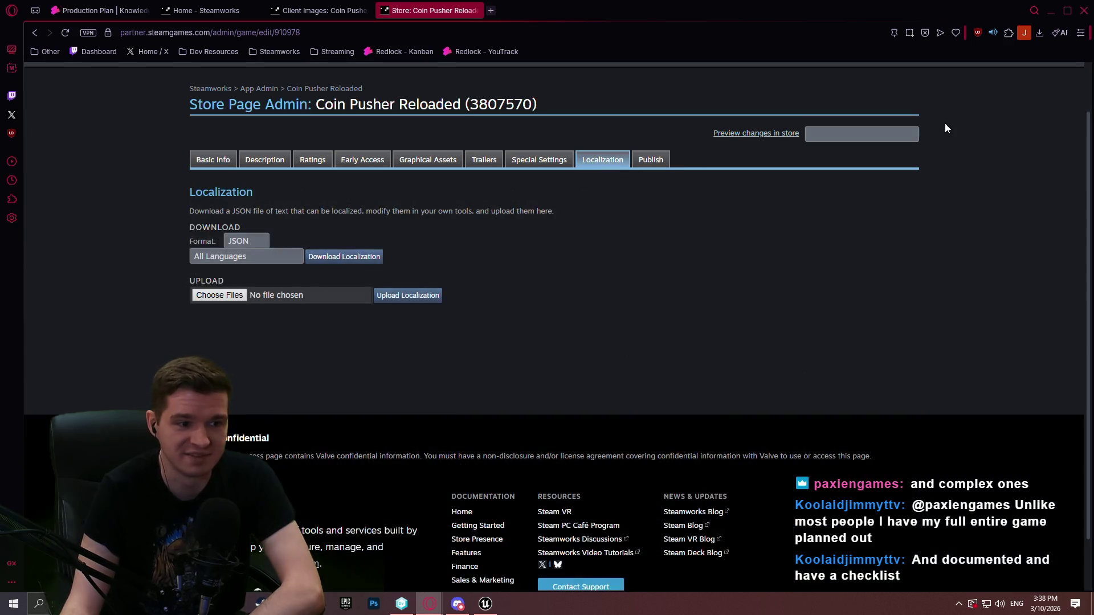
pyautogui.click(543, 160)
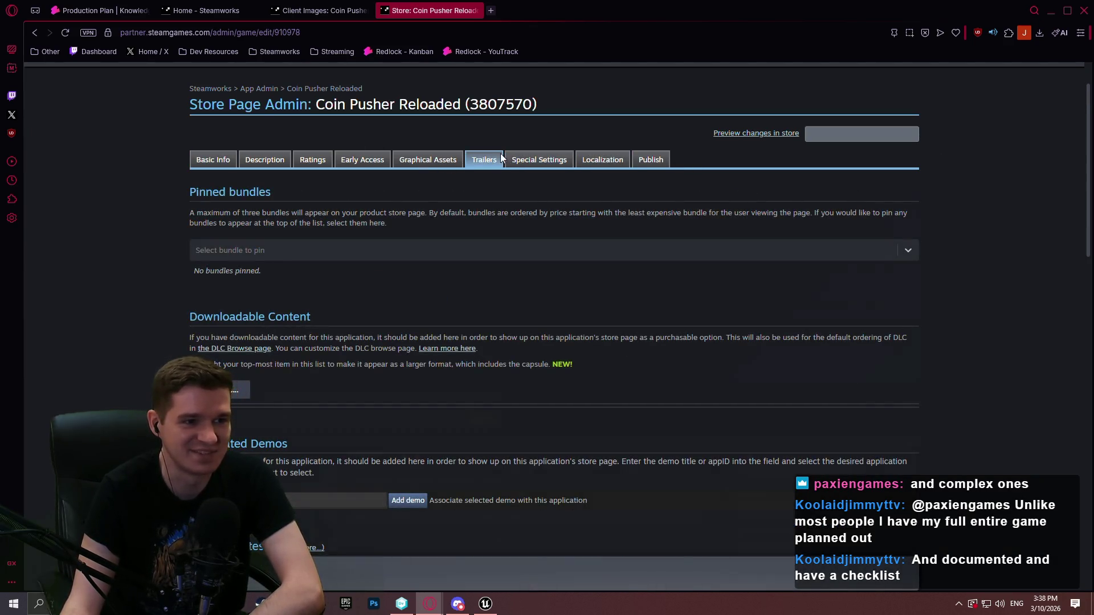
pyautogui.click(490, 160)
pyautogui.scroll(-4, 985, 176)
pyautogui.scroll(3, 779, 169)
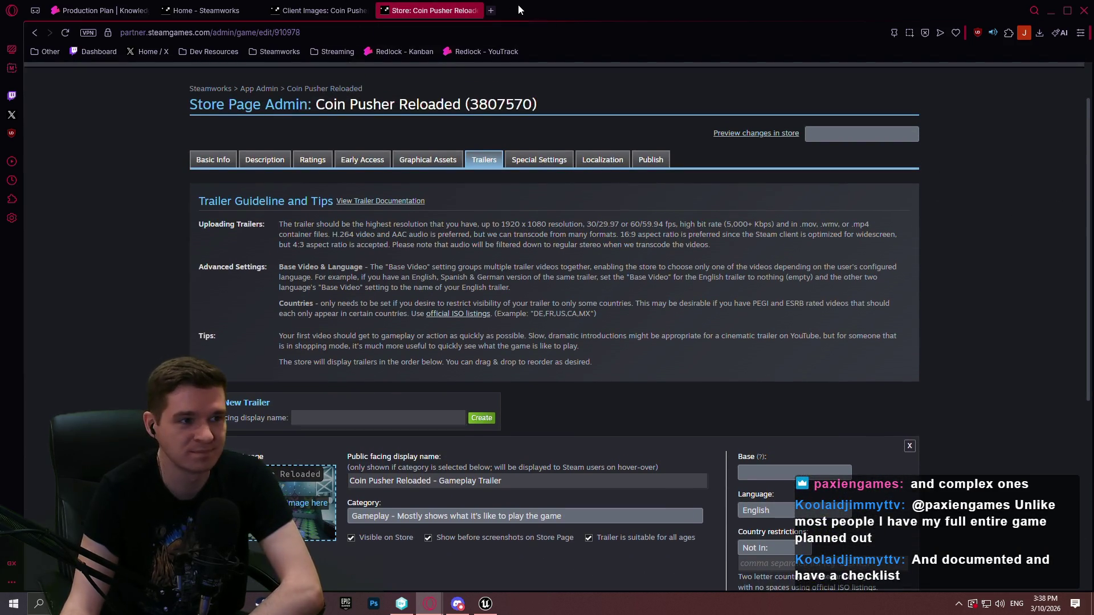
# Step: Close the Store Page Admin and Client Images tabs to return to the Steamworks Home dashboard
pyautogui.click(478, 11)
pyautogui.click(368, 10)
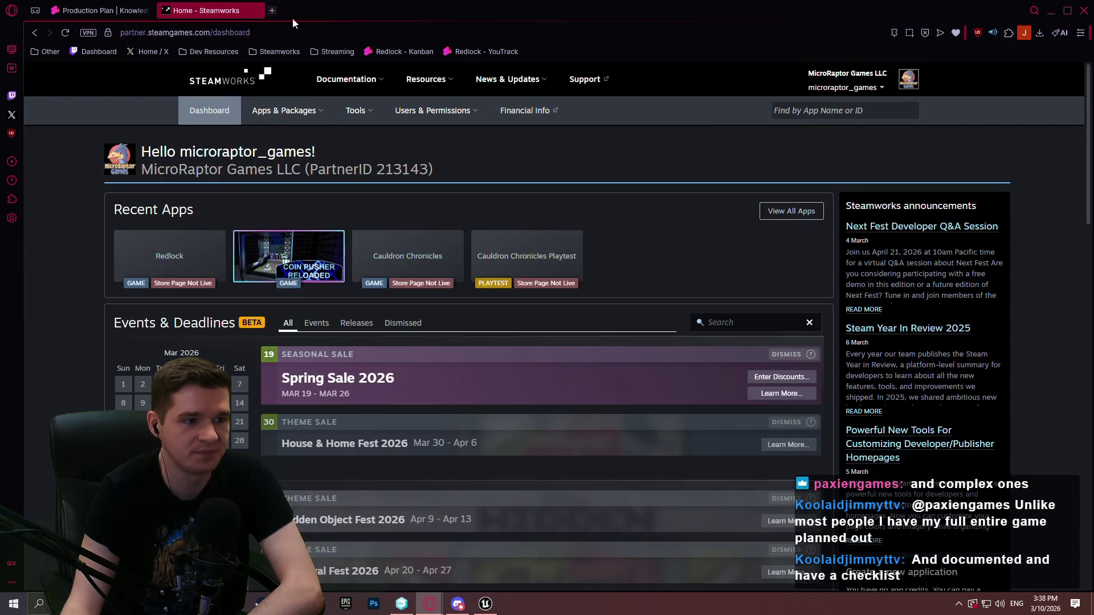
pyautogui.scroll(-3, 636, 196)
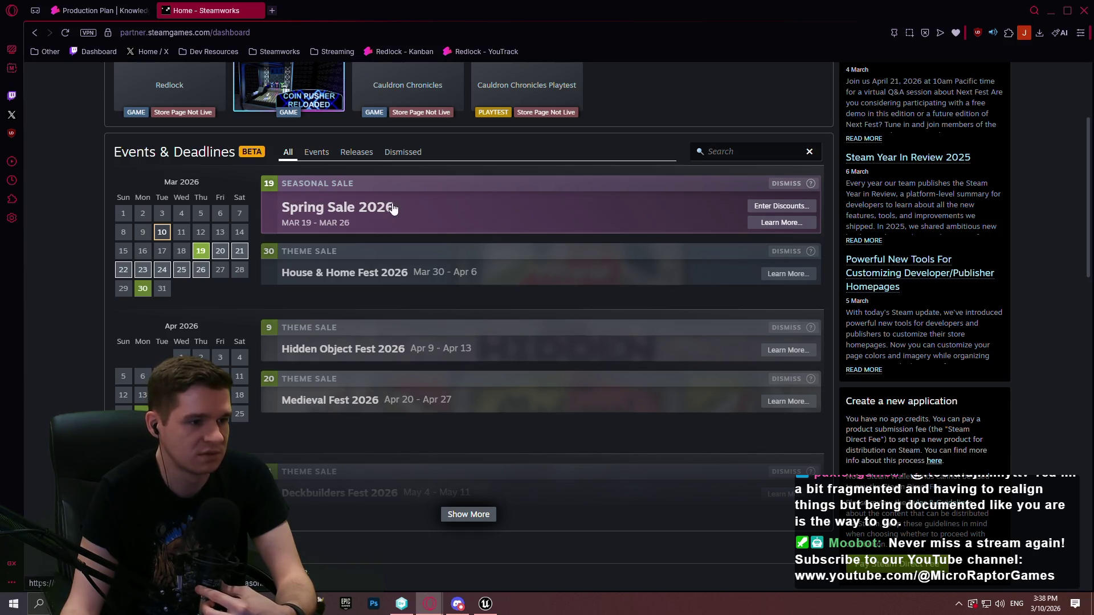
# Step: Expand Events & Deadlines and scroll the sales calendar through Summer Sale 2026 (Jun 25 – Jul 9)
pyautogui.click(461, 519)
pyautogui.scroll(-2, 436, 238)
pyautogui.scroll(1, 436, 224)
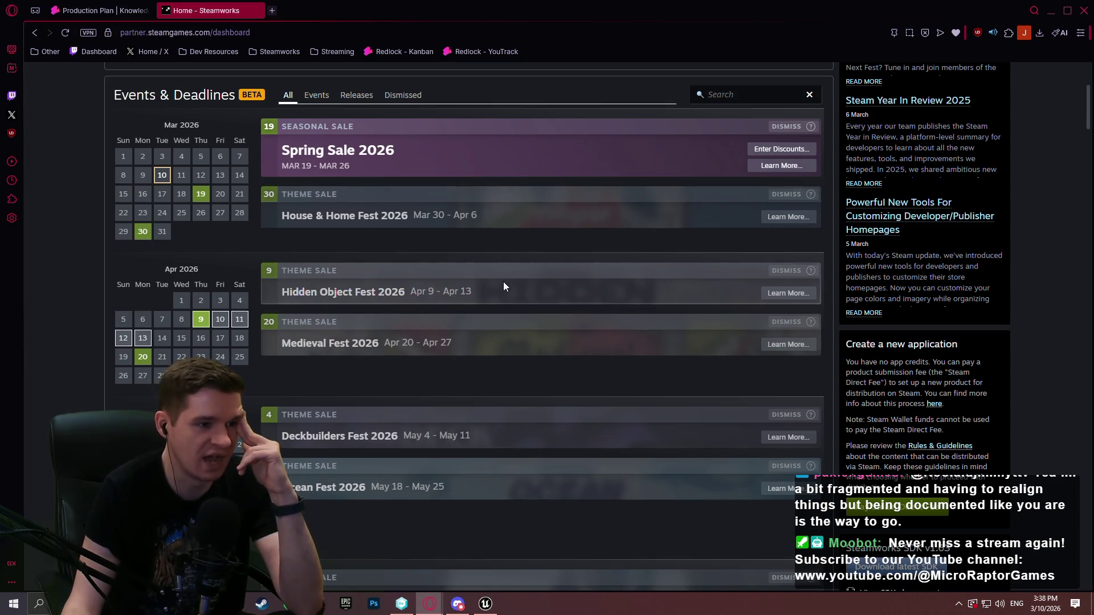
pyautogui.scroll(-2, 503, 279)
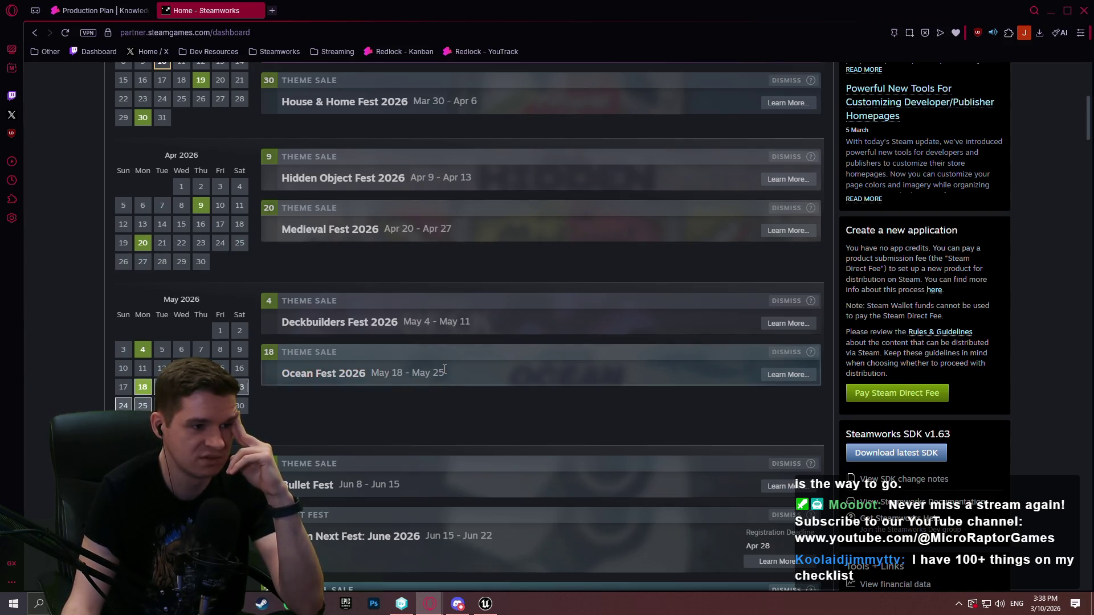
pyautogui.scroll(-4, 446, 385)
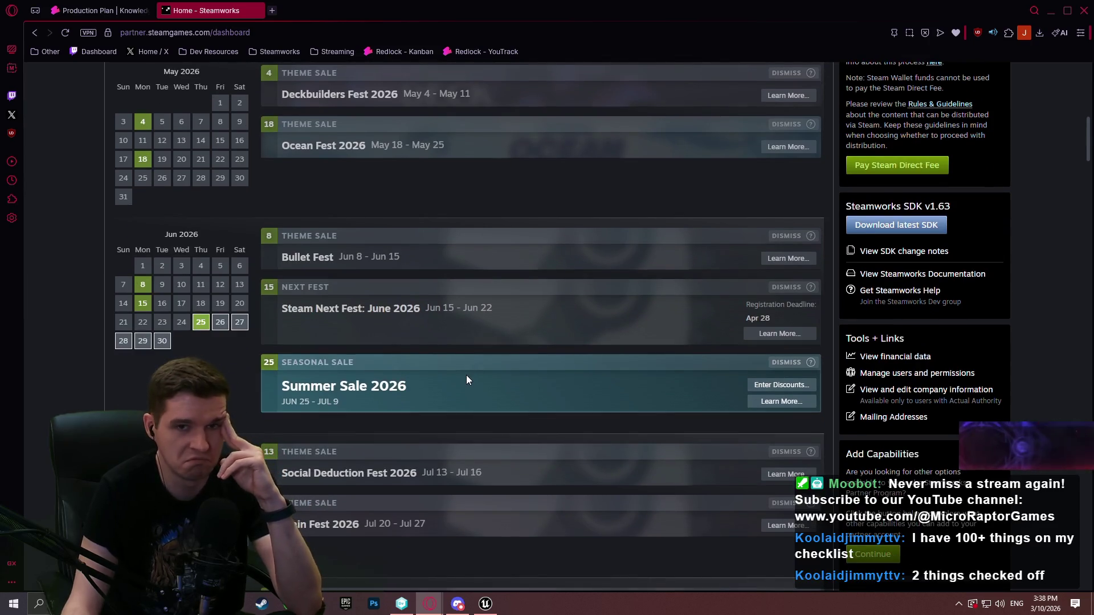
pyautogui.scroll(-2, 467, 415)
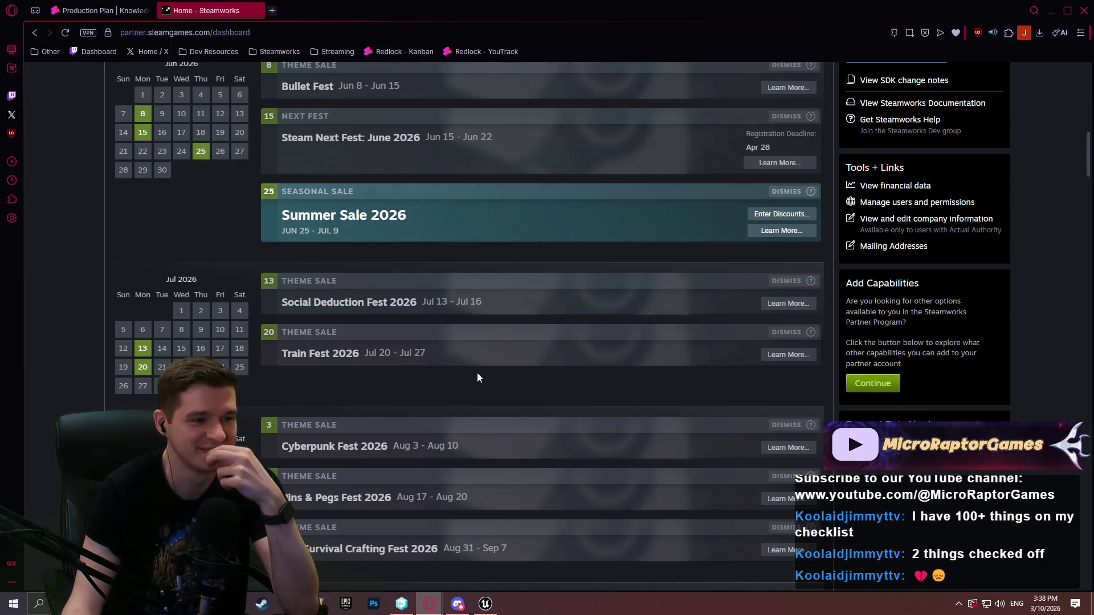
pyautogui.scroll(-2, 454, 375)
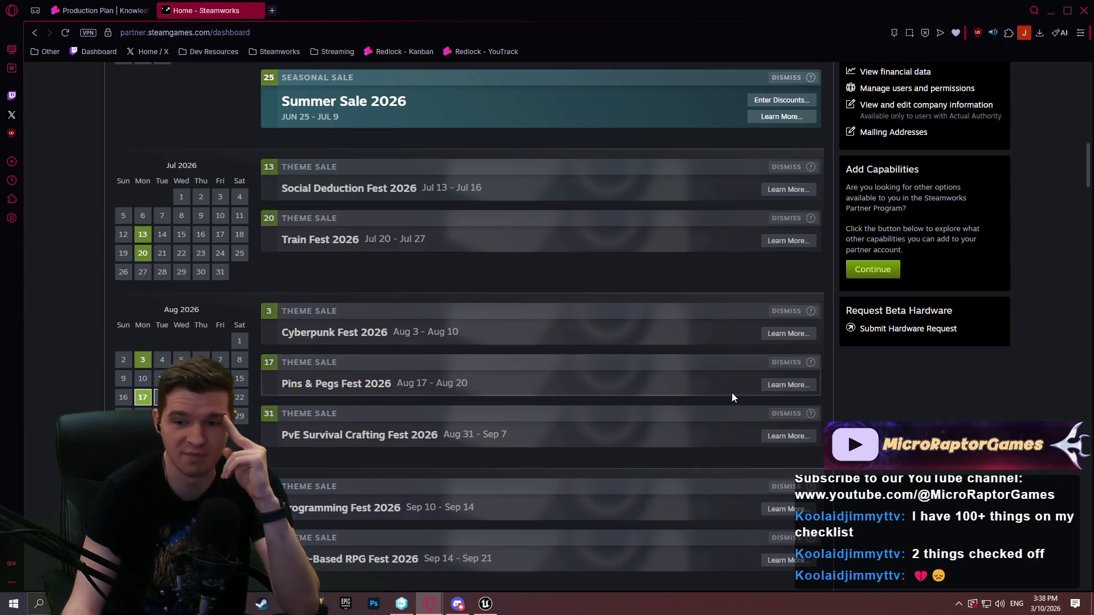
# Step: Switch to YouTrack's Redlock Production Plan and scroll to the Vertical Slice Milestone 1 (VS-1) table
pyautogui.hotkey('ctrl', 'Tab')
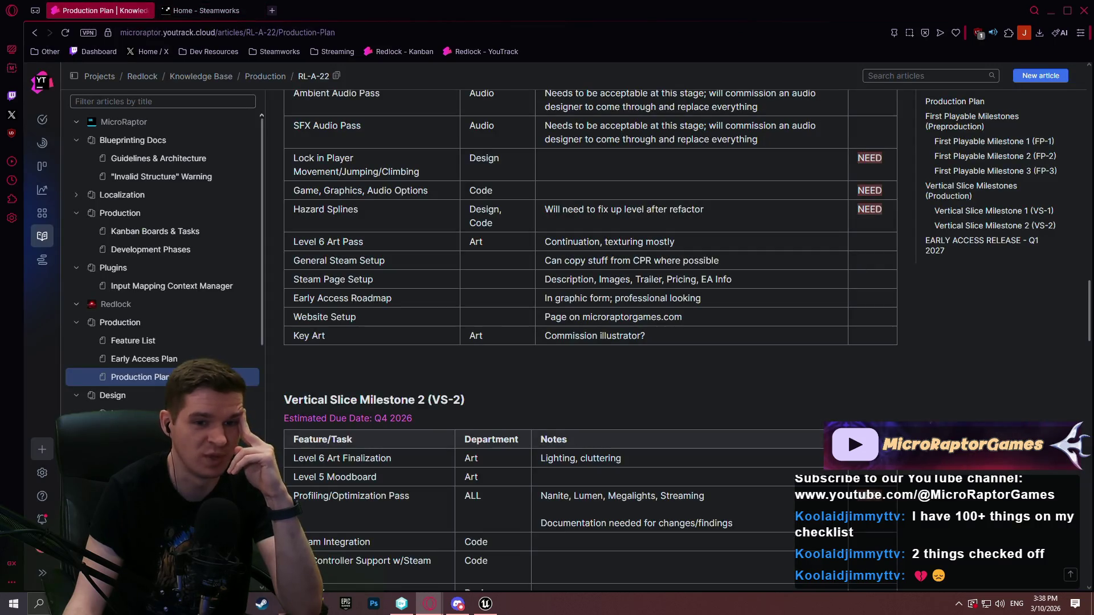
pyautogui.scroll(-6, 1089, 298)
pyautogui.scroll(5, 1089, 297)
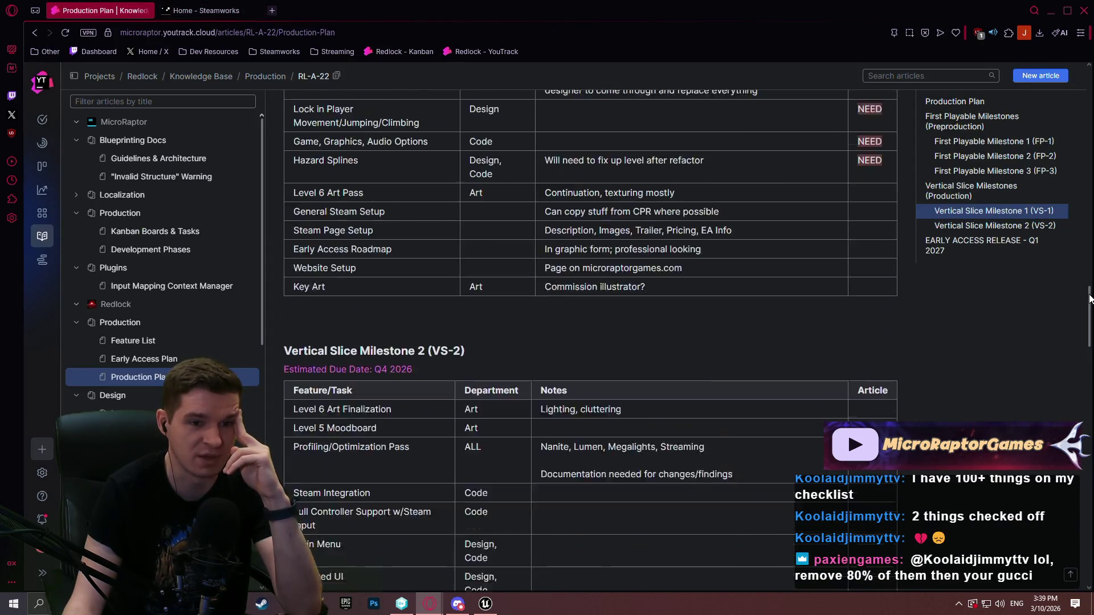
pyautogui.moveTo(1090, 298)
pyautogui.mouseDown()
pyautogui.moveTo(1090, 268)
pyautogui.moveTo(1077, 295)
pyautogui.moveTo(1077, 213)
pyautogui.moveTo(1068, 270)
pyautogui.moveTo(1059, 223)
pyautogui.moveTo(1055, 290)
pyautogui.moveTo(1059, 227)
pyautogui.mouseUp()
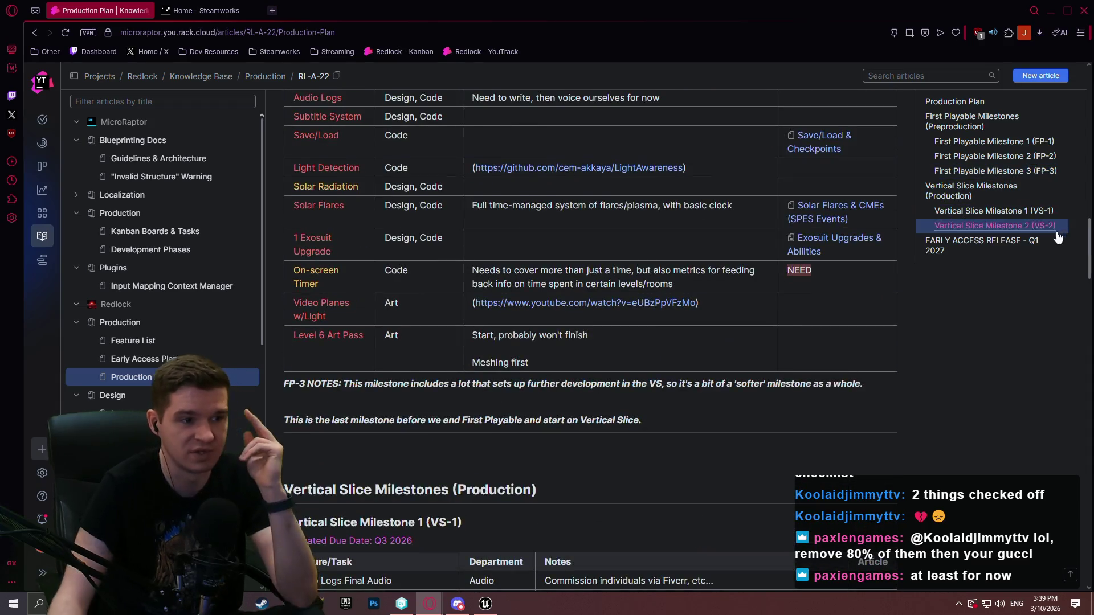
pyautogui.scroll(-1, 1031, 279)
pyautogui.scroll(-2, 1029, 288)
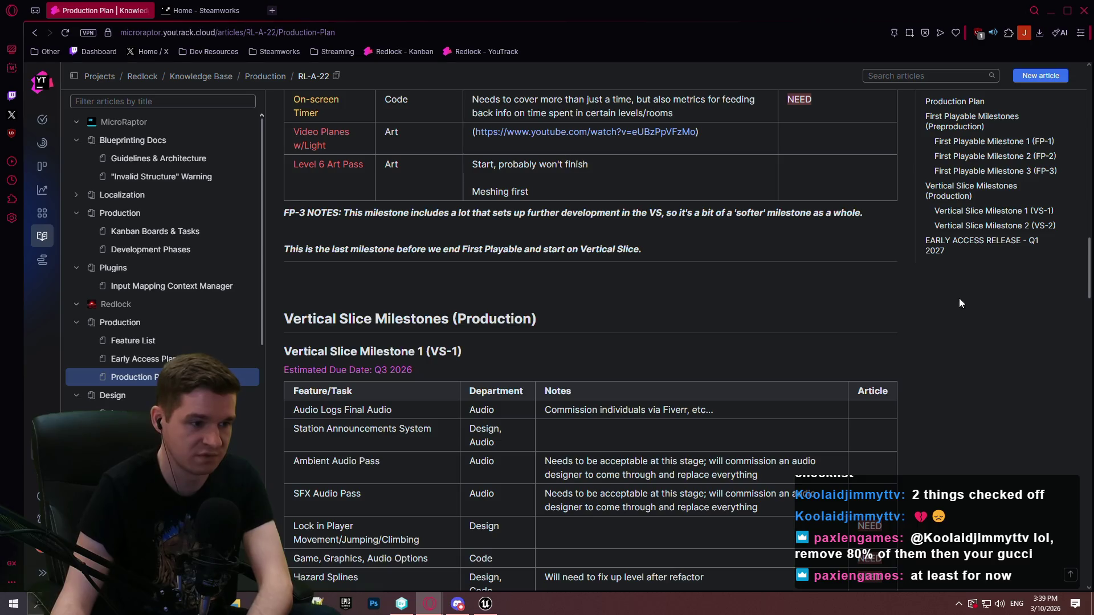
pyautogui.scroll(-1, 852, 349)
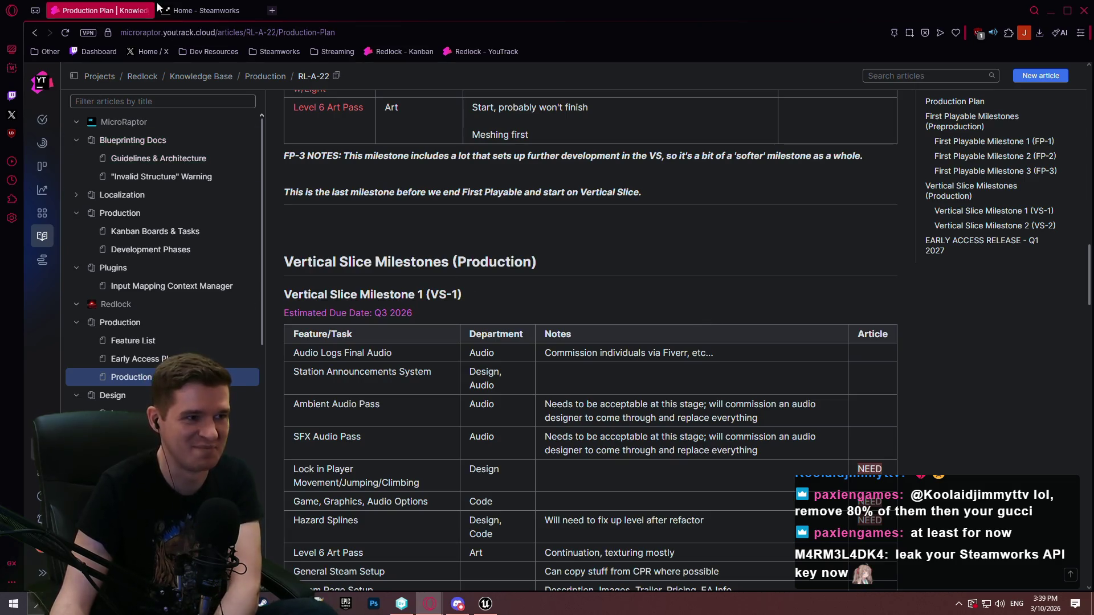
# Step: Close the Steamworks dashboard browser tab
pyautogui.hotkey('ctrl', 'Tab')
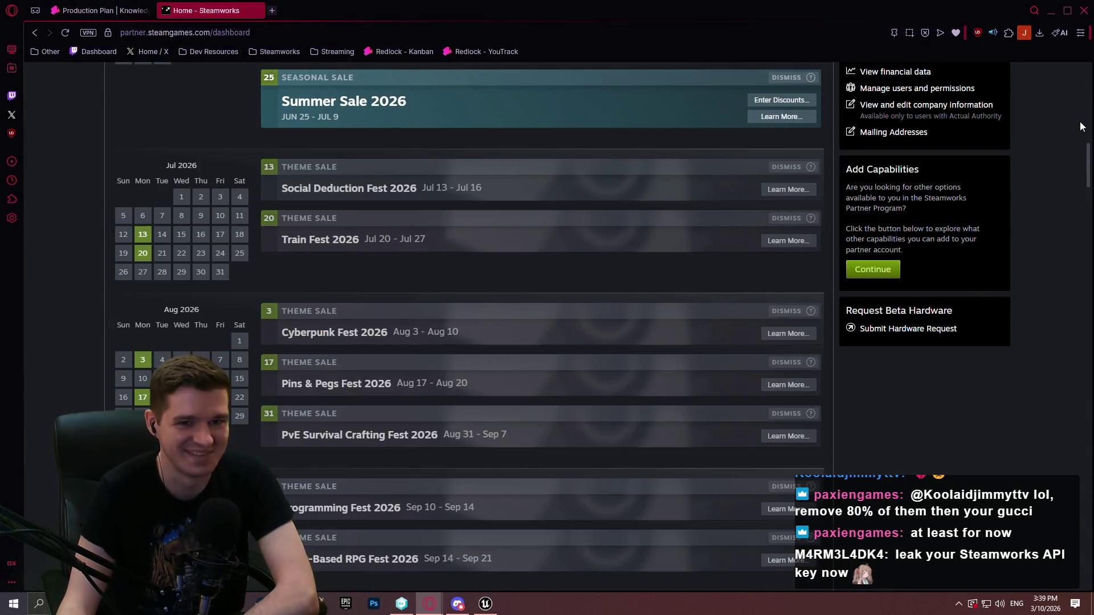
pyautogui.moveTo(1086, 155)
pyautogui.mouseDown()
pyautogui.moveTo(1081, 280)
pyautogui.moveTo(1075, 206)
pyautogui.moveTo(1024, 5)
pyautogui.mouseUp()
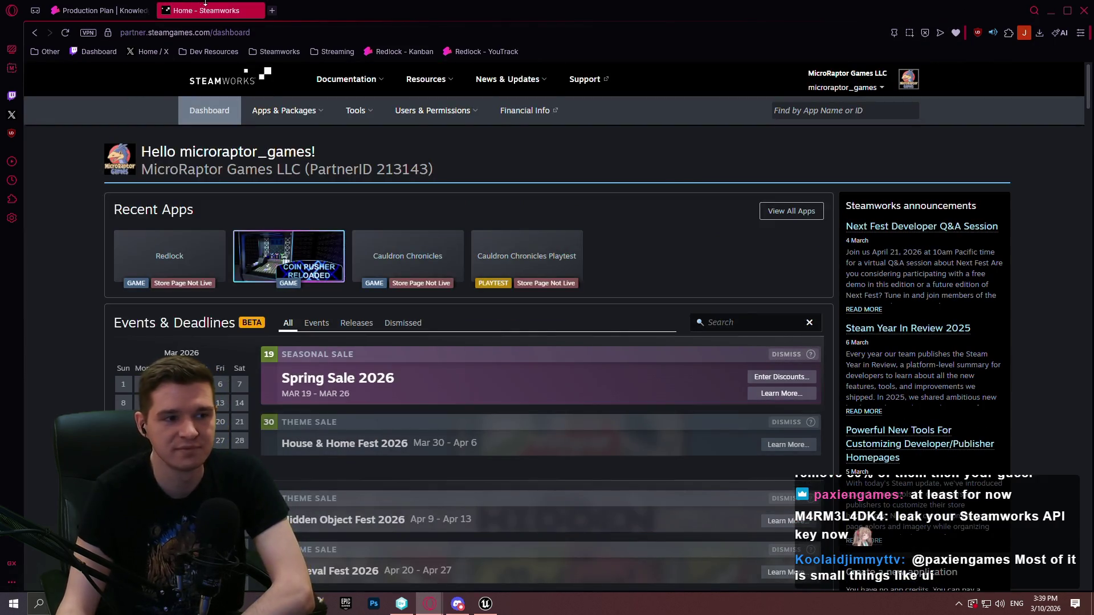
pyautogui.click(256, 12)
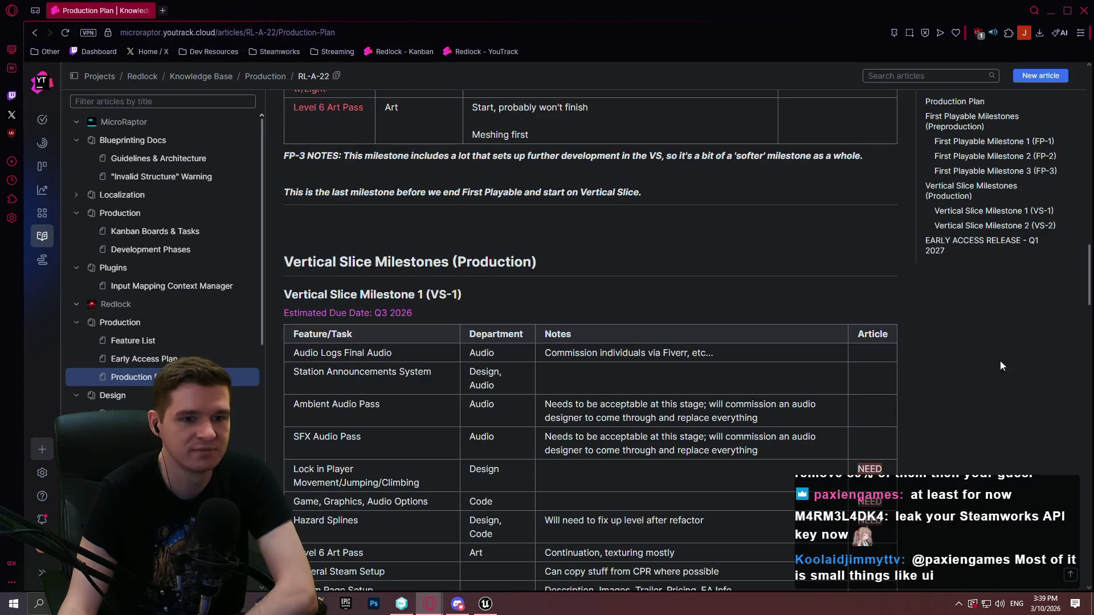